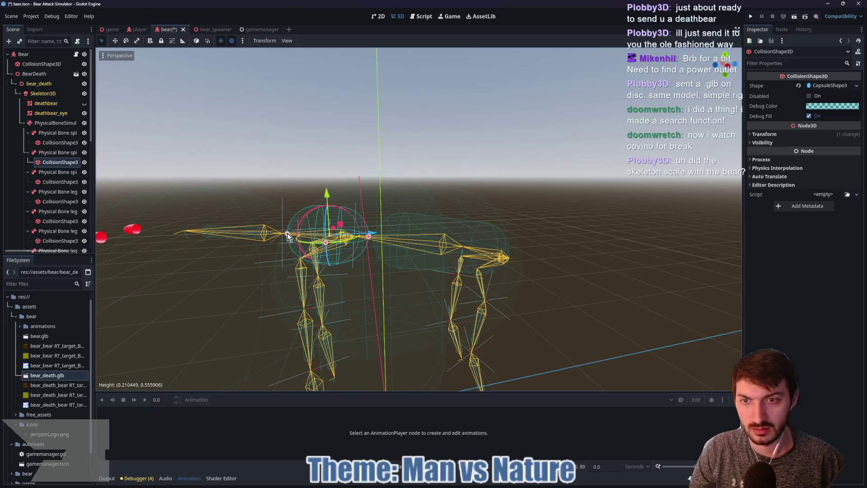
Step: Widen another spine collision capsule and lengthen it to height 0.667
left_click(58, 182)
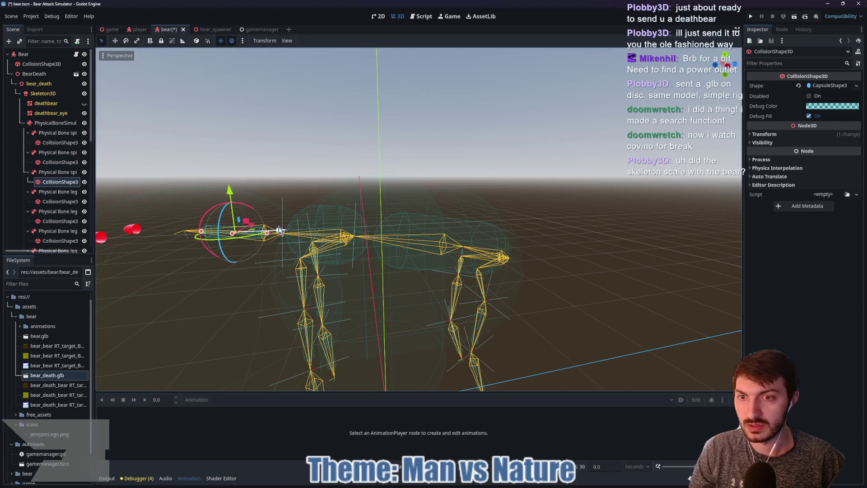
mouse_move(230, 239)
left_mouse_down()
mouse_move(228, 247)
mouse_move(163, 236)
left_mouse_up()
left_click_drag(267, 233, 280, 234)
left_click_drag(204, 246, 205, 246)
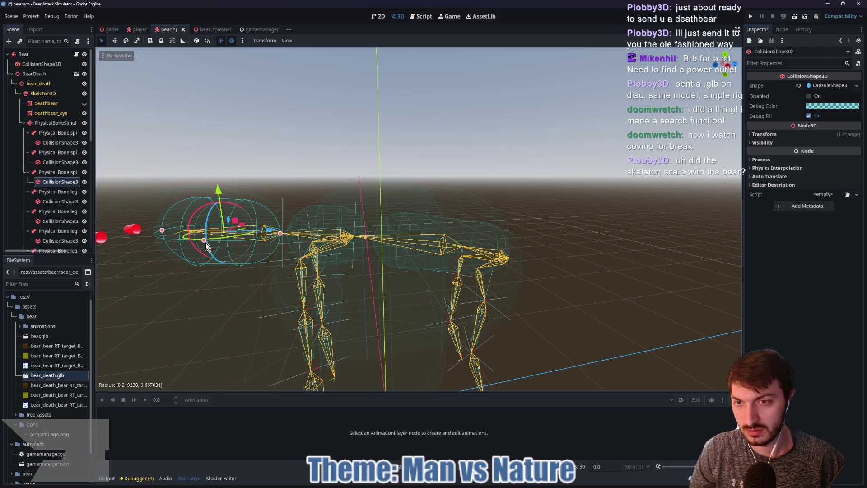
Step: Delete the front leg's physical bone from the ragdoll
left_click(60, 201)
mouse_move(255, 234)
left_mouse_down()
mouse_move(535, 267)
mouse_move(499, 283)
left_mouse_up()
scroll(535, 267, "down", 2)
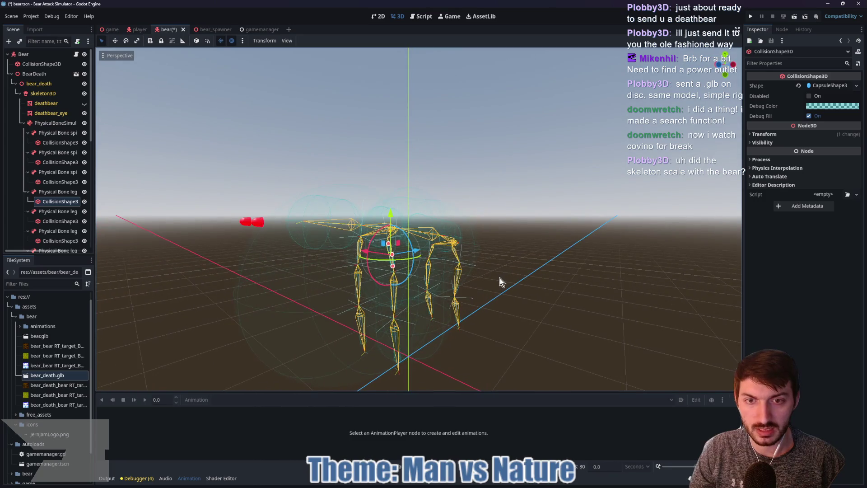
left_click(61, 192)
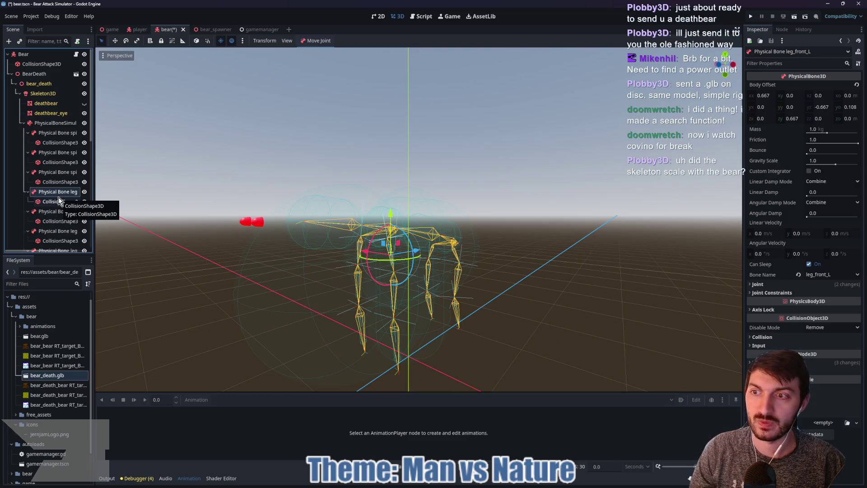
key("Delete")
left_click(400, 248)
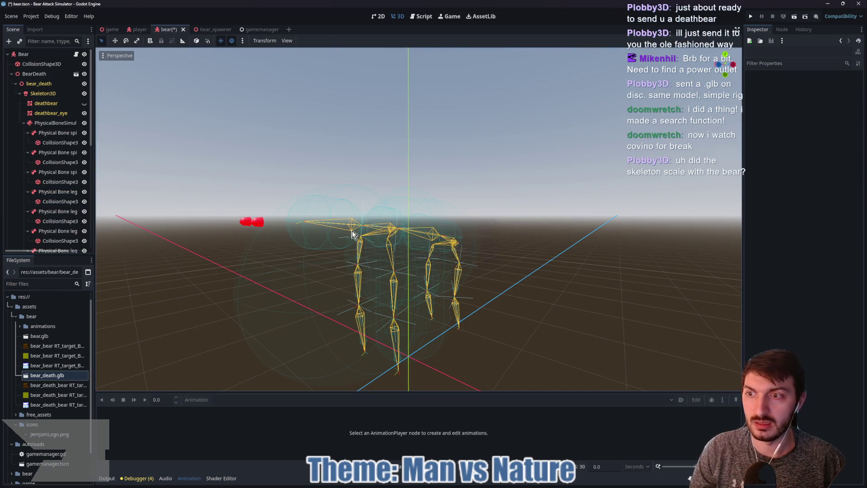
Step: Resize the height of the front leg's collision capsule
left_click(63, 192)
left_click(60, 201)
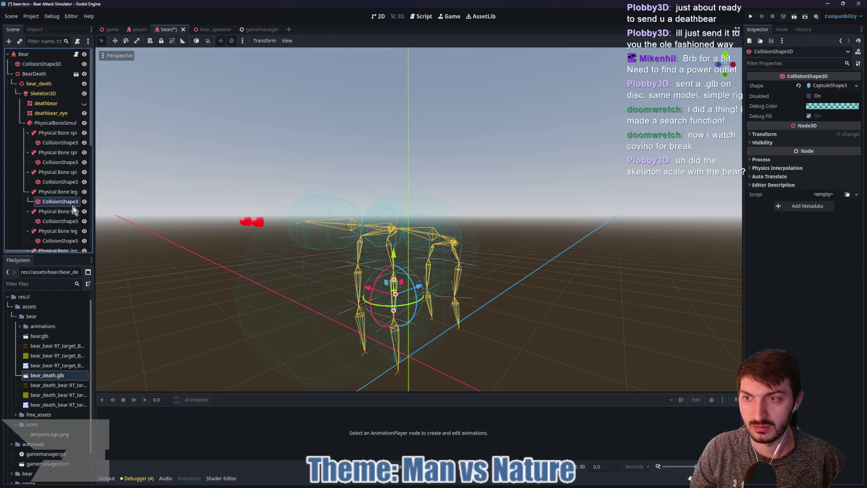
mouse_move(396, 278)
left_mouse_down()
mouse_move(389, 251)
mouse_move(403, 280)
mouse_move(416, 282)
left_mouse_up()
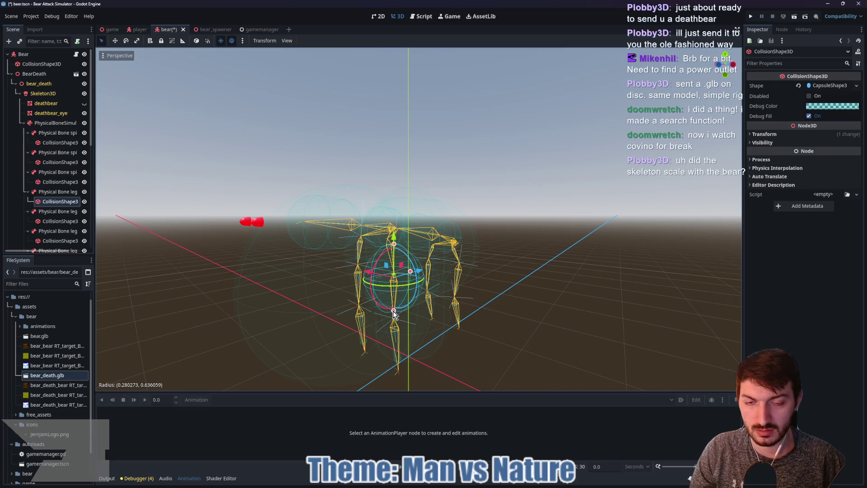
left_click_drag(492, 315, 365, 280)
Step: Widen and lengthen the lower leg's collision capsule
left_click(58, 221)
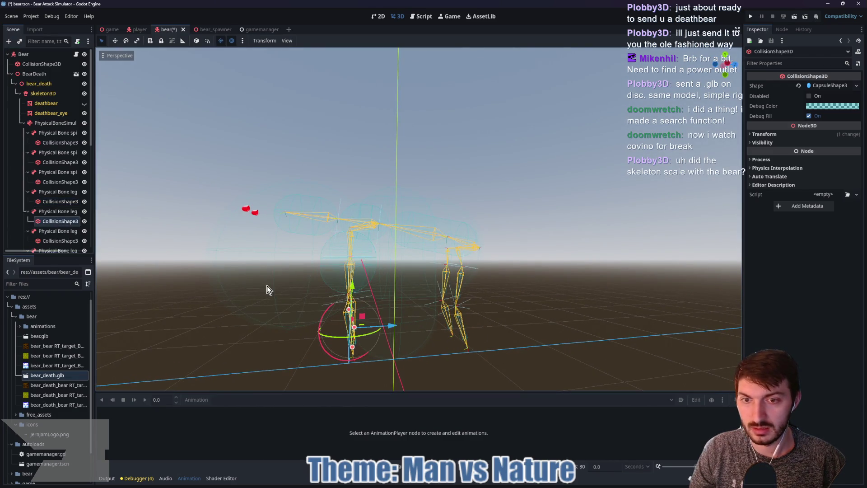
mouse_move(354, 327)
left_mouse_down()
mouse_move(367, 324)
mouse_move(355, 365)
left_mouse_up()
mouse_move(412, 356)
left_mouse_down()
mouse_move(434, 311)
mouse_move(459, 311)
left_mouse_up()
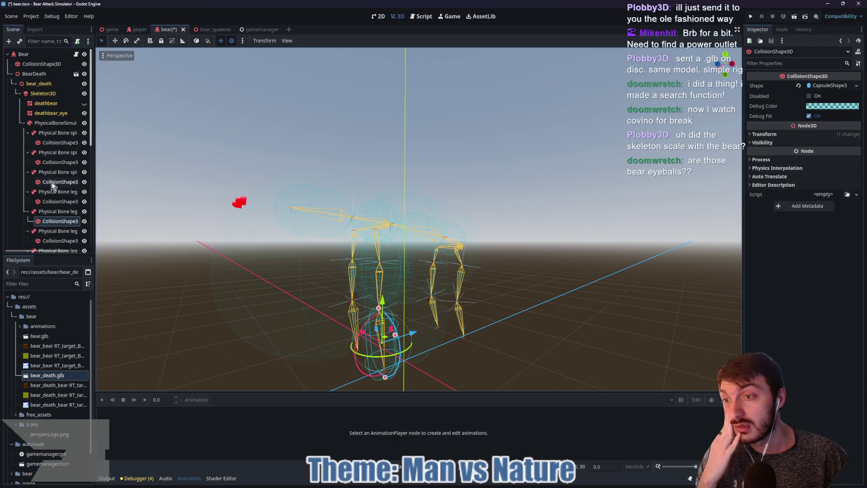
scroll(51, 185, "down", 2)
Step: Delete the leg_front_R physical bone
left_click(47, 207)
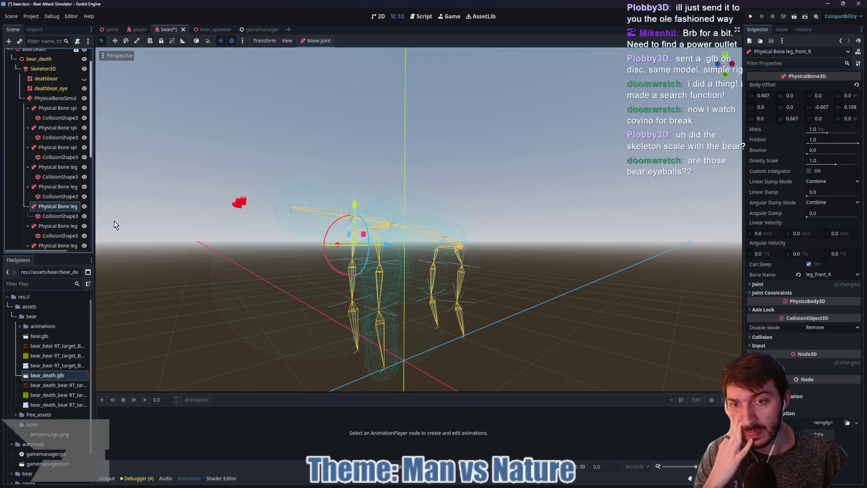
mouse_move(242, 232)
left_mouse_down()
mouse_move(311, 261)
mouse_move(413, 264)
mouse_move(403, 252)
left_mouse_up()
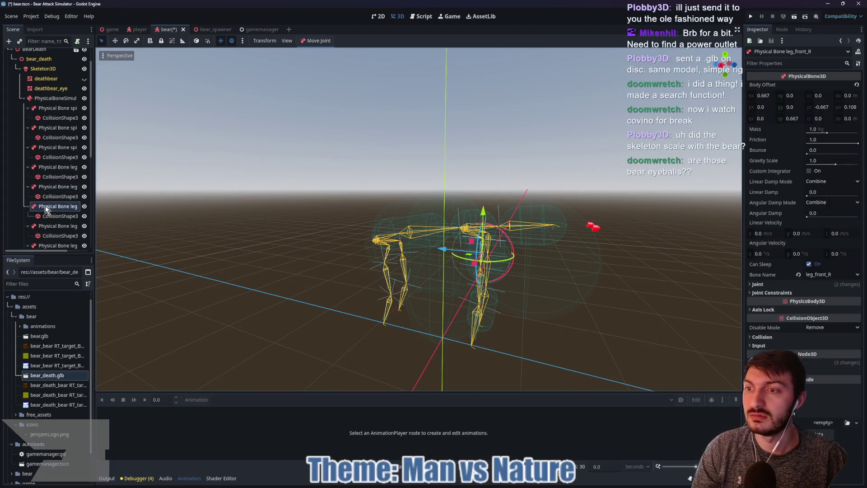
left_click(51, 214)
left_click(49, 206)
key("Delete")
left_click(414, 250)
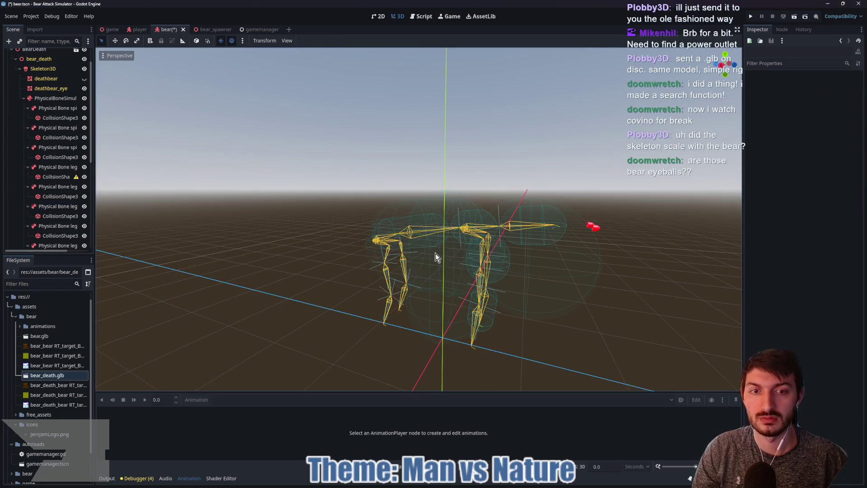
mouse_move(588, 278)
left_mouse_down()
mouse_move(497, 273)
mouse_move(541, 272)
left_mouse_up()
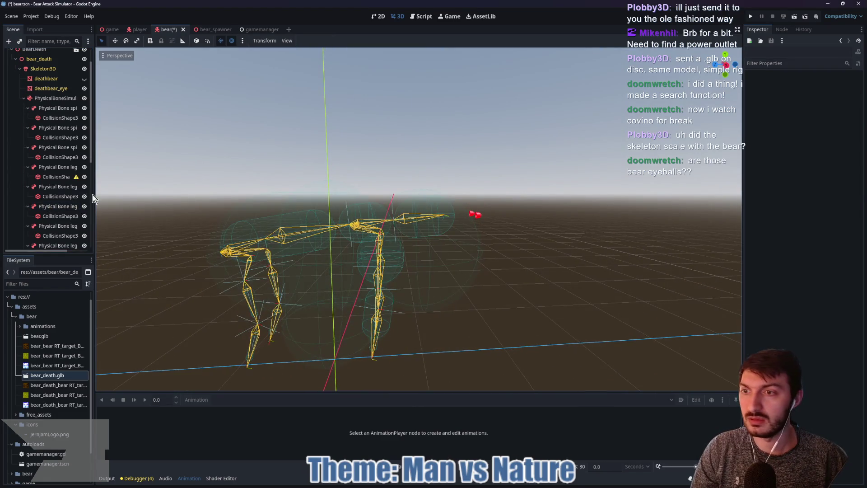
Step: Nudge the leg capsule's position (radius 0.28, height 0.653) and save bear.tscn
left_click(54, 178)
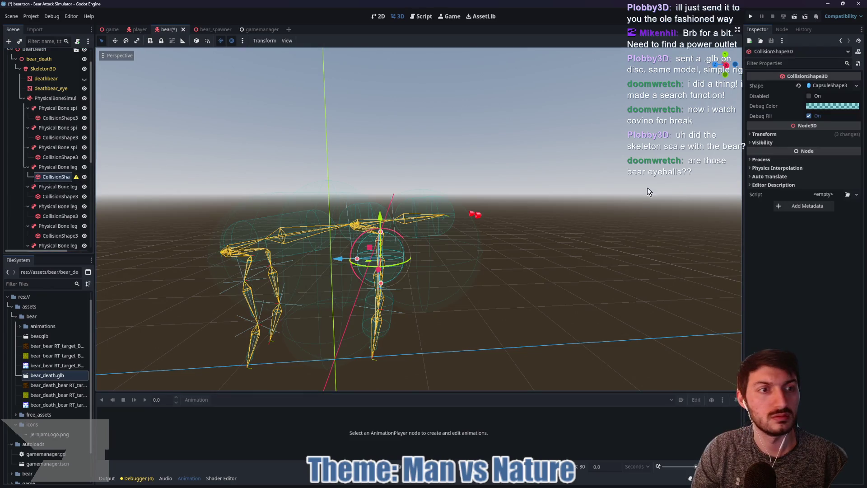
left_click(791, 133)
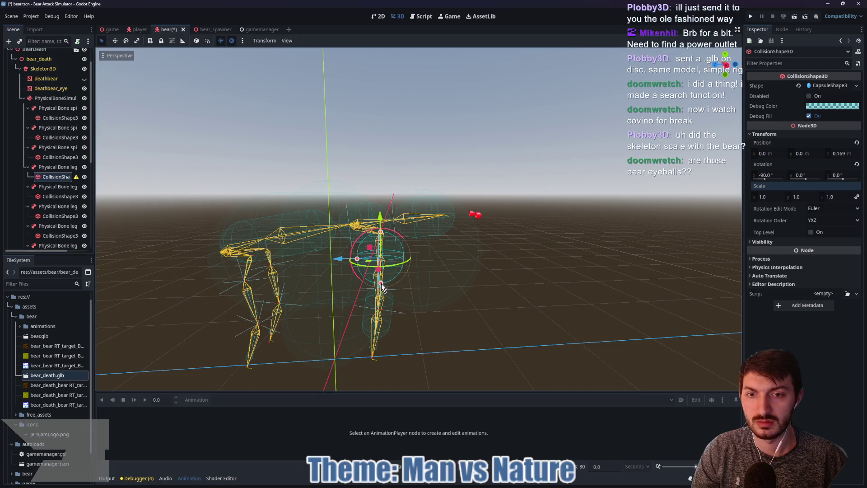
left_click_drag(395, 269, 396, 271)
left_click(825, 86)
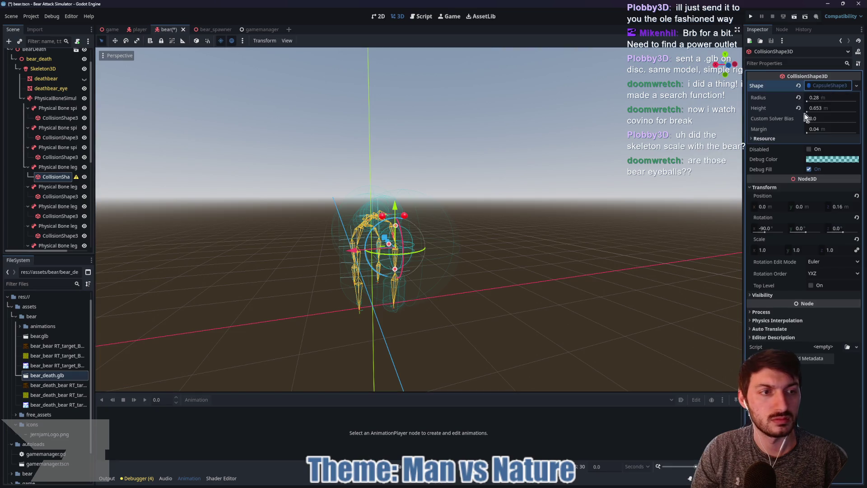
left_click(826, 85)
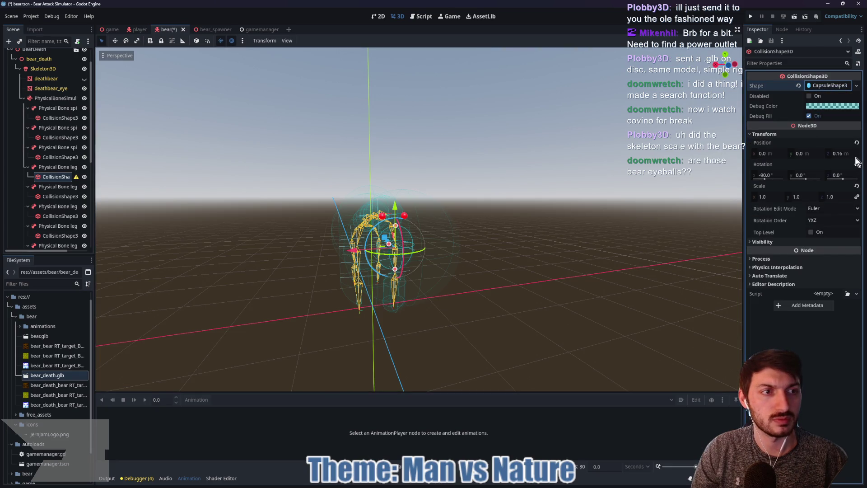
left_click_drag(483, 208, 456, 207)
key("ctrl+s")
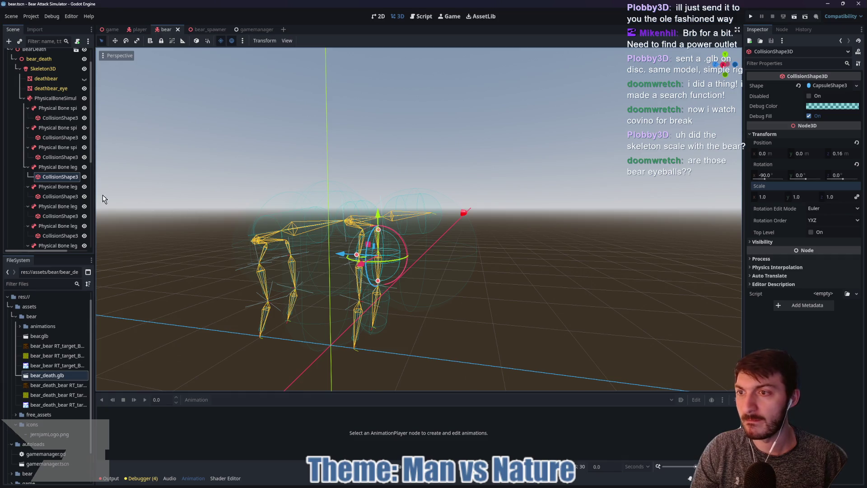
Step: Widen the next leg's collision capsule and lengthen it downward
left_click_drag(263, 219, 140, 207)
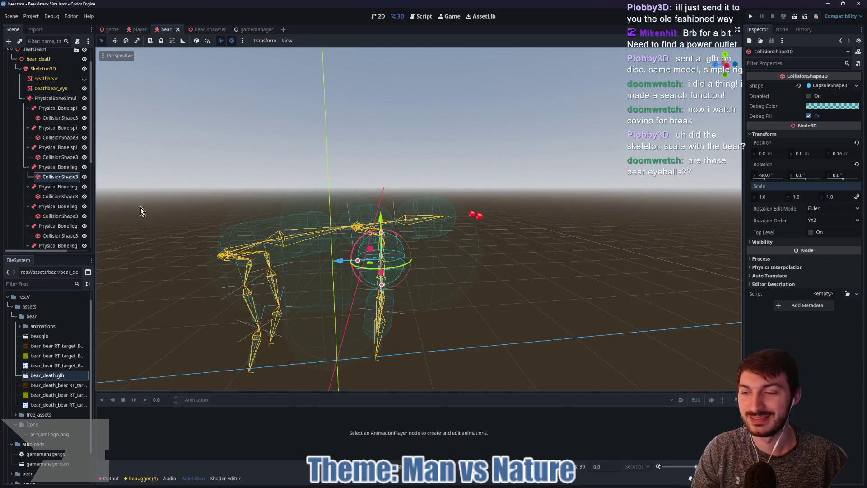
left_click(56, 195)
scroll(451, 248, "up", 2)
scroll(445, 246, "down", 2)
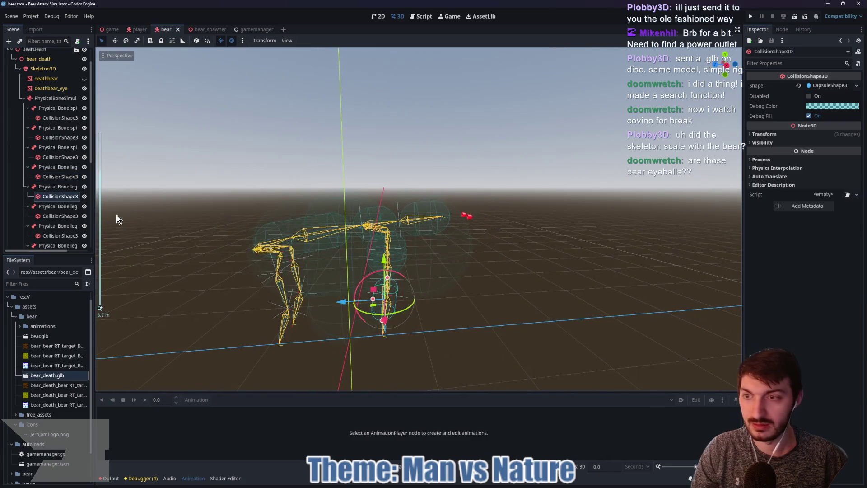
left_click(60, 216)
left_click_drag(416, 239, 366, 236)
scroll(367, 235, "up", 3)
mouse_move(415, 278)
left_mouse_down()
mouse_move(305, 301)
mouse_move(299, 245)
left_mouse_up()
mouse_move(305, 294)
left_mouse_down()
mouse_move(368, 300)
mouse_move(337, 292)
mouse_move(353, 298)
left_mouse_up()
mouse_move(303, 321)
left_mouse_down()
mouse_move(303, 332)
mouse_move(348, 307)
mouse_move(340, 319)
left_mouse_up()
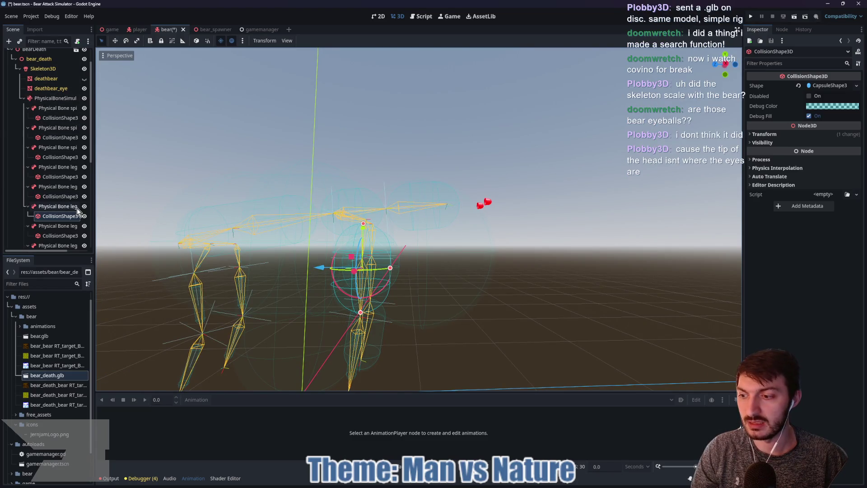
left_click_drag(483, 215, 480, 243)
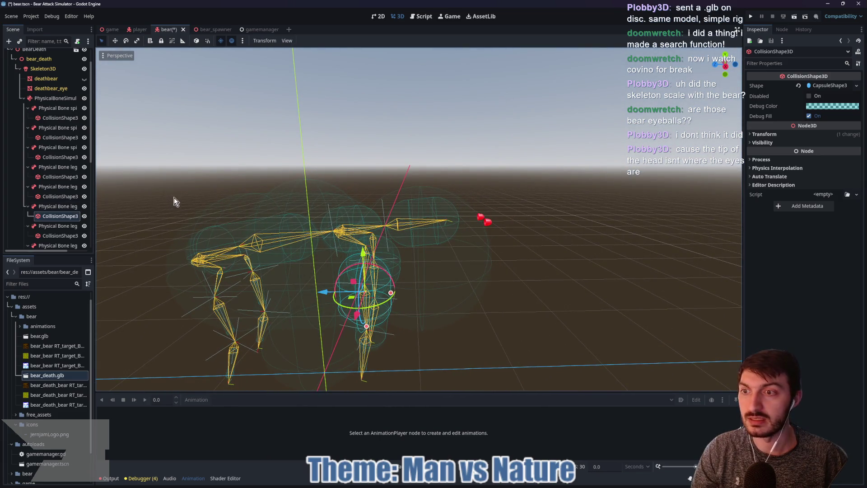
Step: Make the leg_front_R.002 bone's capsule taller and wider, then save bear.tscn
left_click(56, 224)
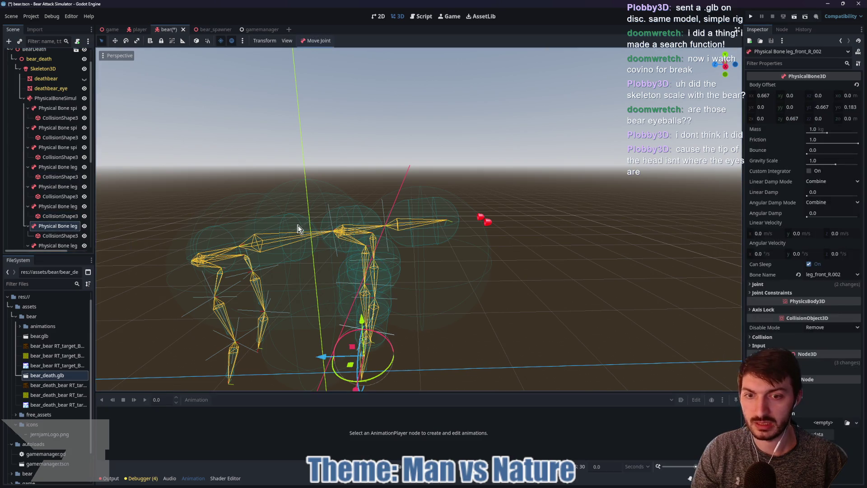
scroll(375, 276, "down", 2)
mouse_move(375, 275)
left_mouse_down()
mouse_move(493, 271)
mouse_move(257, 277)
left_mouse_up()
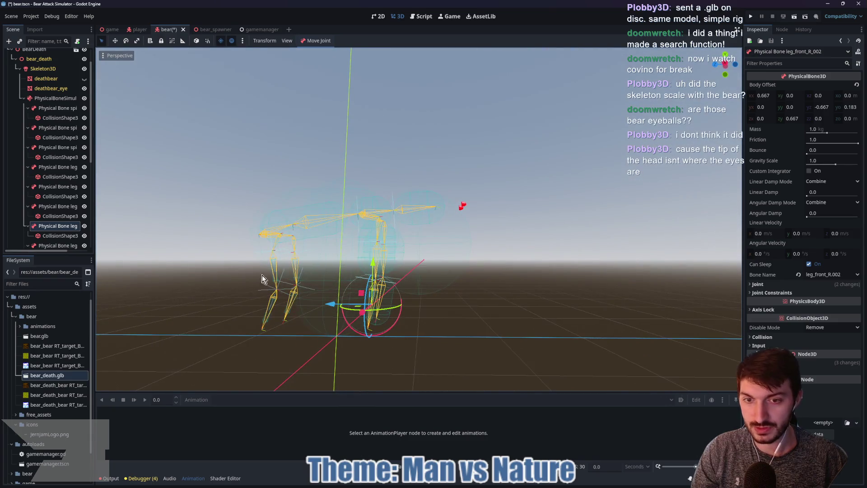
left_click(62, 235)
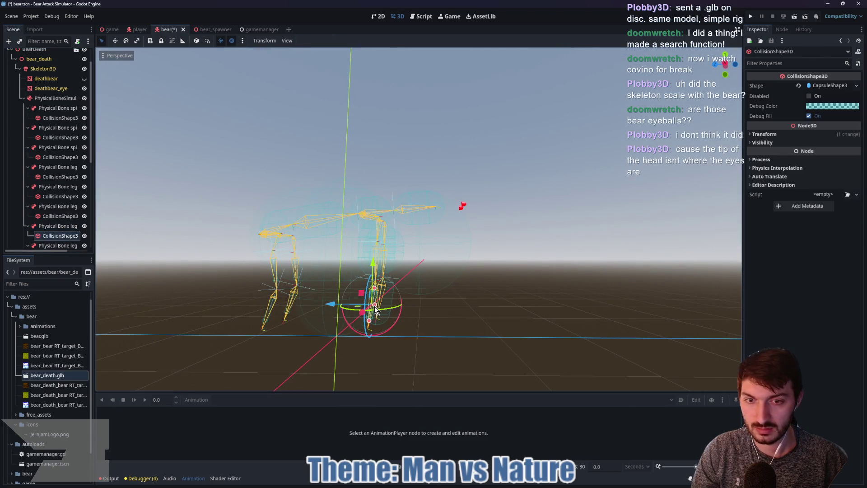
left_click_drag(380, 309, 368, 335)
mouse_move(374, 291)
left_mouse_down()
mouse_move(375, 283)
mouse_move(385, 313)
left_mouse_up()
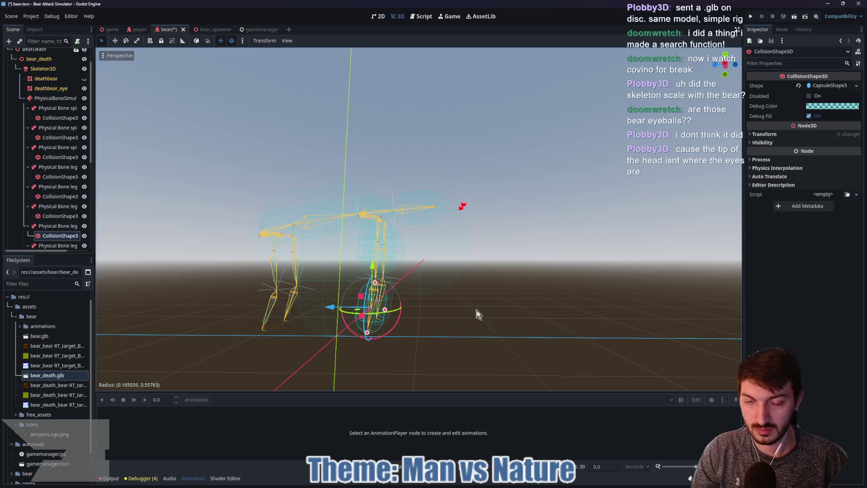
left_click_drag(478, 310, 453, 330)
key("ctrl+s")
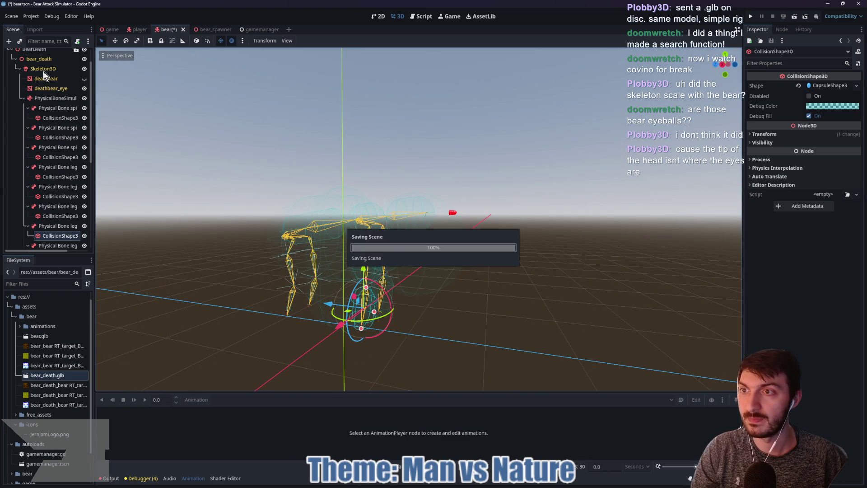
Step: Attach a new skeleton_3d.gd script to Skeleton3D, keeping only extends Skeleton3D
left_click(43, 69)
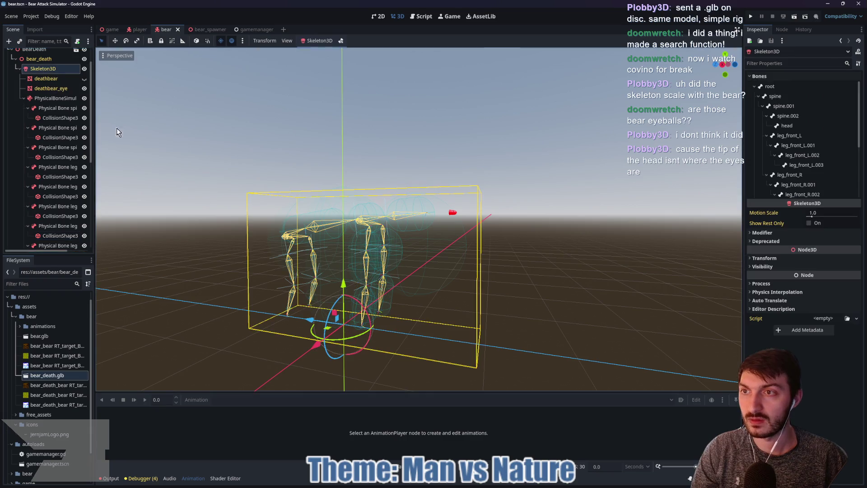
left_click(77, 41)
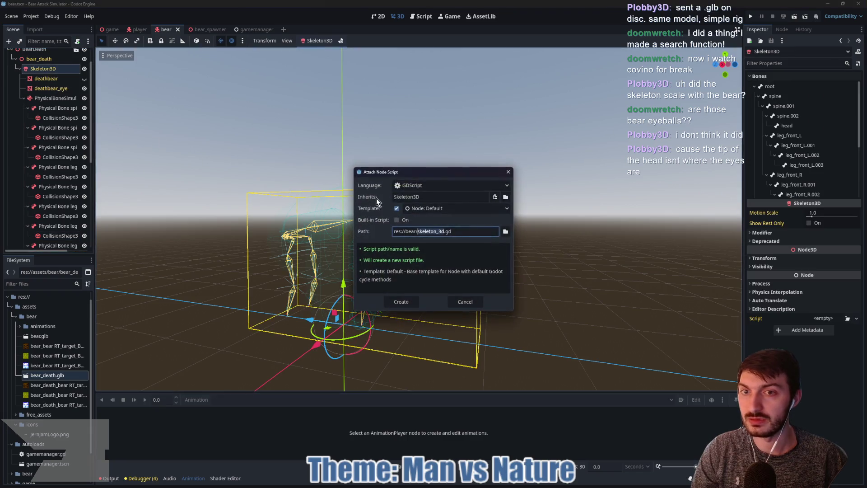
left_click(410, 301)
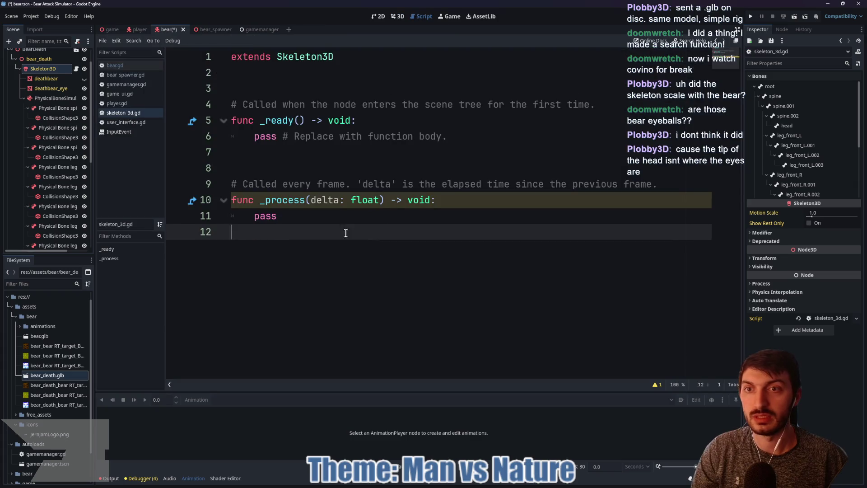
left_click_drag(363, 241, 246, 92)
key("BackSpace")
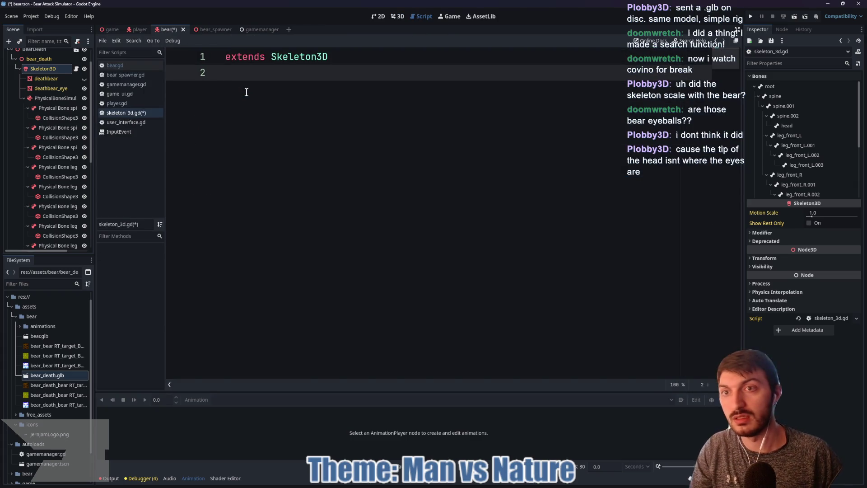
key("Up")
key("Return")
key("Up")
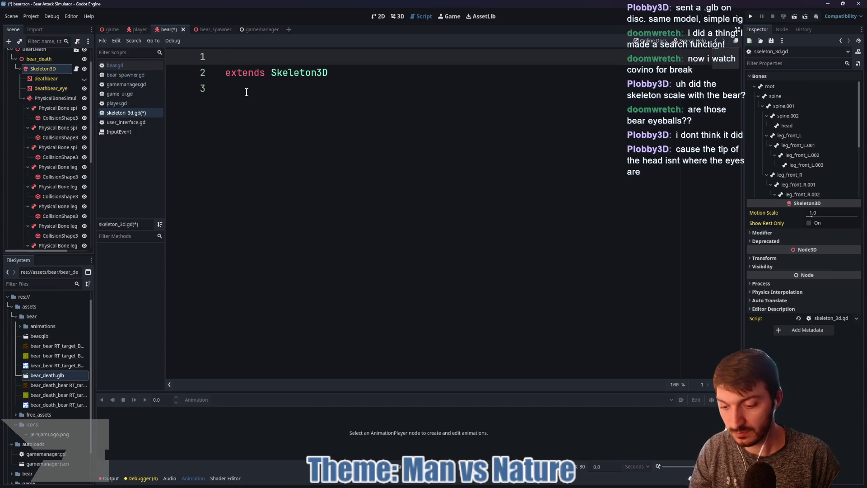
type("tool")
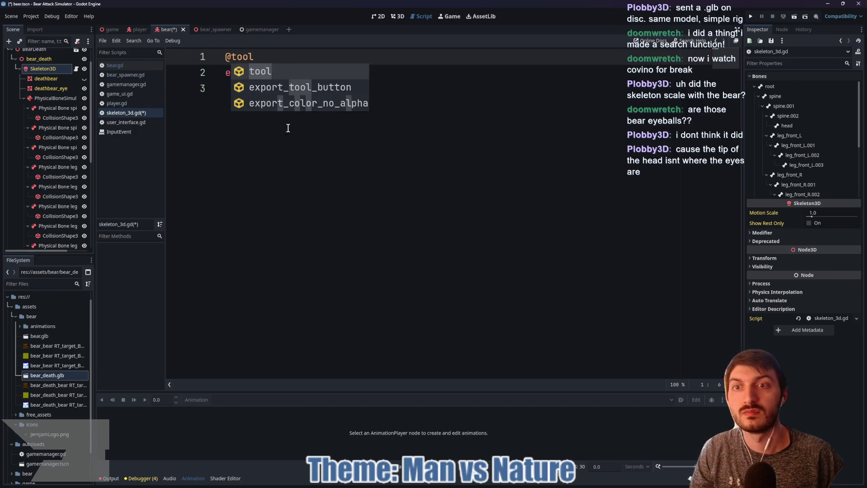
left_click(276, 133)
key("Return")
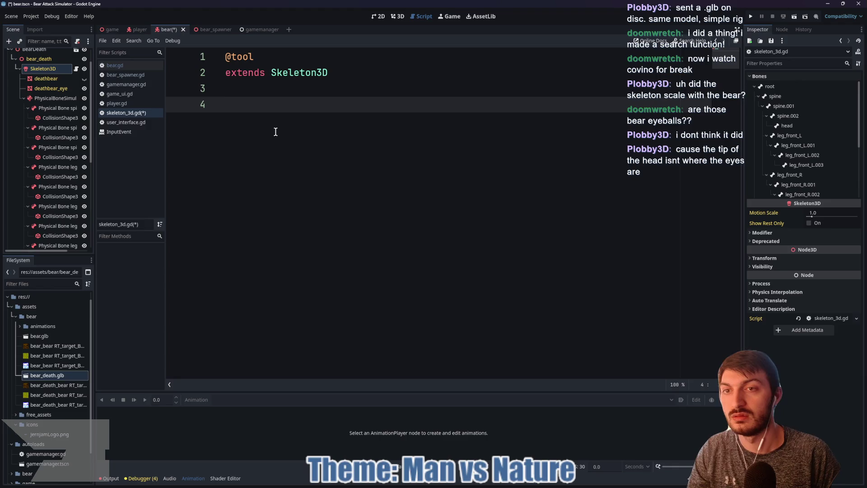
type("func ")
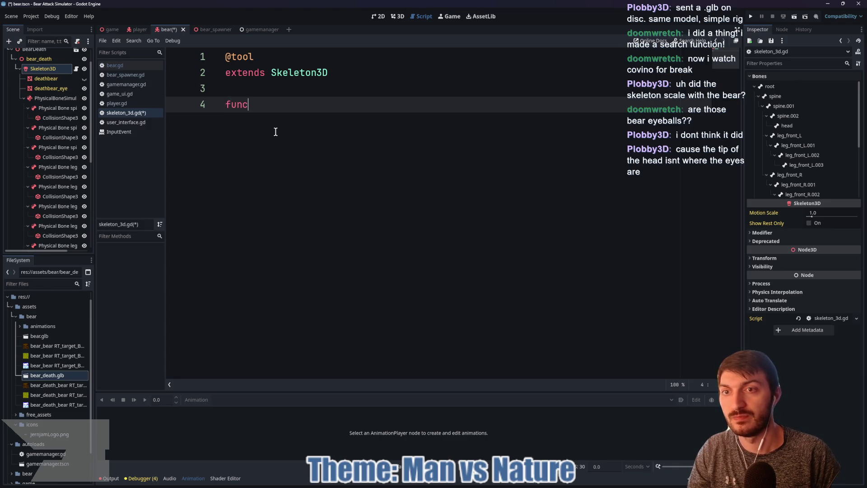
type("_rea")
key("Return")
key("Return")
Step: Insert a get_bone_pose_scale() call and a 'for bone in self:' loop in _ready
type("bone")
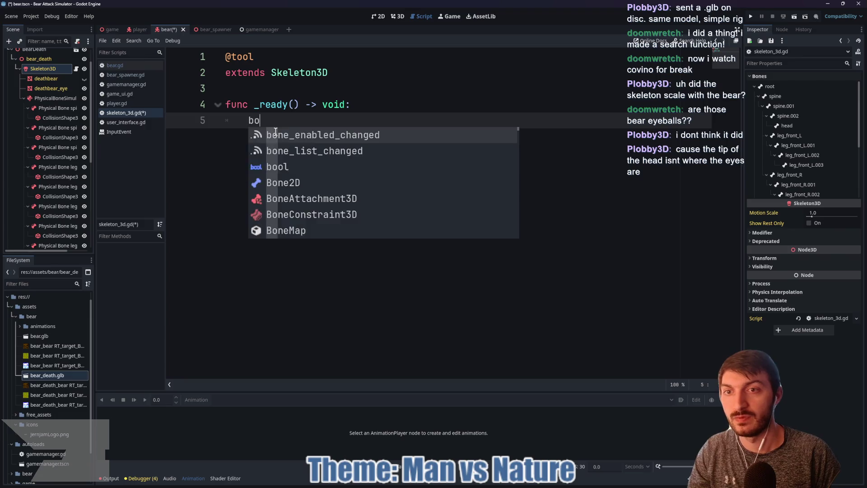
type("_p")
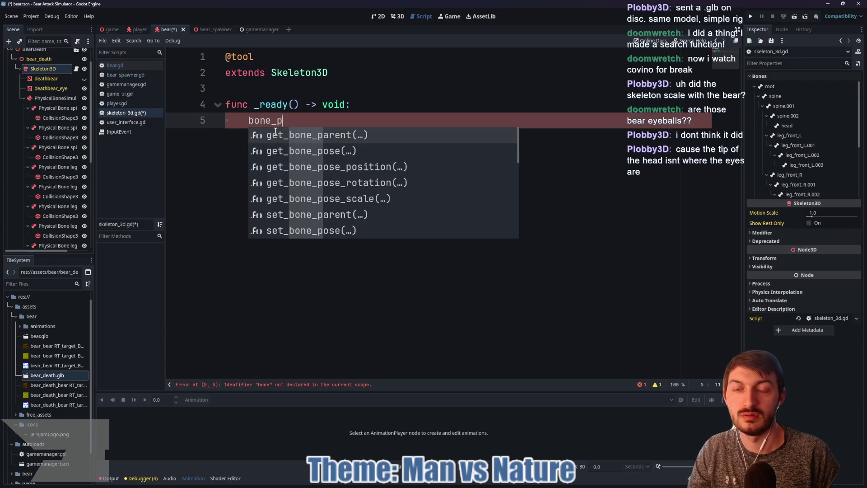
key("Down")
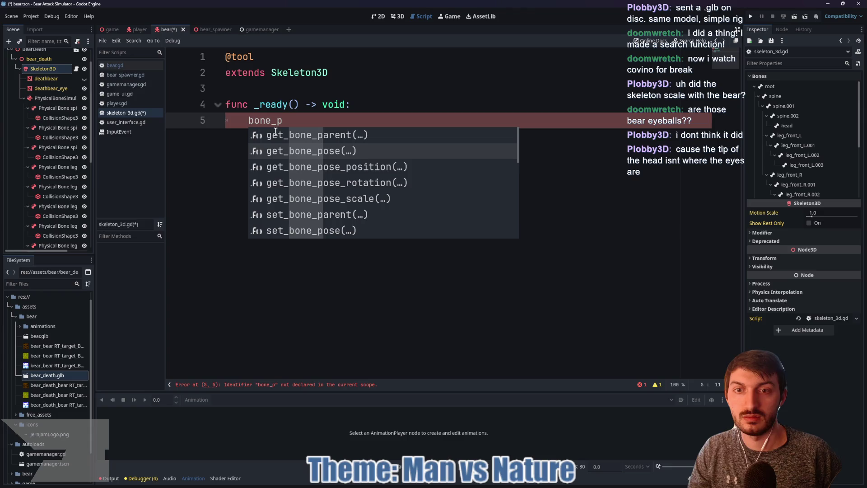
key("Down")
key("Down")
key("Down")
key("Return")
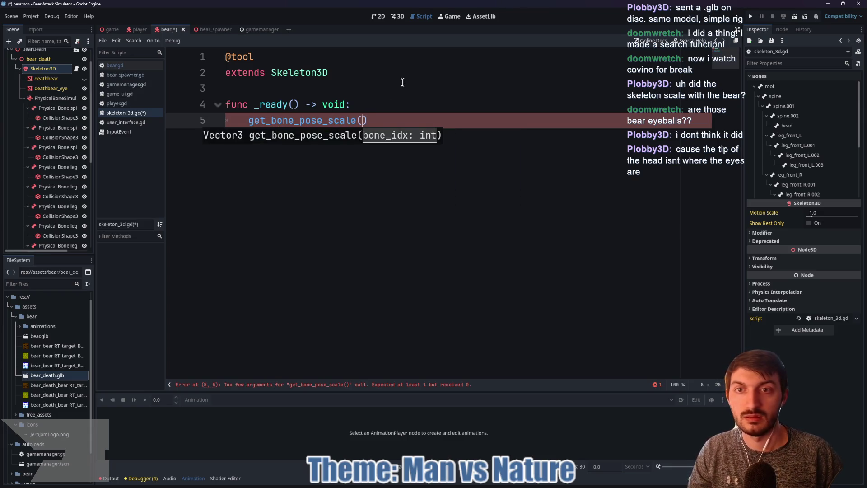
left_click(375, 108)
key("Return")
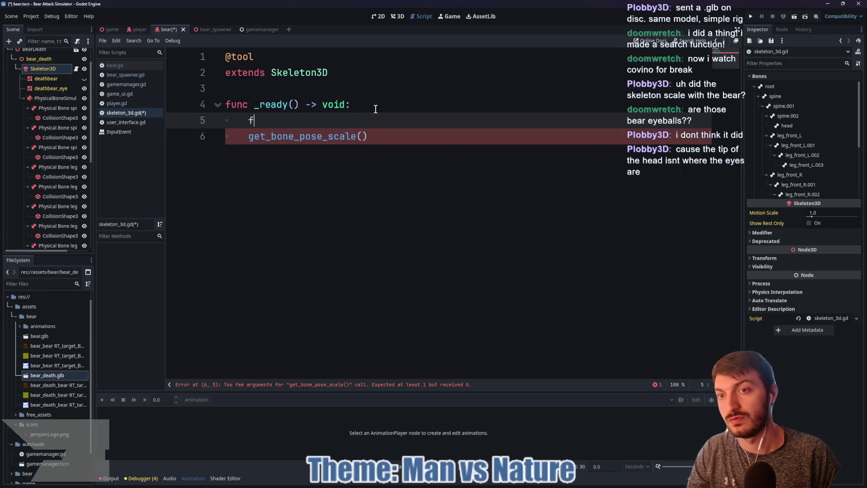
type("or bone in ")
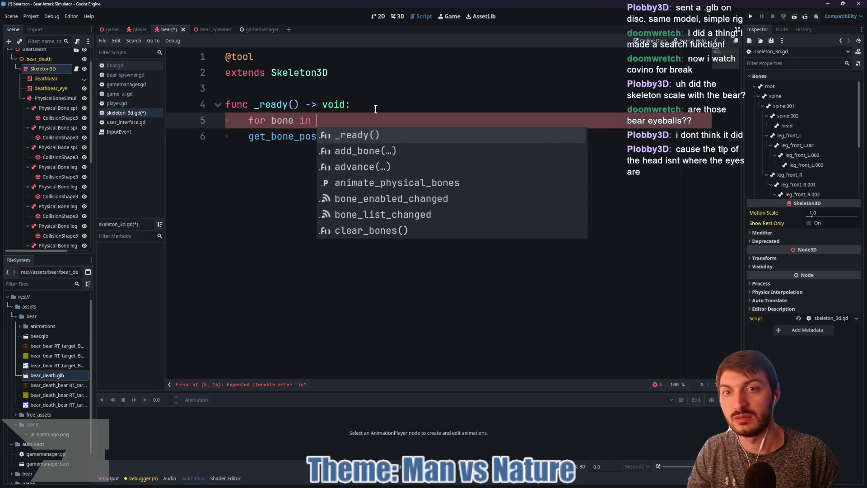
type("ske")
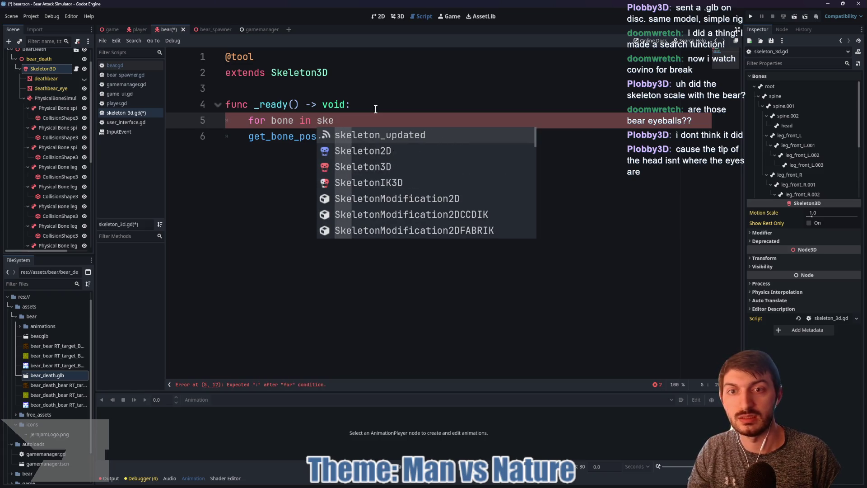
type("l")
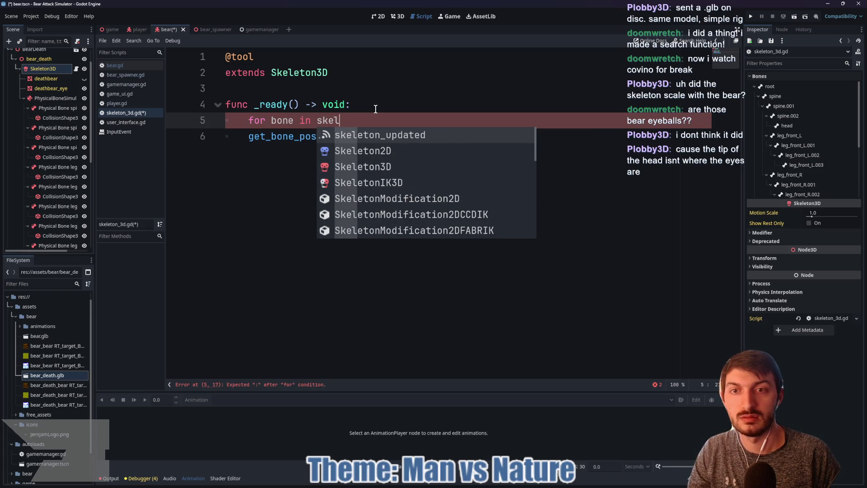
key("BackSpace")
key("BackSpace")
key("BackSpace")
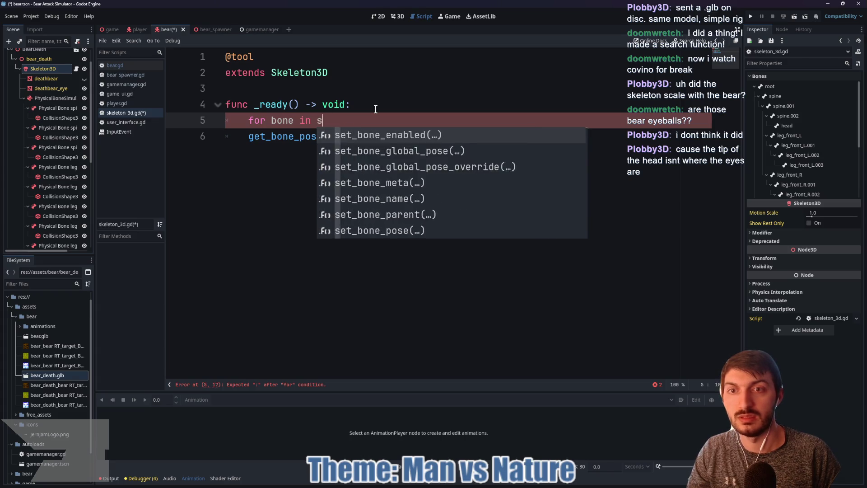
type("elf")
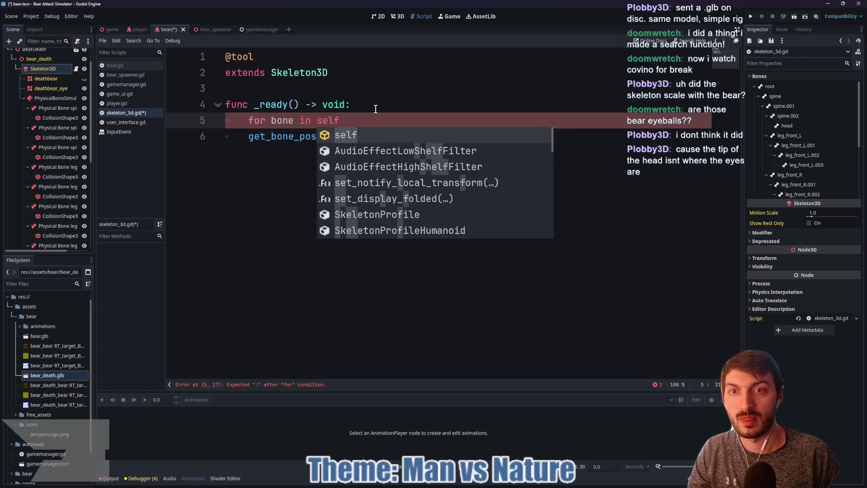
type(":")
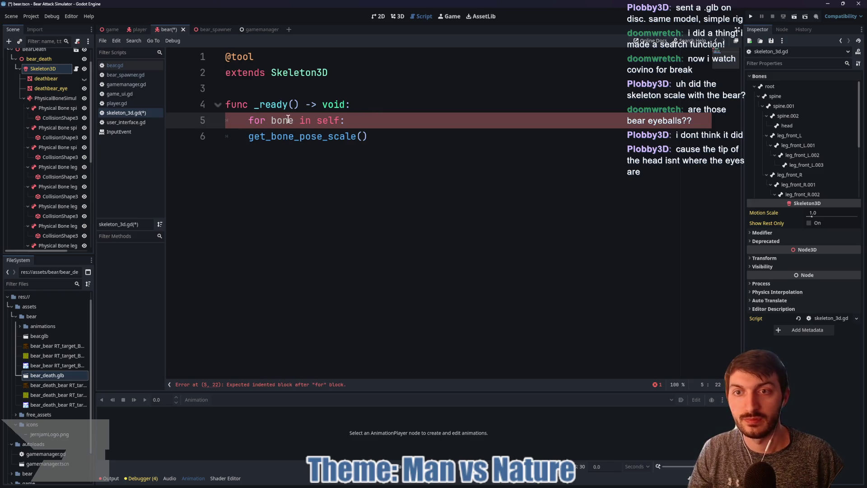
Step: Make the loop 'for idx in get_bone_count():' and indent the pose call inside it
double_click(272, 121)
type("idx")
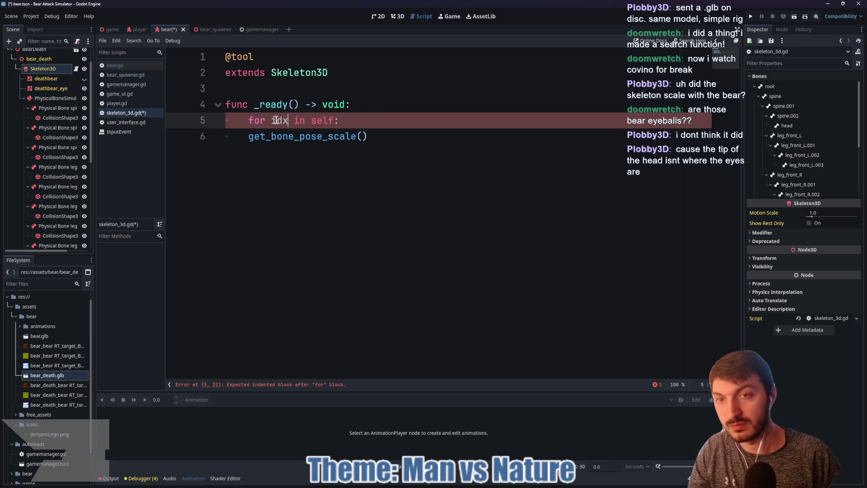
left_click_drag(336, 121, 311, 118)
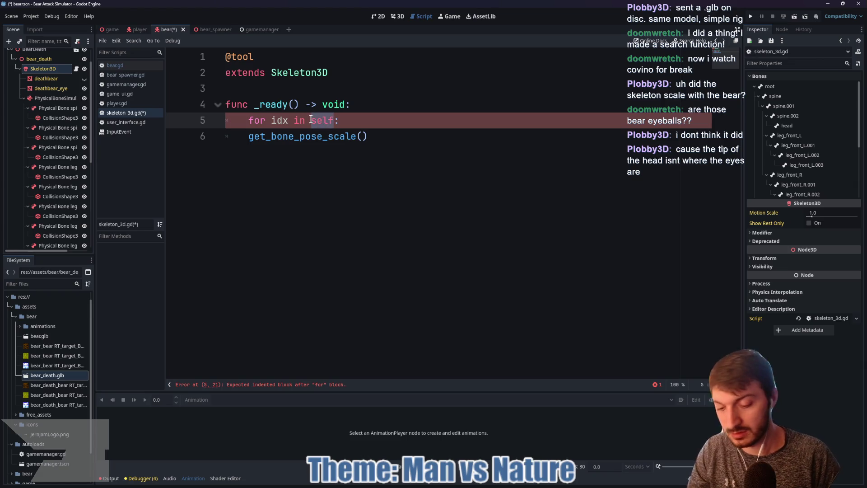
type("bone")
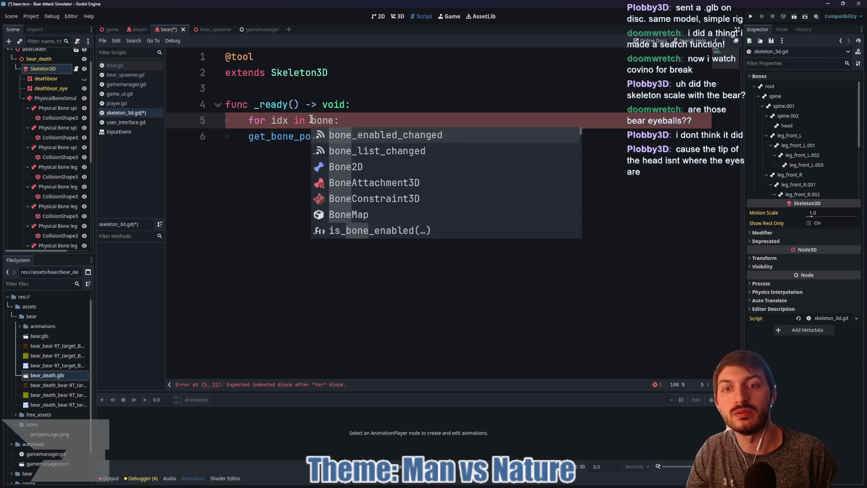
type("_")
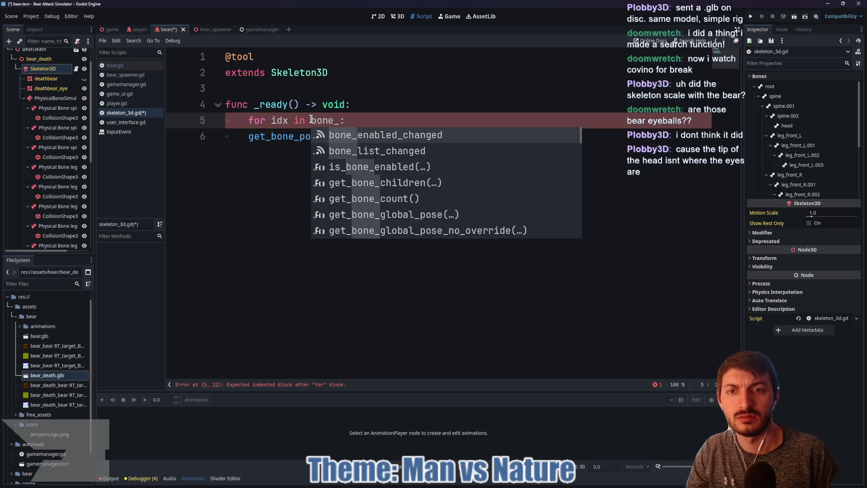
key("Down")
key("Down")
key("Down")
key("Down")
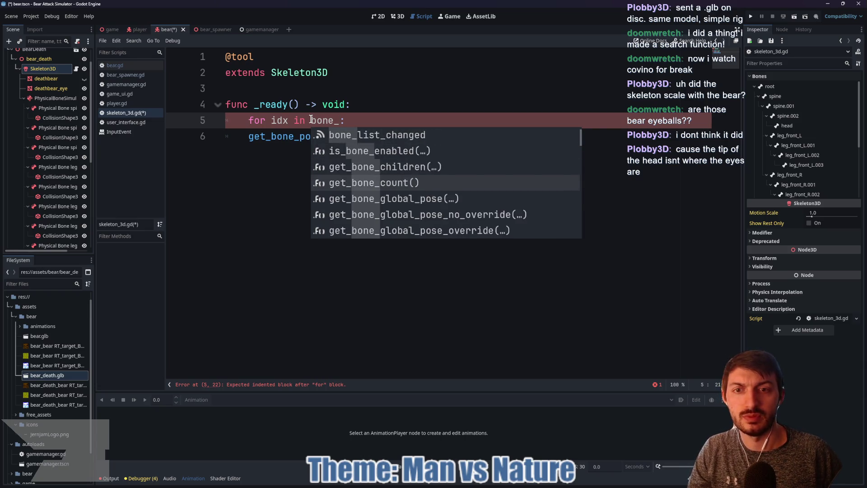
key("Return")
key("Down")
key("Home")
key("Tab")
Step: Change the call to set_bone_pose_scale(idx, 1.5)
left_click(385, 137)
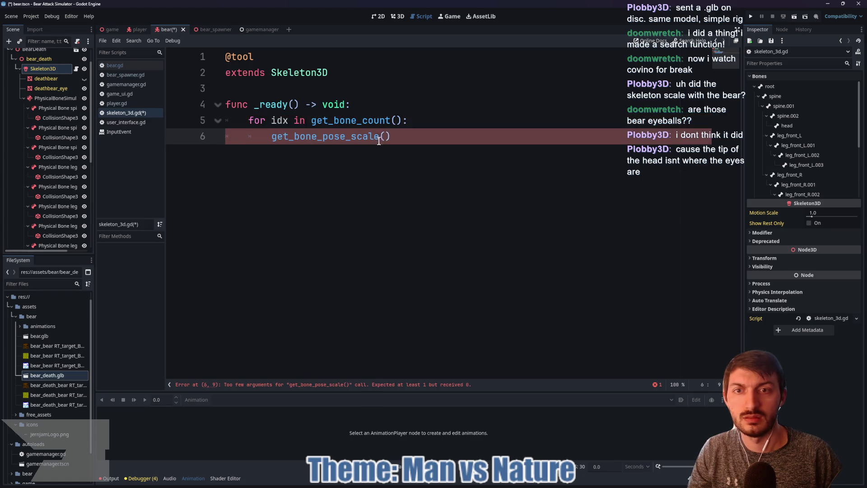
type("idx")
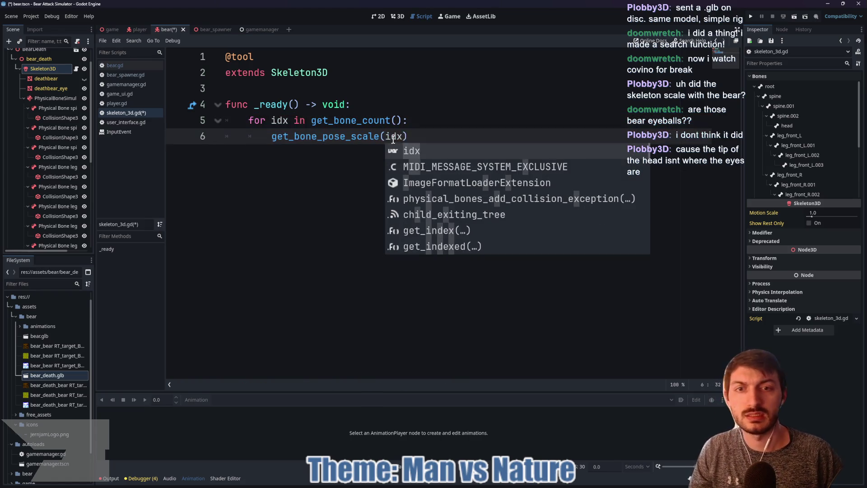
left_click(417, 138)
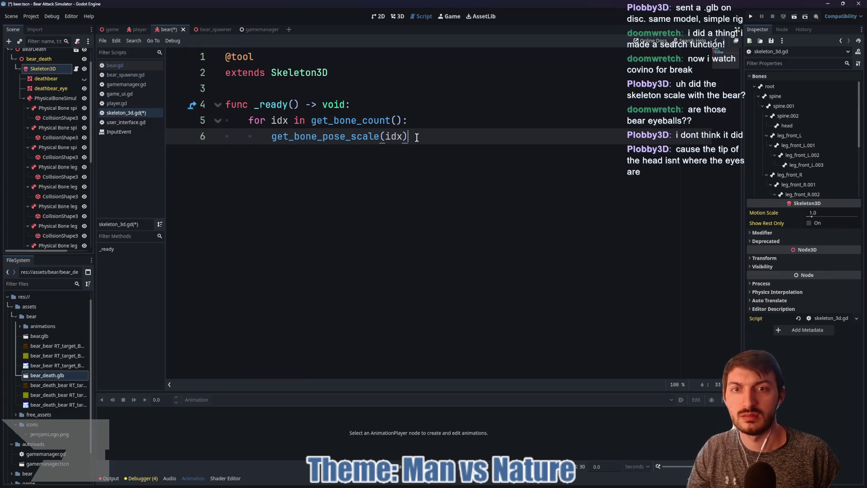
type(".set")
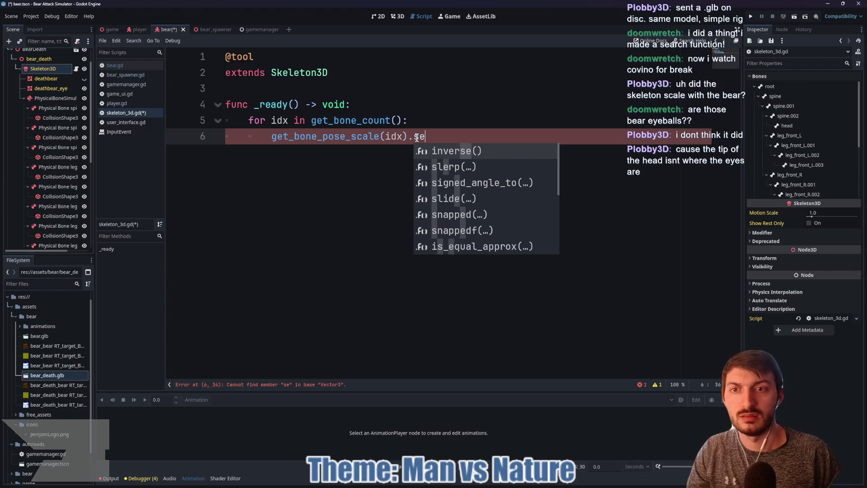
left_click_drag(437, 136, 271, 136)
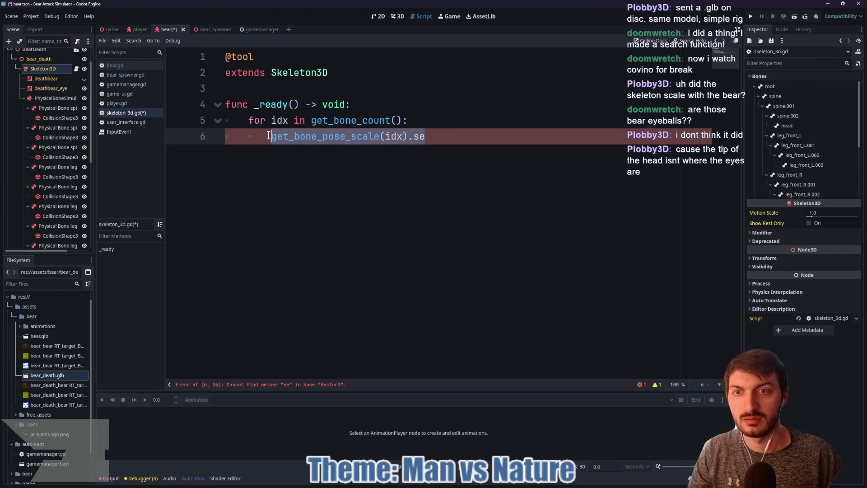
type("set_bone_s")
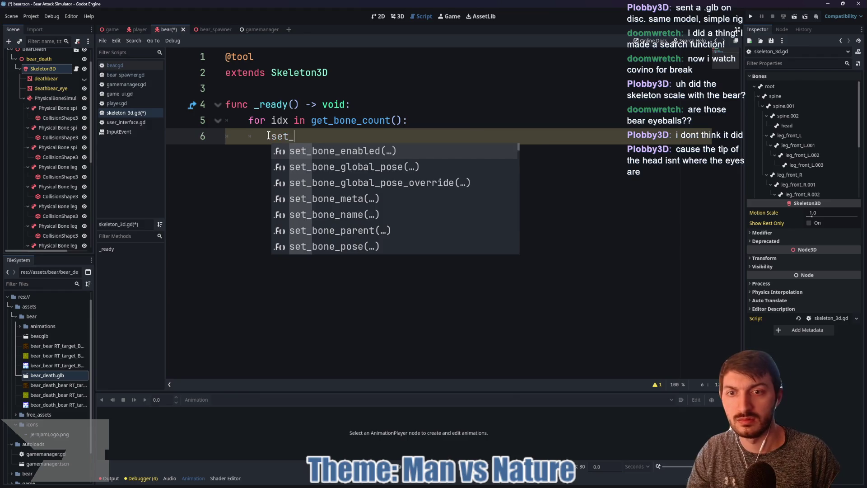
type("c")
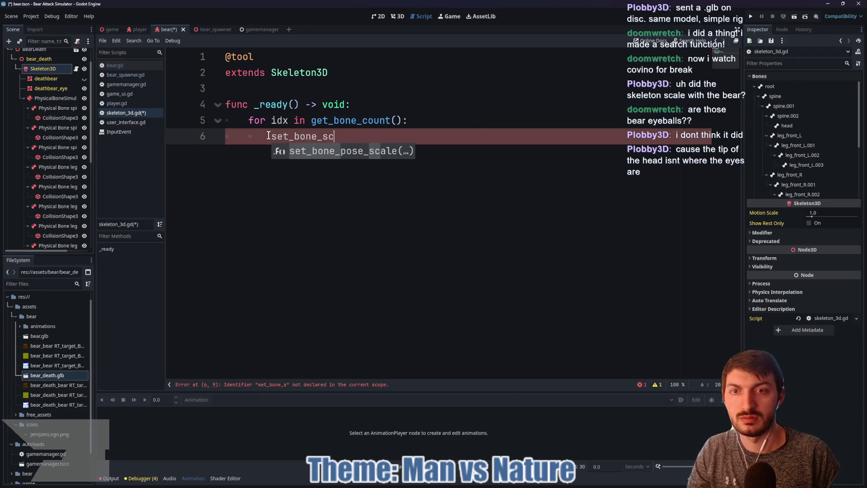
key("Return")
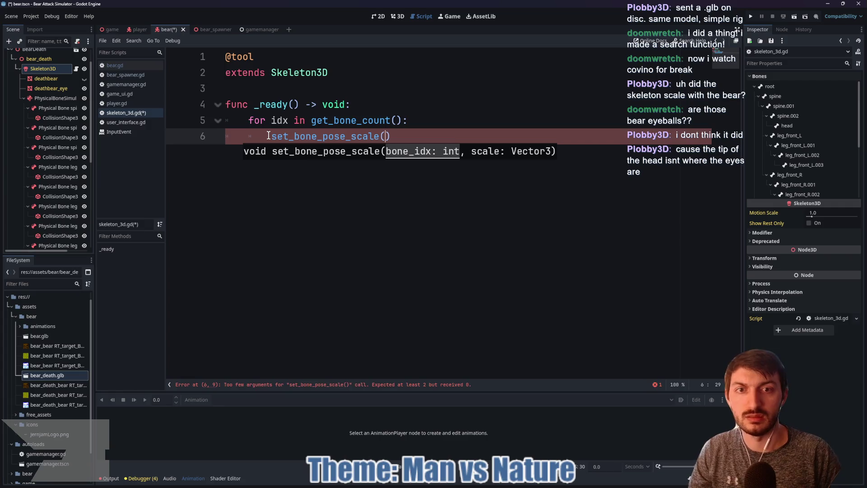
type("idx, 1")
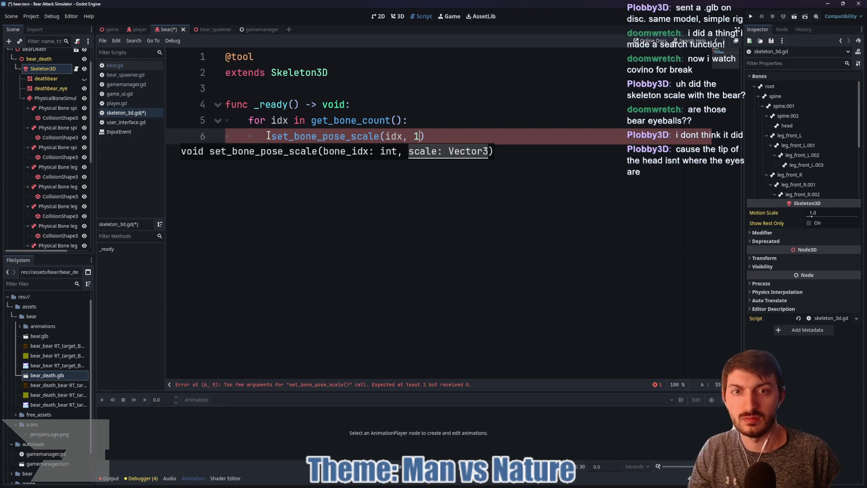
type(".5")
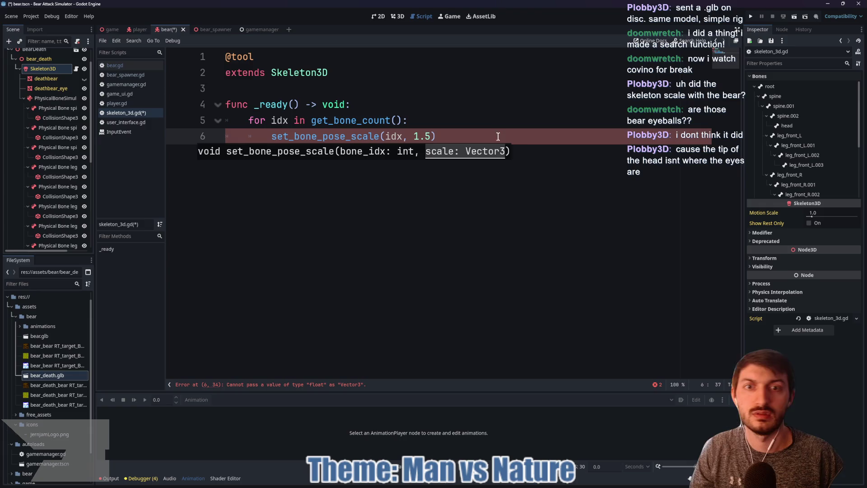
Step: Replace 1.5 with Vector3(1.5,1.5,1.5), add the closing parenthesis, and save the script
left_click(413, 136)
type("Vector3")
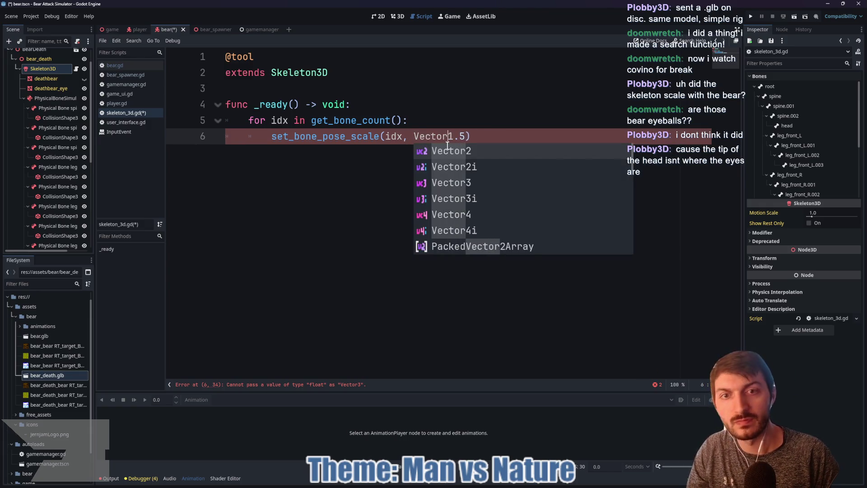
type("(1.5")
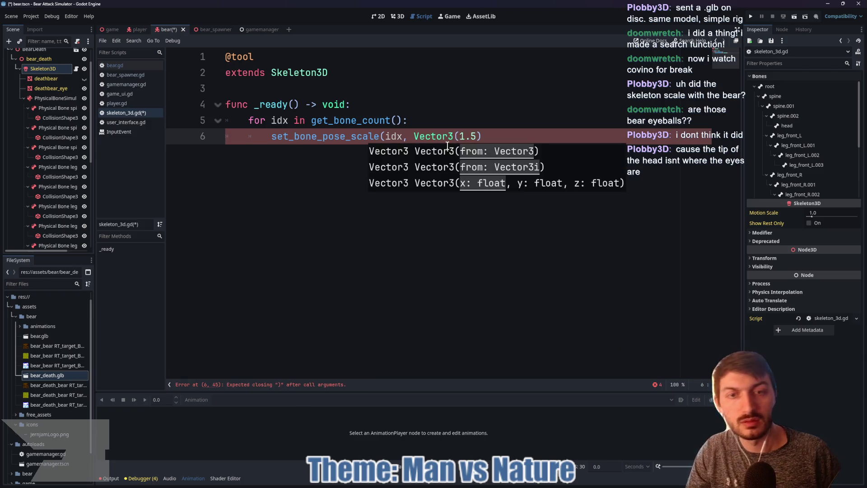
type(",1")
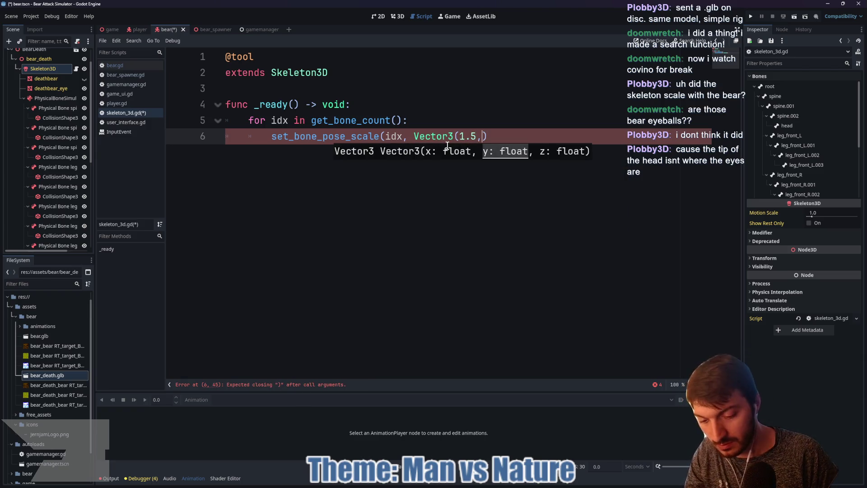
type(".5,1.5")
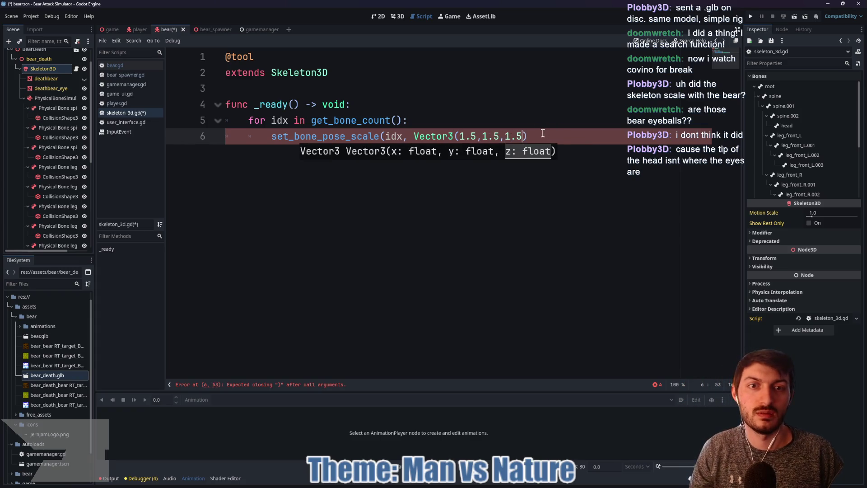
type(")")
key("ctrl+s")
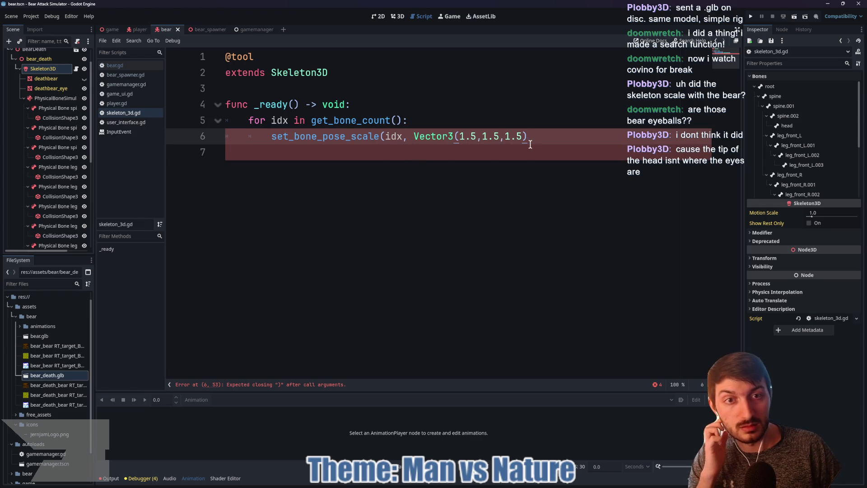
type(")")
left_click(559, 153)
key("ctrl+s")
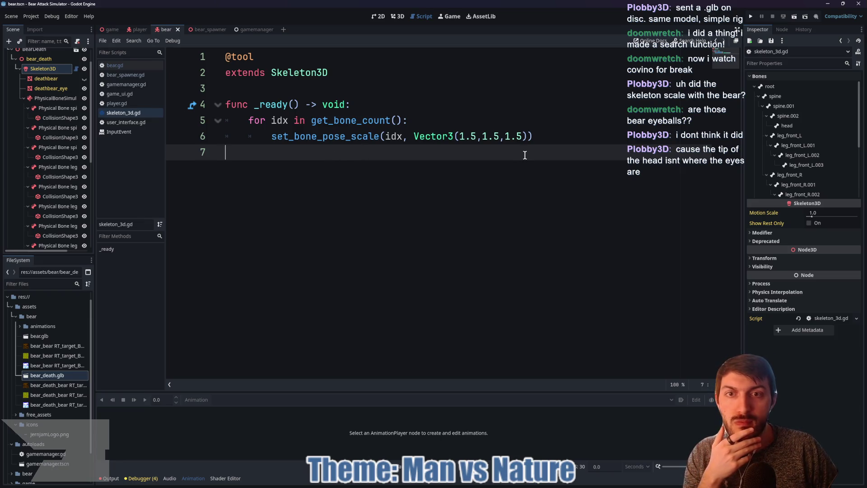
left_click(398, 17)
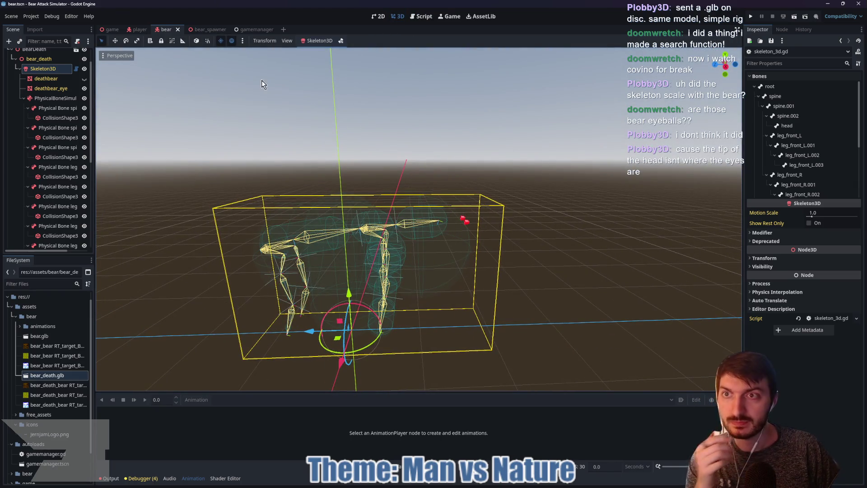
Step: Reload the current project and orbit around the bear to inspect its enlarged skeleton
left_click(34, 16)
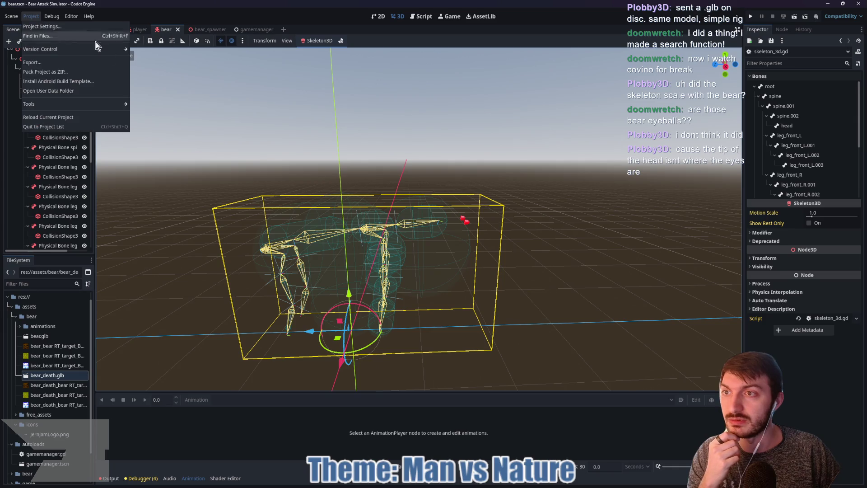
left_click(65, 118)
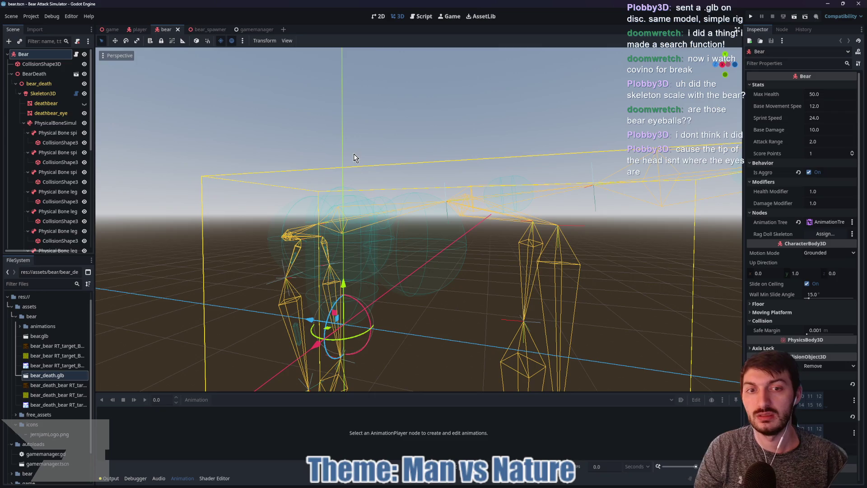
mouse_move(344, 153)
left_mouse_down()
mouse_move(496, 235)
mouse_move(558, 251)
left_mouse_up()
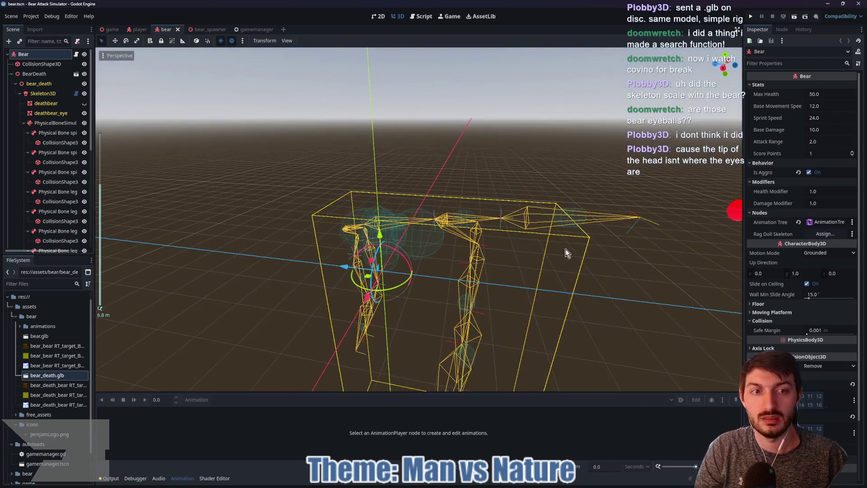
mouse_move(651, 251)
left_mouse_down()
mouse_move(527, 253)
mouse_move(426, 203)
left_mouse_up()
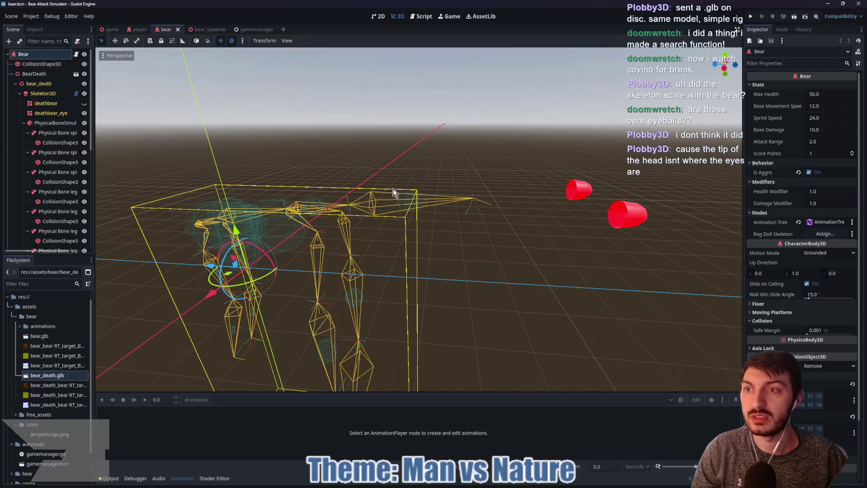
left_click(55, 96)
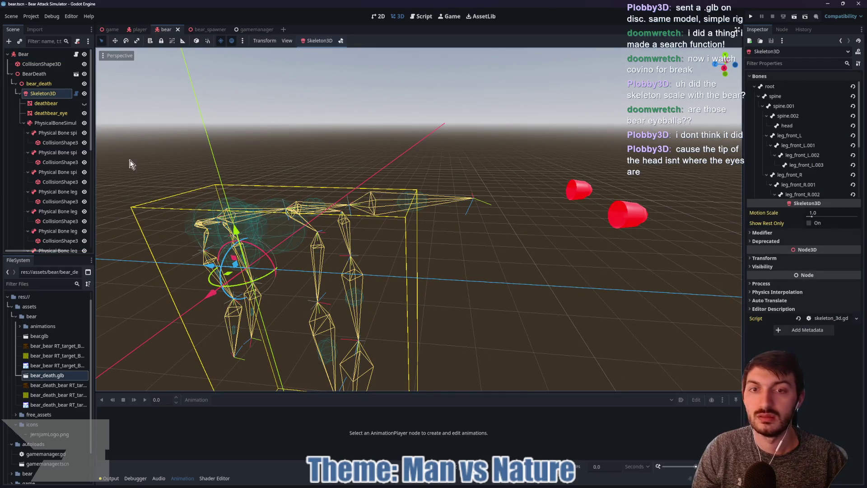
left_click(76, 94)
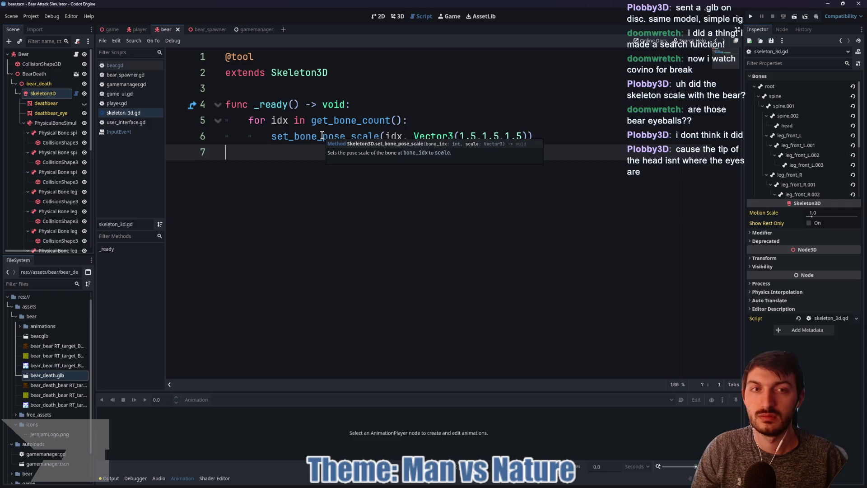
left_click_drag(219, 56, 255, 56)
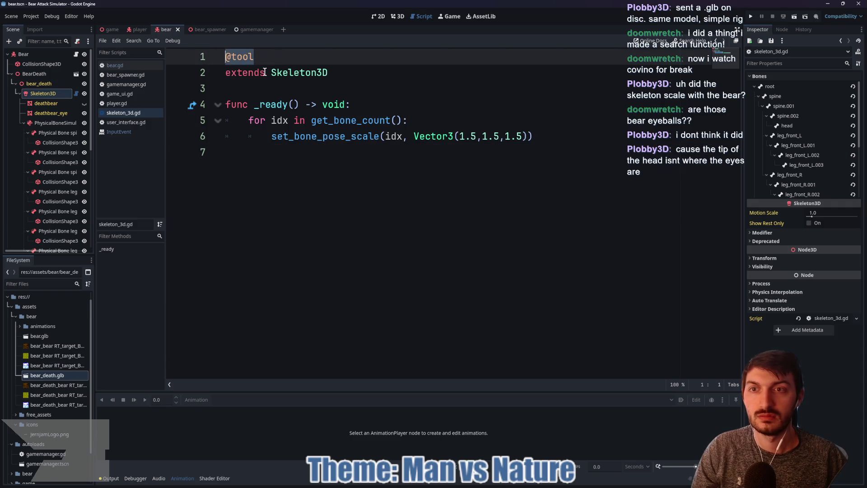
key("BackSpace")
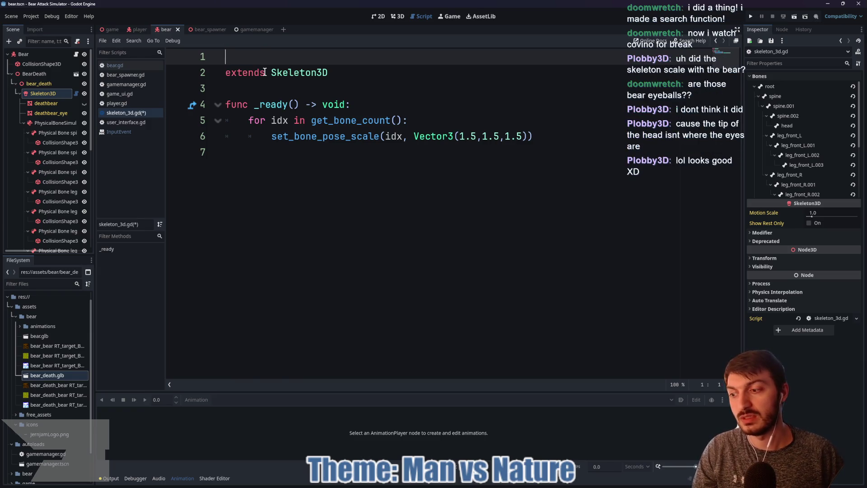
key("Down")
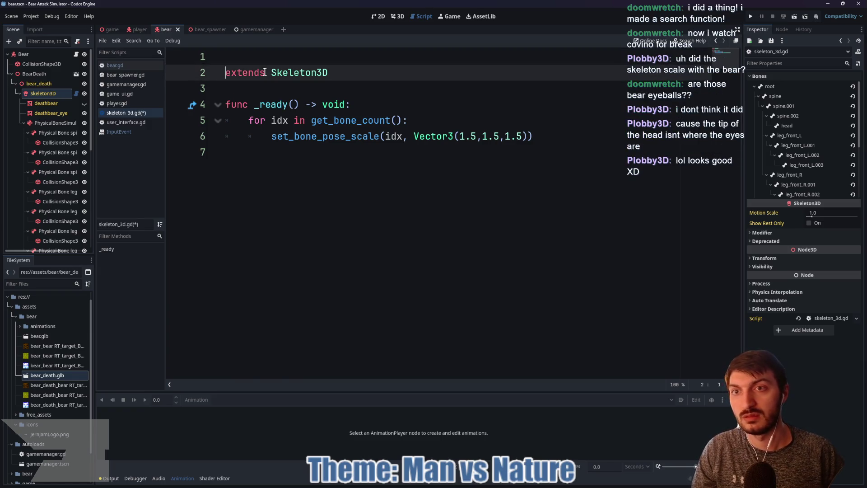
key("BackSpace")
key("Down")
key("ctrl+s")
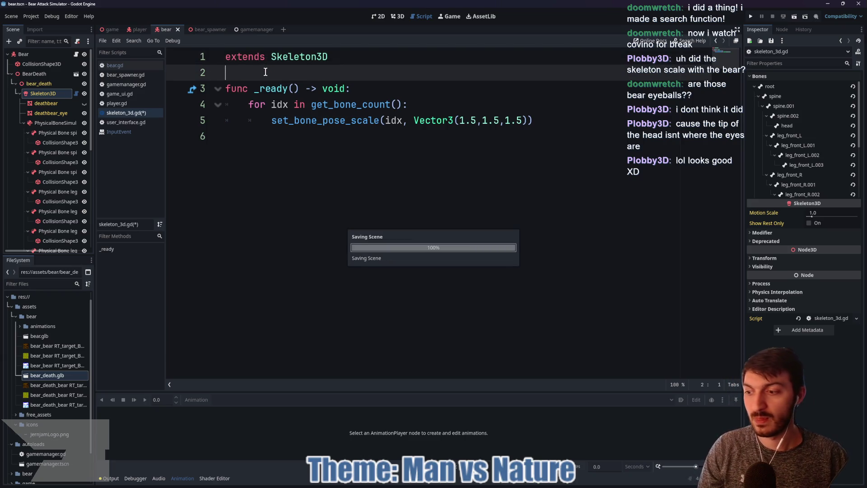
Step: Check the bear in the 3D viewport, then go back to the skeleton script
left_click(400, 18)
mouse_move(438, 252)
left_mouse_down()
mouse_move(500, 238)
mouse_move(461, 258)
mouse_move(467, 223)
mouse_move(522, 226)
mouse_move(484, 266)
mouse_move(417, 249)
mouse_move(411, 178)
mouse_move(454, 249)
mouse_move(474, 258)
mouse_move(468, 266)
left_mouse_up()
scroll(483, 250, "down", 3)
scroll(455, 248, "up", 3)
scroll(528, 243, "down", 3)
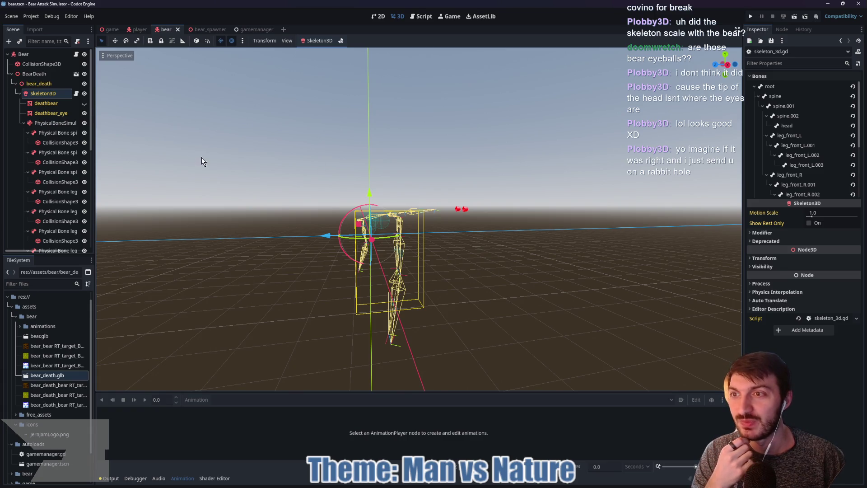
left_click(76, 95)
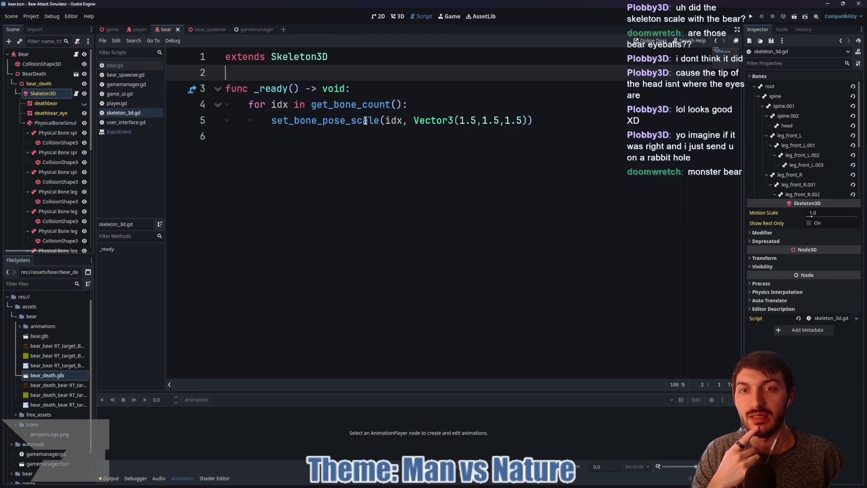
mouse_move(346, 105)
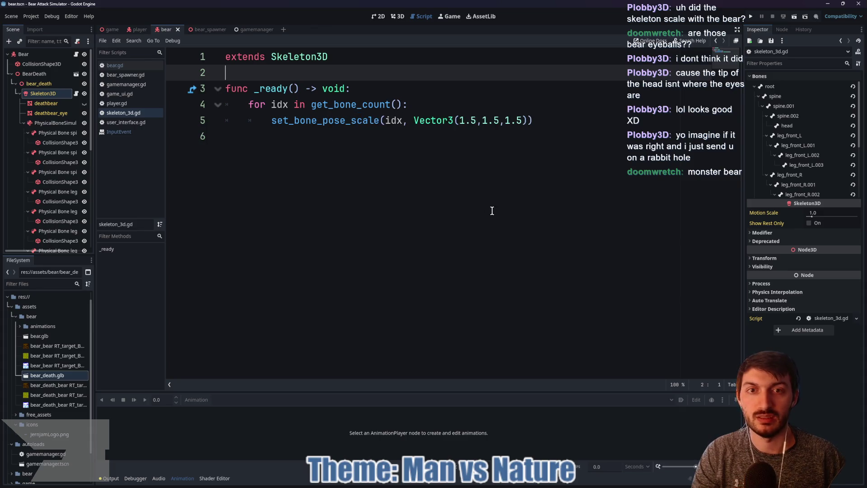
Step: Change the bone index argument in set_bone_pose_scale to idx -1
left_click(402, 119)
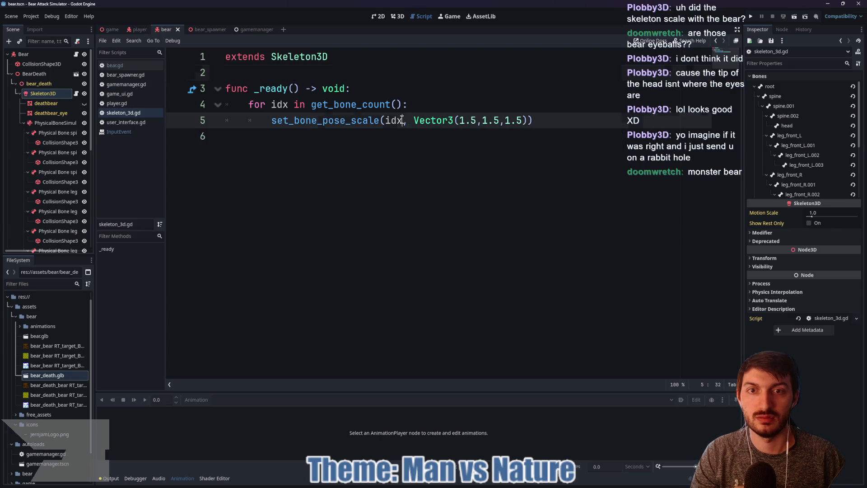
type("-1")
left_click(253, 72)
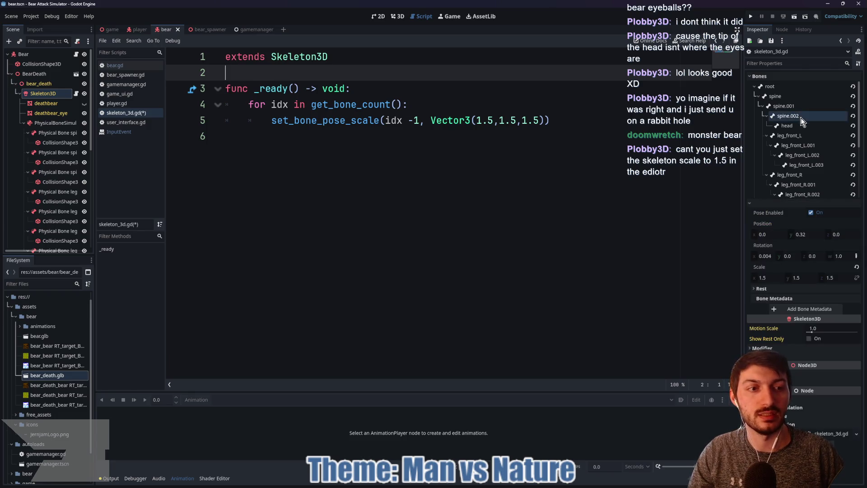
Step: Inspect the pose values of the spine, head and leg bones, then select all script code
left_click(799, 155)
left_click(794, 174)
left_click(784, 106)
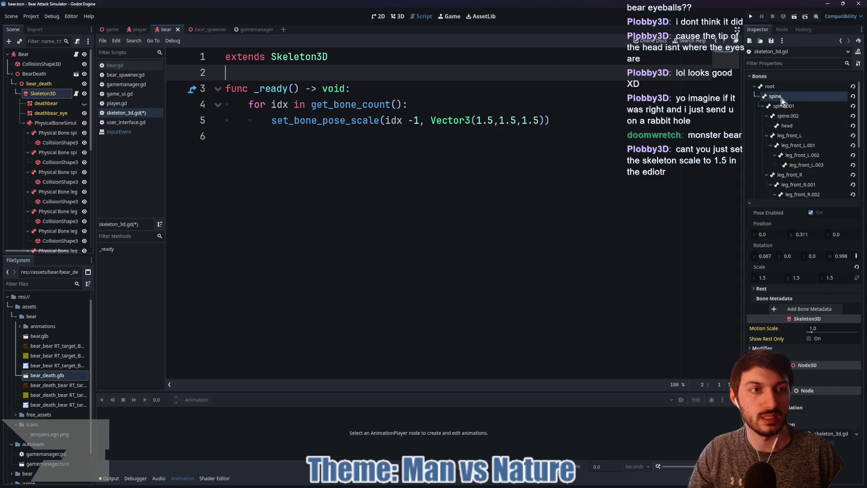
left_click(787, 126)
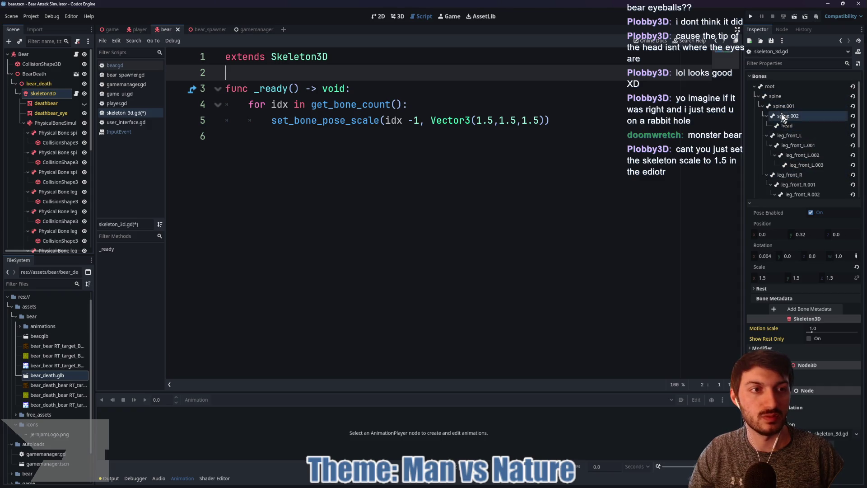
left_click(797, 145)
left_click(795, 164)
scroll(799, 168, "down", 1)
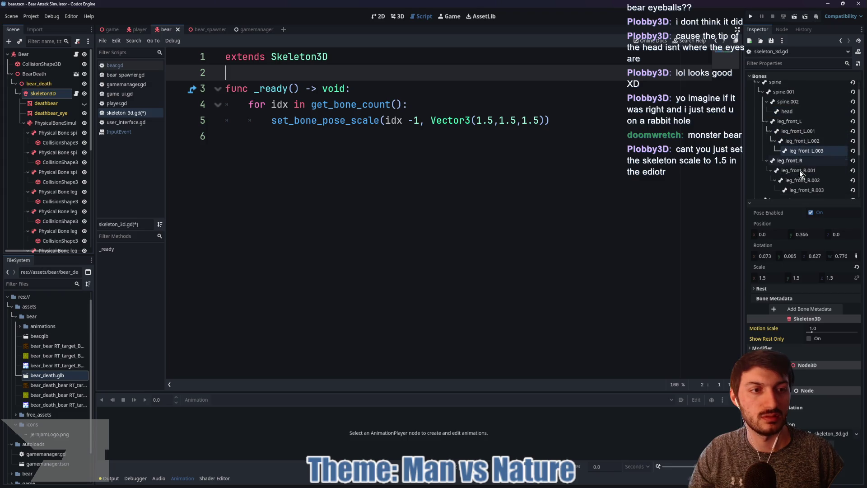
left_click(799, 189)
scroll(799, 187, "down", 3)
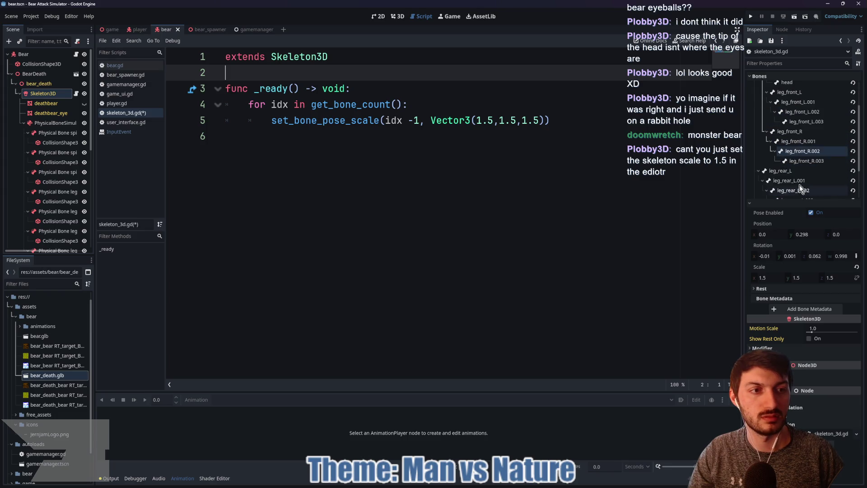
left_click(797, 172)
left_click(795, 180)
scroll(796, 179, "down", 1)
left_click(796, 175)
scroll(797, 183, "down", 3)
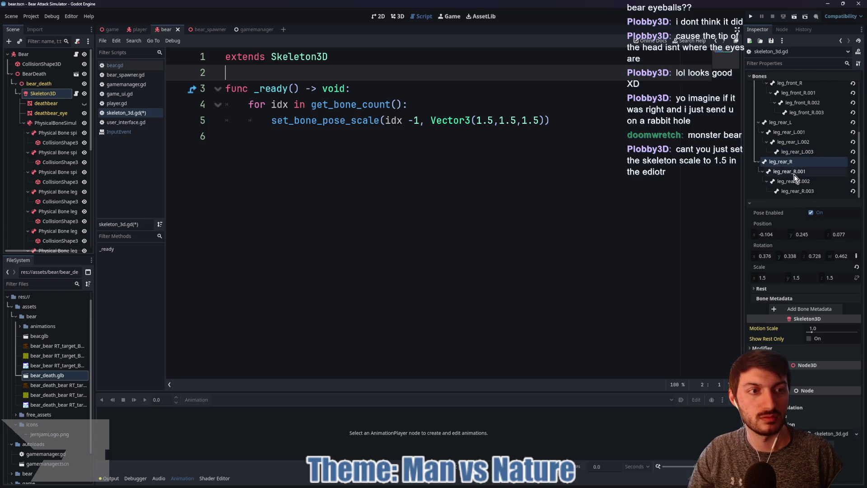
left_click(794, 183)
left_click(798, 188)
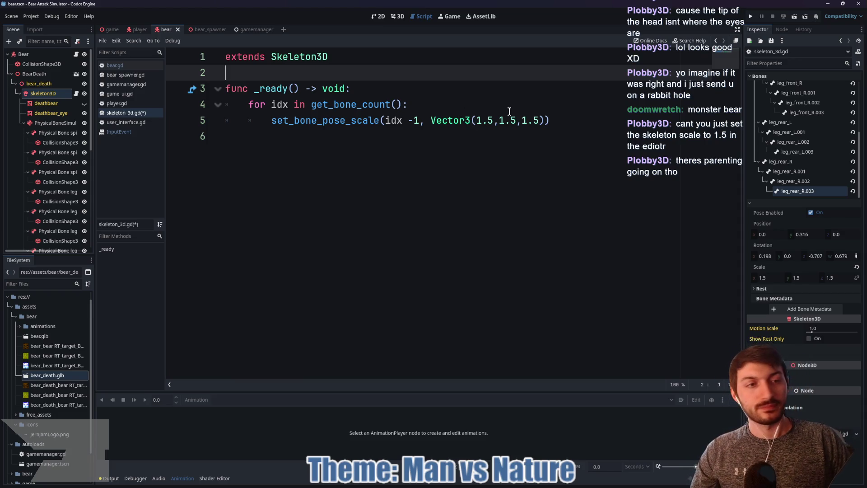
left_click(807, 161)
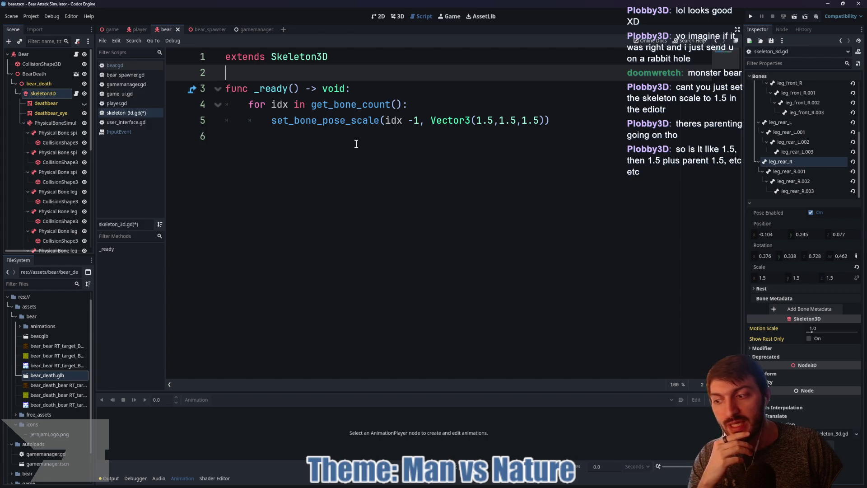
left_click(809, 173)
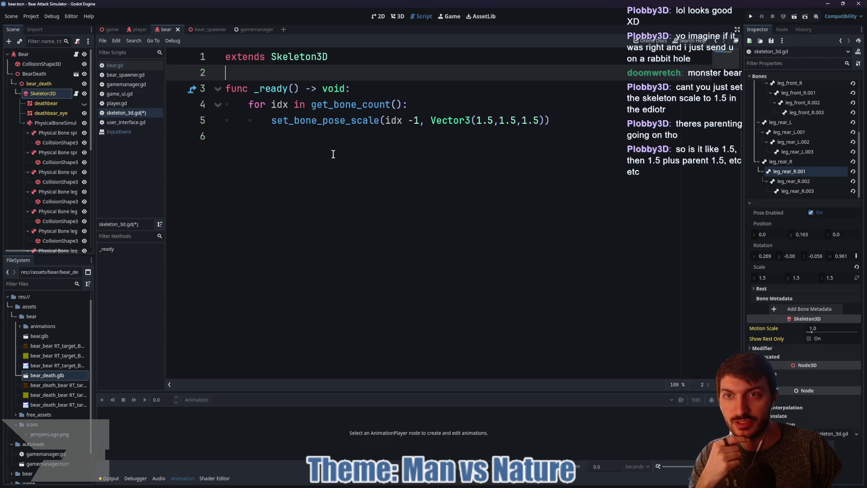
left_click_drag(327, 152, 208, 61)
Step: Clear the skeleton script's code, detach it from Skeleton3D, and close its editor tab
key("BackSpace")
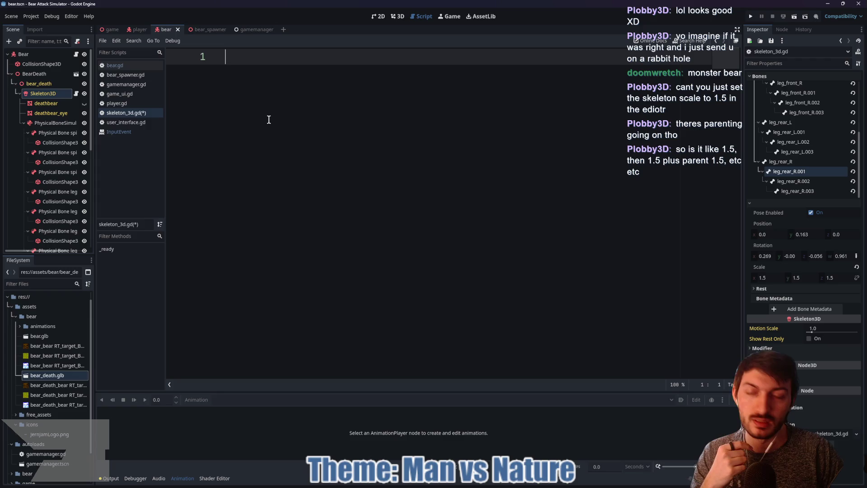
left_click(40, 96)
left_click(85, 44)
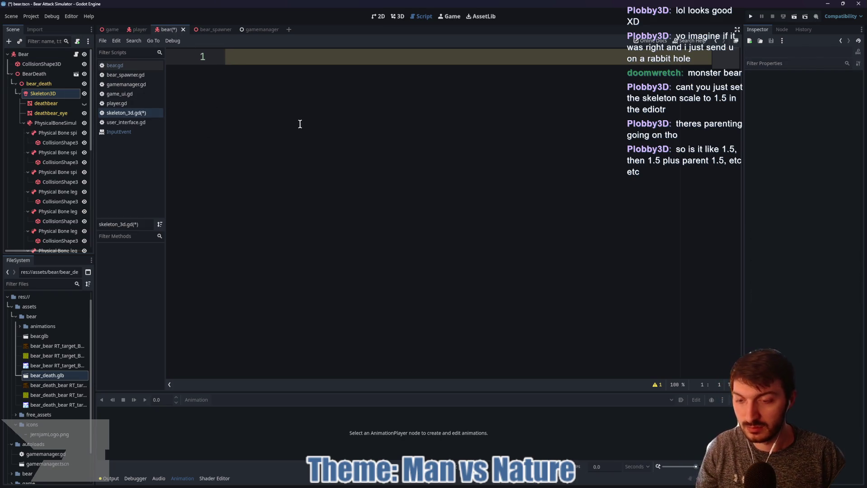
key("ctrl+w")
left_click(415, 255)
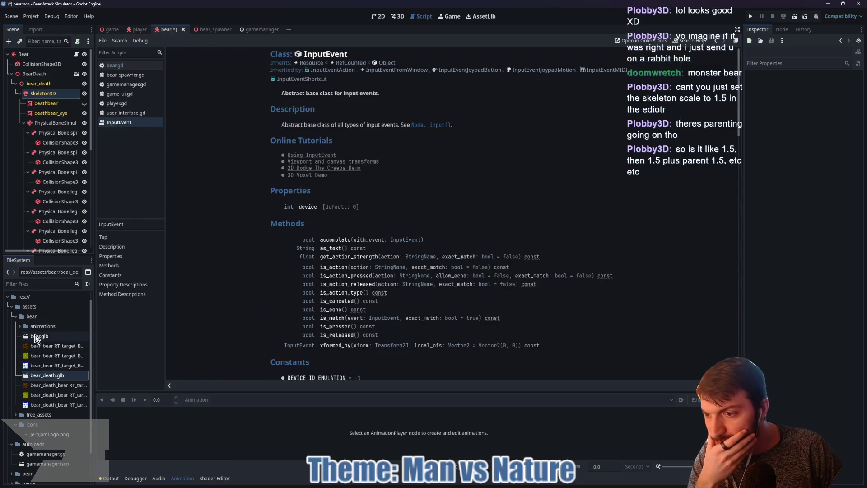
Step: Delete res://bear/skeleton_3d.gd from the project in the FileSystem dock
left_click(14, 316)
left_click(12, 395)
left_click(48, 426)
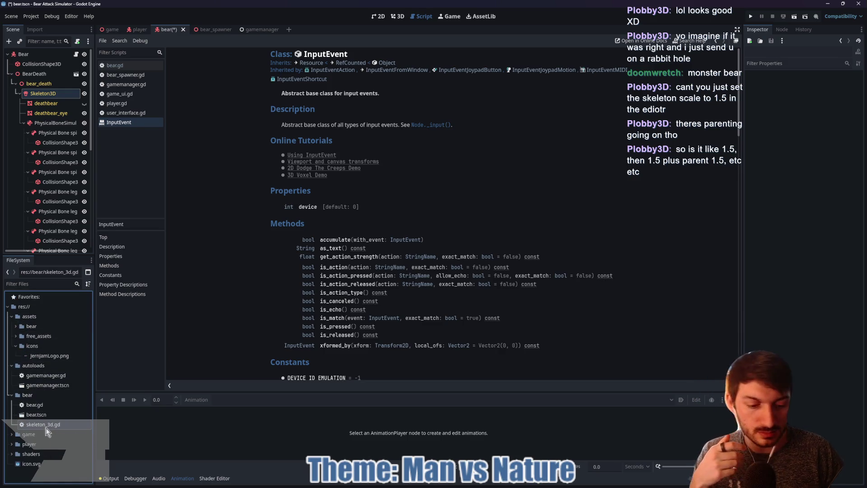
key("Delete")
left_click(381, 303)
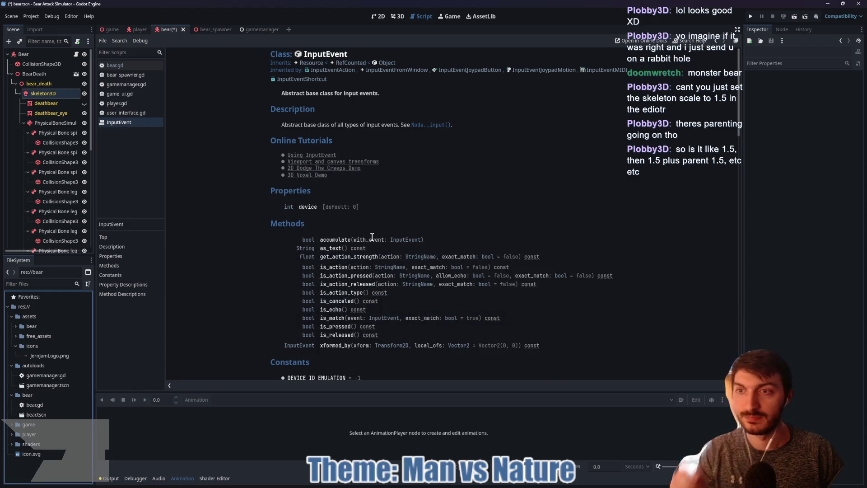
Step: Save bear.tscn and view the selected Skeleton3D in the 3D workspace
key("ctrl+s")
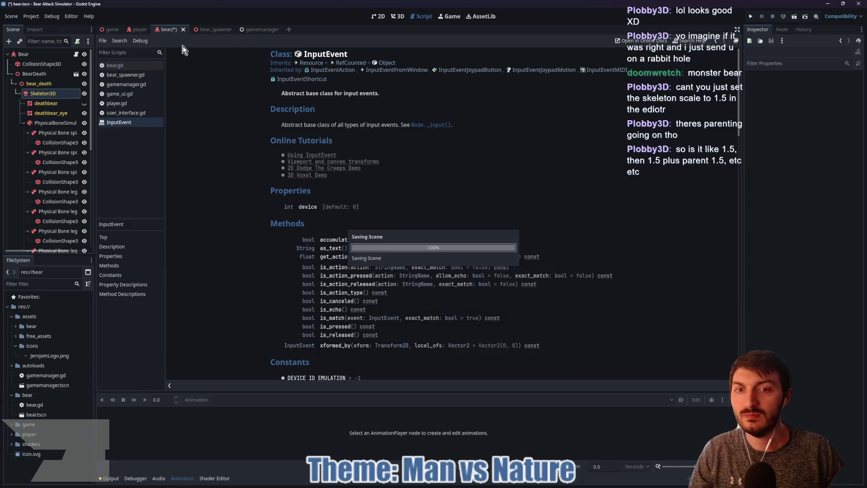
left_click(55, 95)
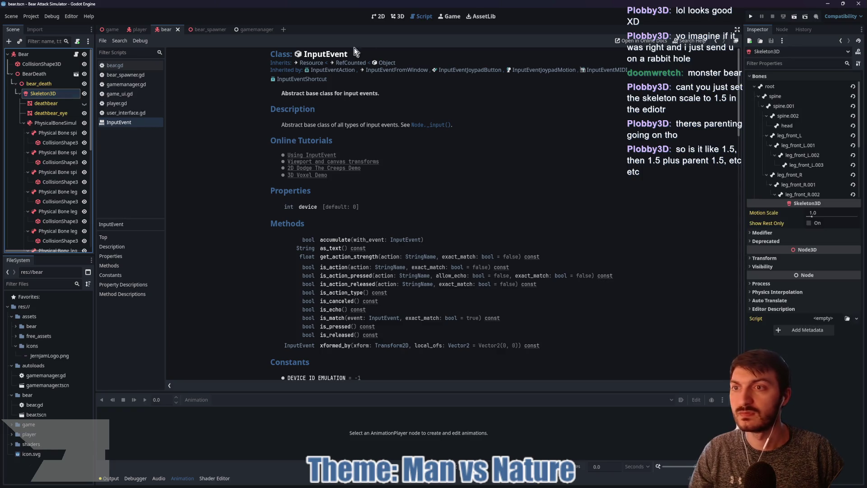
left_click(397, 17)
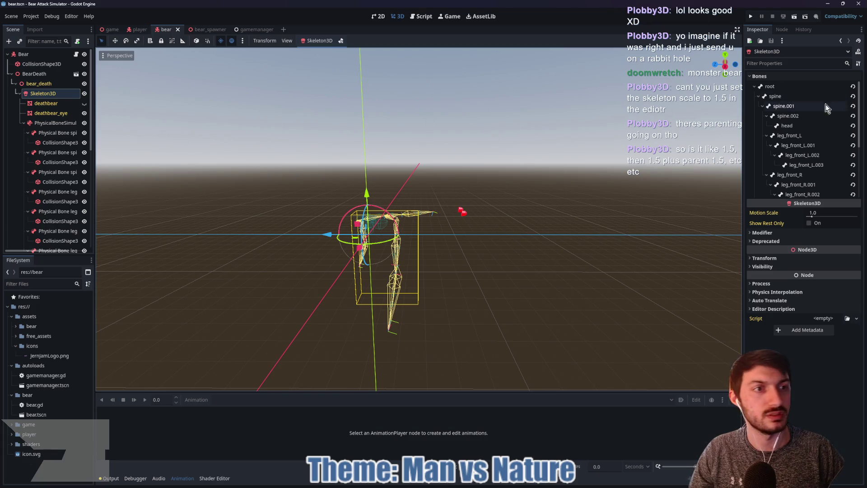
Step: Reset leg_front_L.003's pose scale to 1, 1, 1 and save the scene
left_click(785, 98)
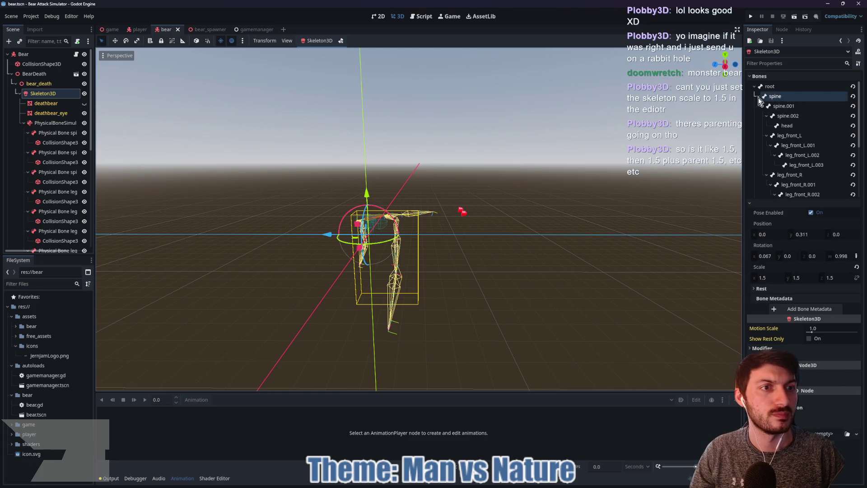
left_click(795, 107)
left_click(807, 167)
left_click(775, 277)
type("1")
key("Tab")
type("1")
key("Tab")
type("1")
key("Return")
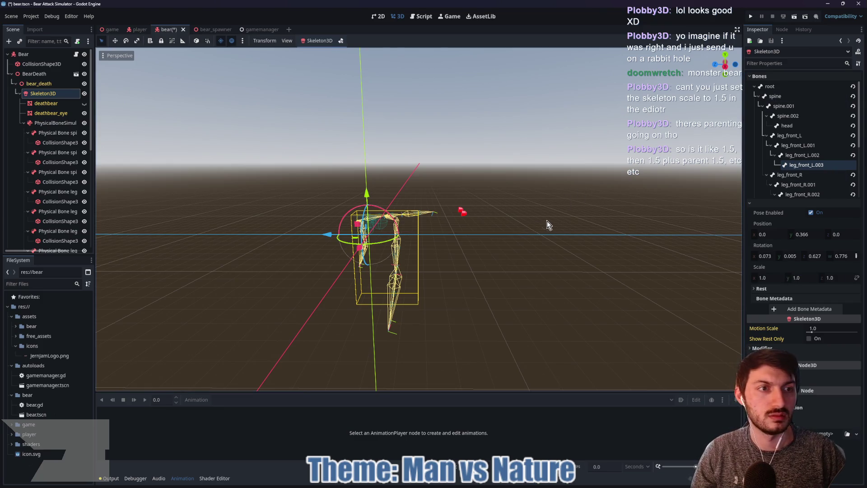
key("ctrl+s")
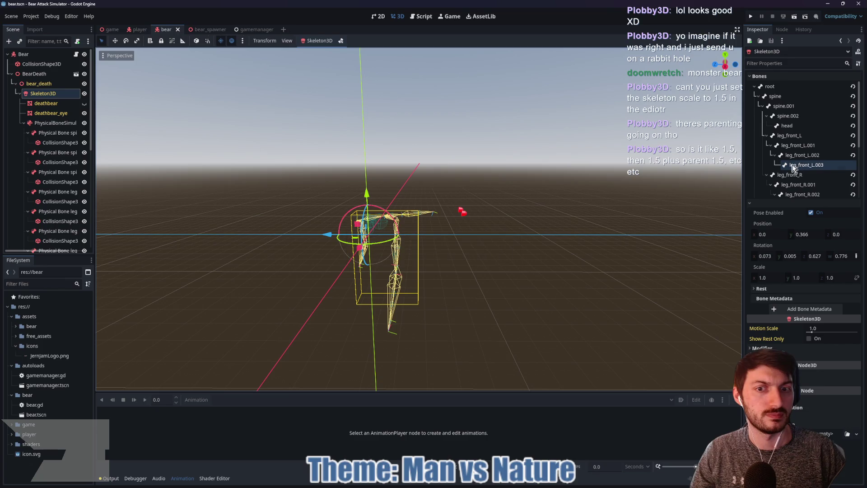
Step: Reset spine.001's pose scale to 1, 1, 1, then check the spine bone
left_click(782, 107)
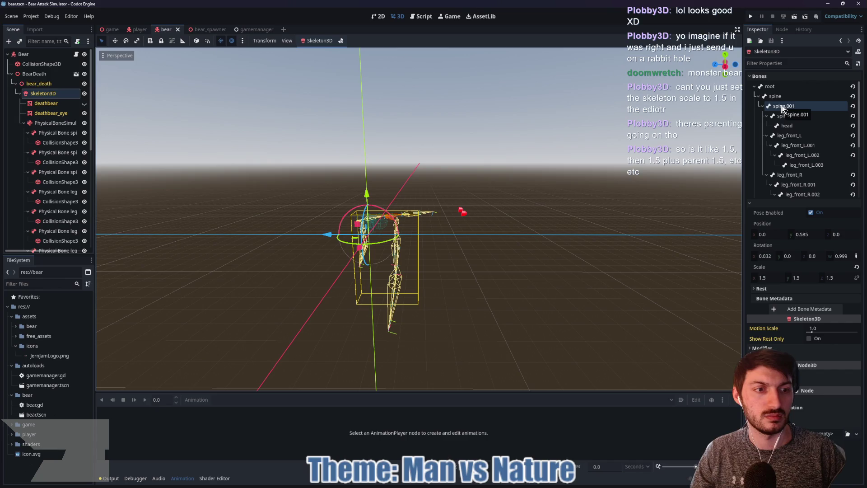
left_click(770, 275)
type("1")
key("Tab")
type("1")
key("Tab")
type("1")
key("Return")
left_click(780, 97)
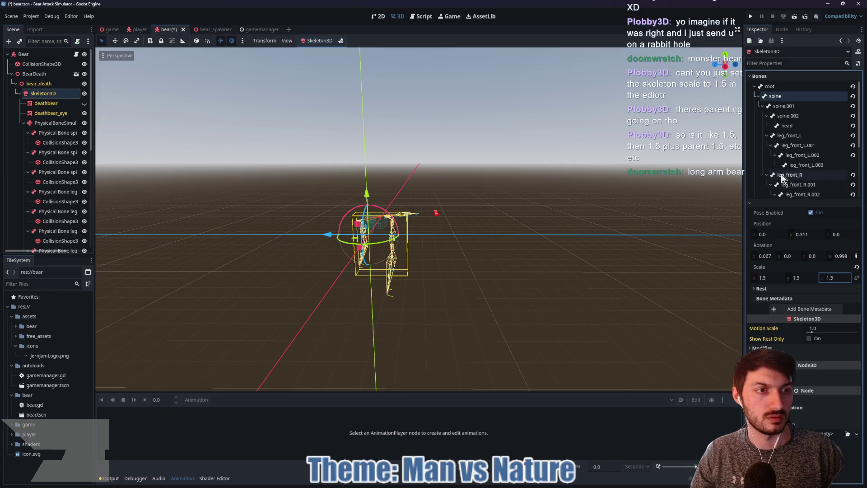
Step: Set leg_front_R.003 and leg_front_R.002 pose scales to 1.0 on X and Y
scroll(784, 175, "down", 2)
left_click(801, 176)
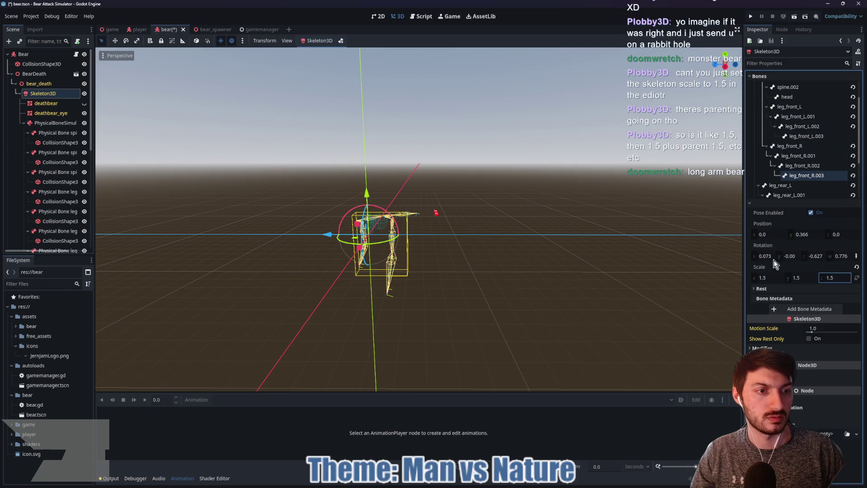
type("1")
key("Tab")
type("1")
key("Tab")
type("1")
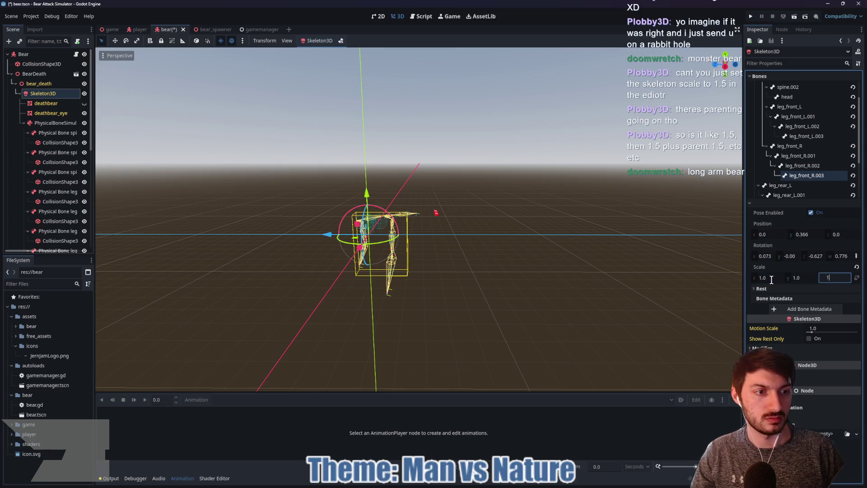
left_click(802, 166)
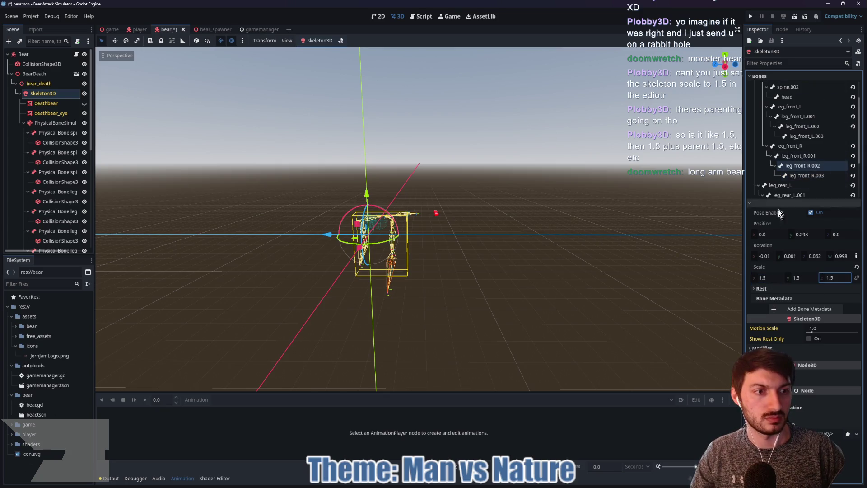
type("1")
key("Tab")
Step: Reset leg_front_R.001's pose scale to 1.0 and save the scene
type("1")
key("Tab")
type("1")
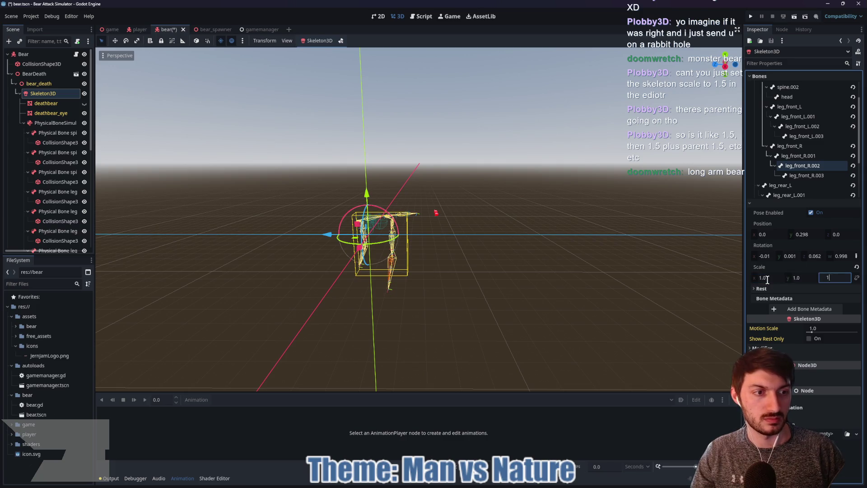
left_click(819, 154)
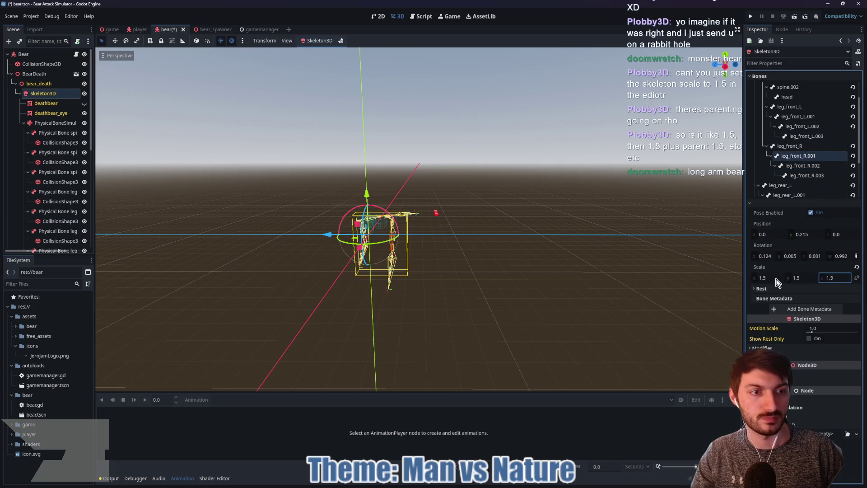
left_click(857, 278)
left_click(763, 278)
type("1")
key("Return")
key("ctrl+s")
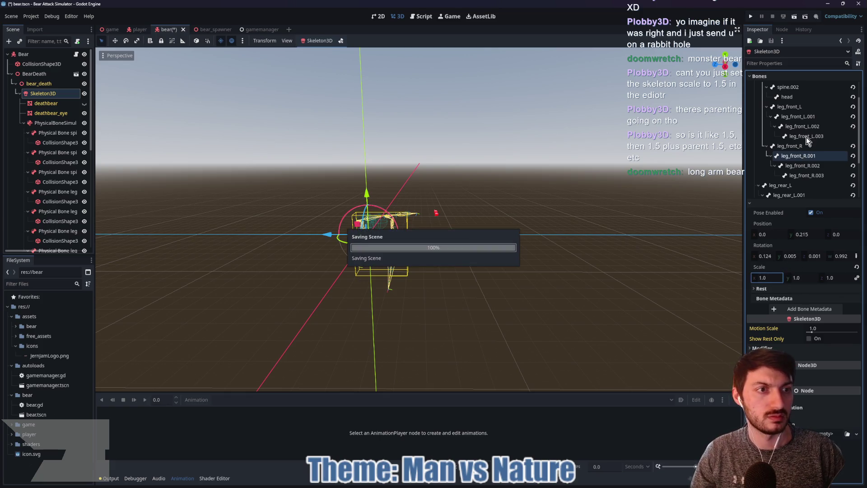
left_click(805, 137)
left_click(803, 129)
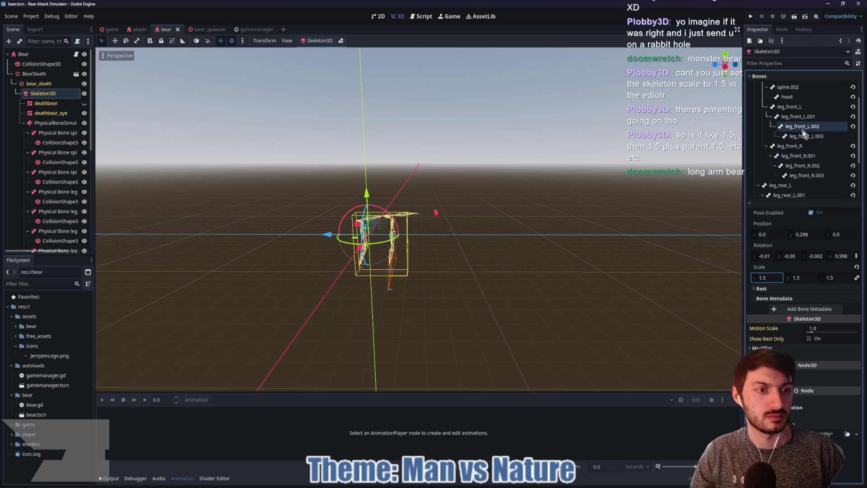
Step: Reset leg_front_L.002, leg_front_L.001 and leg_front_L pose scales to 1.0
left_click(771, 278)
type("1")
key("Return")
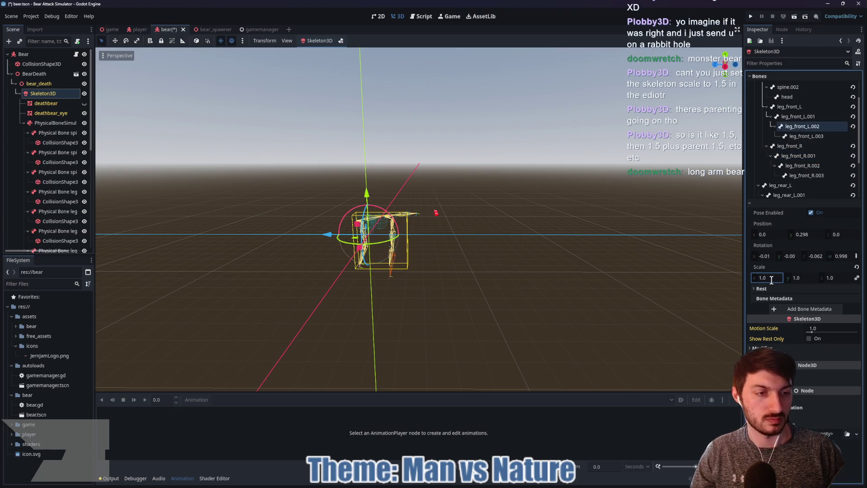
left_click(807, 116)
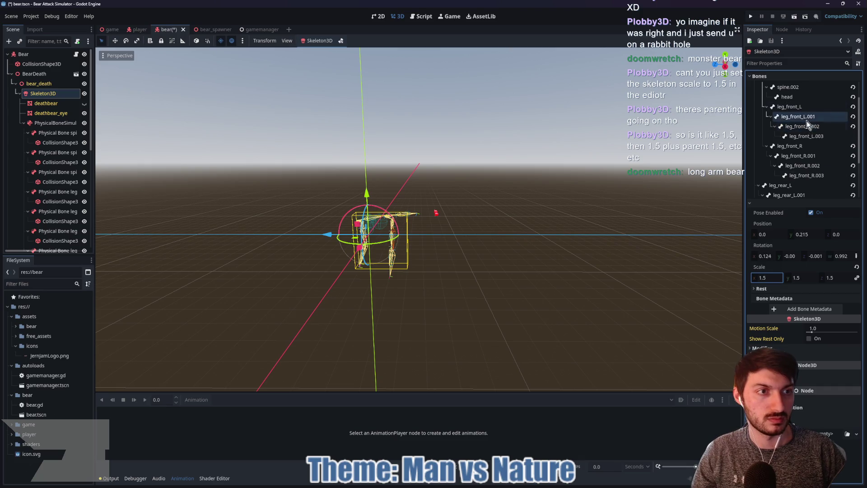
left_click(772, 278)
type("1")
key("Return")
left_click(789, 107)
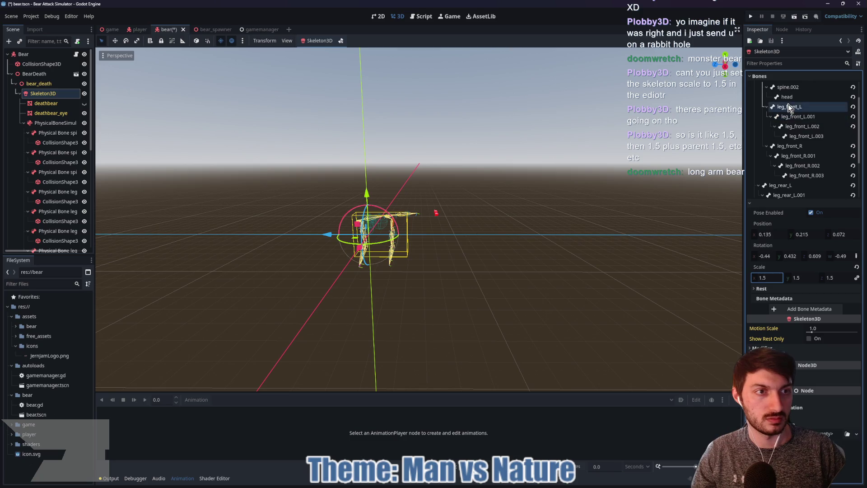
left_click(773, 277)
type("1")
key("Return")
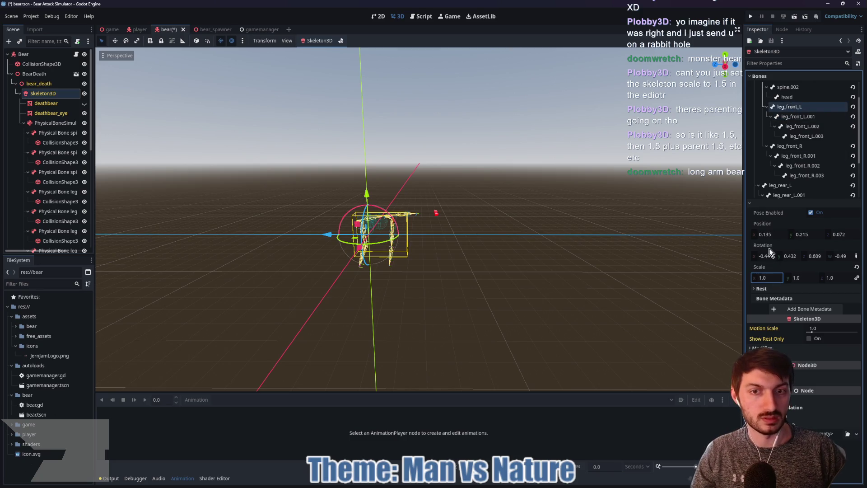
Step: Check the head bone and reset spine.002's pose scale to 1.0
scroll(789, 163, "up", 2)
left_click(792, 124)
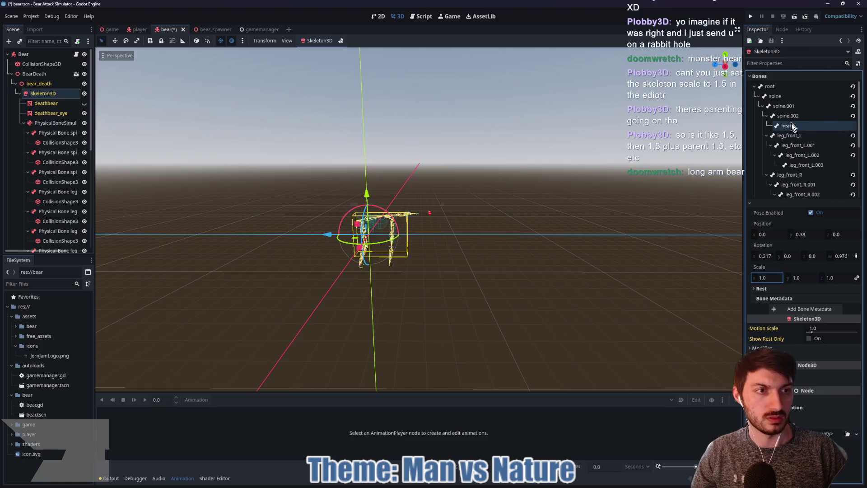
left_click(788, 117)
left_click(774, 279)
type("1")
key("Return")
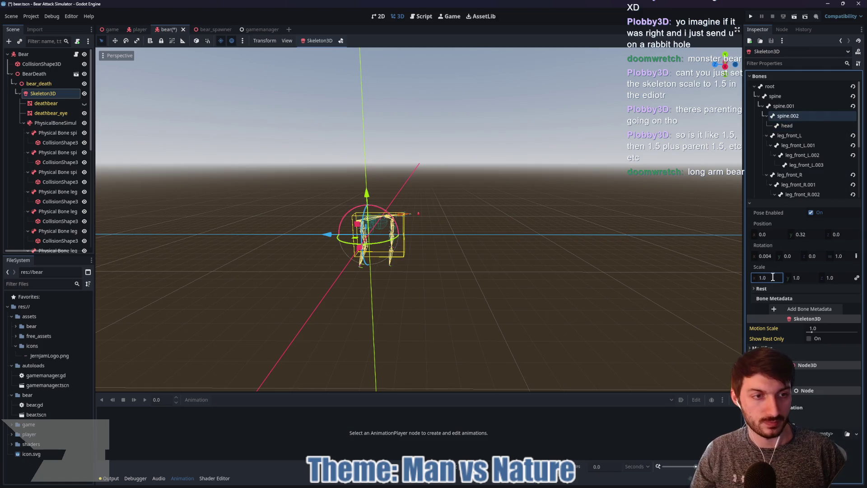
Step: Set the spine bone's pose scale to 1.0 and save bear.tscn
left_click(794, 107)
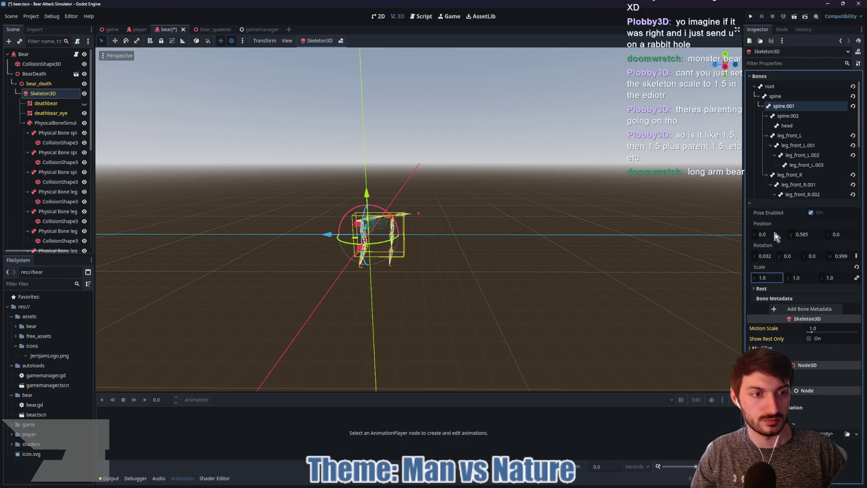
left_click(780, 97)
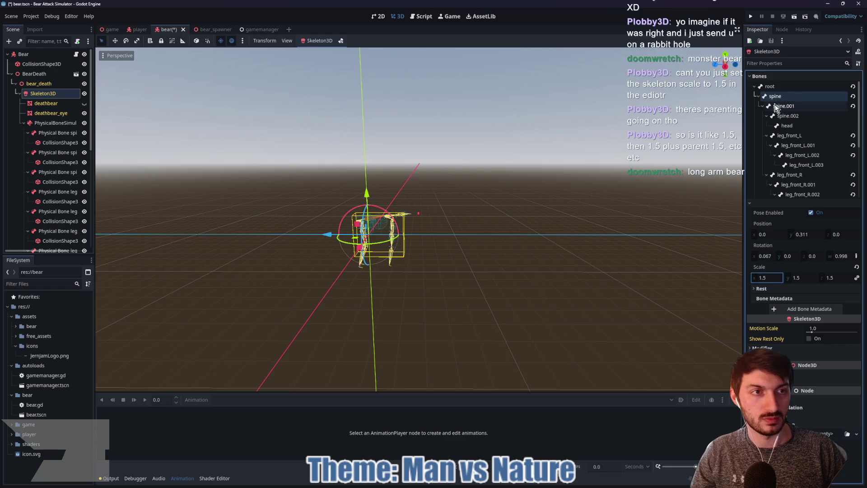
left_click(761, 87)
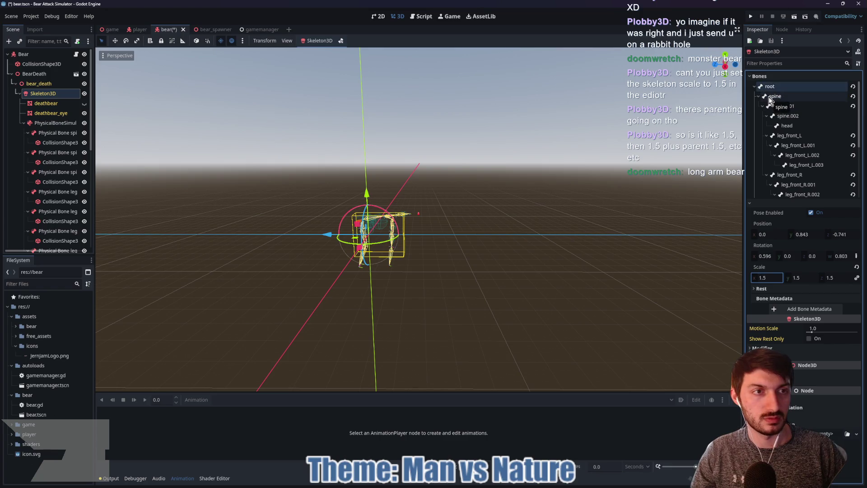
left_click_drag(768, 97, 768, 133)
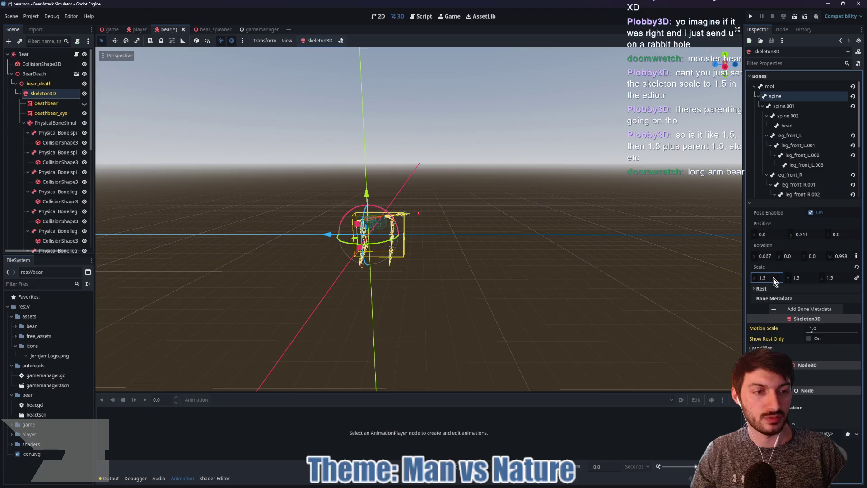
scroll(782, 162, "down", 3)
scroll(782, 163, "up", 3)
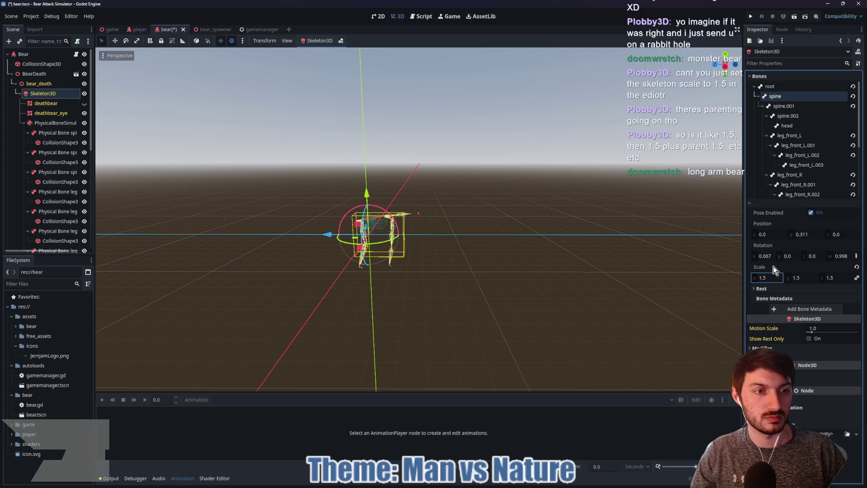
type("1")
key("Return")
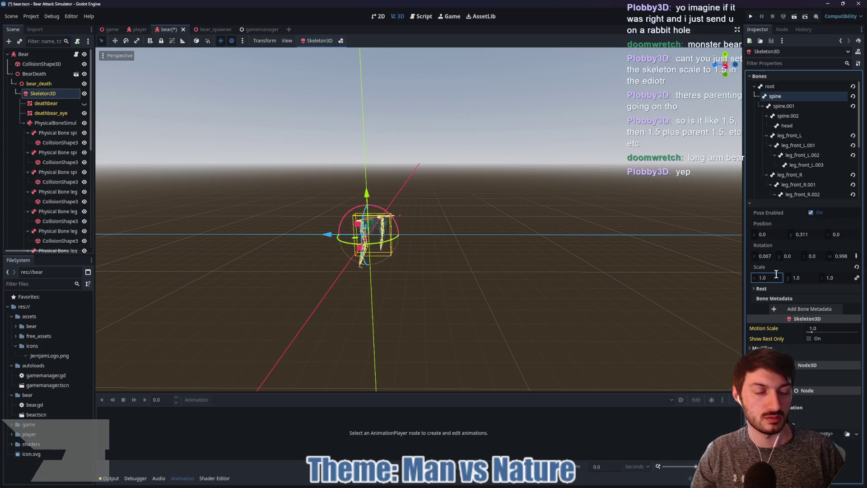
key("ctrl+s")
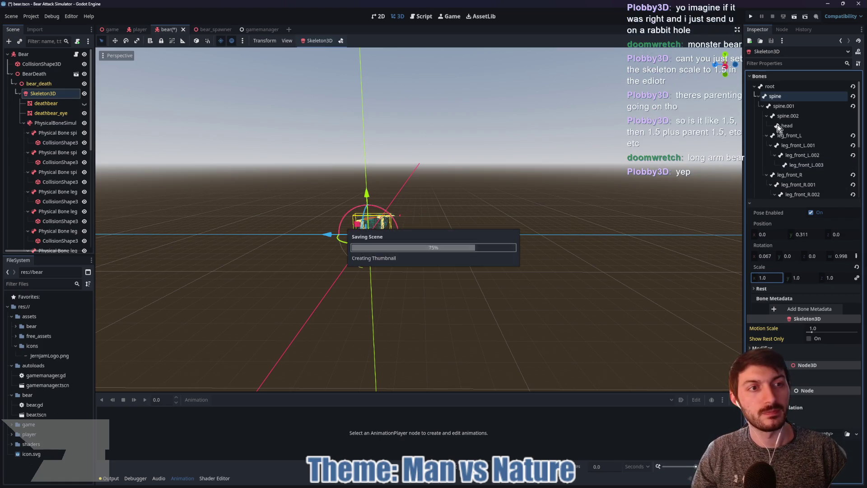
left_click(774, 87)
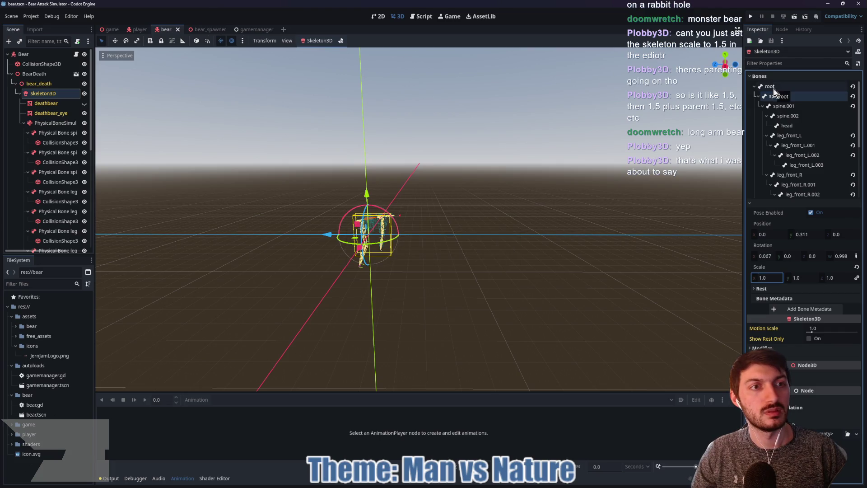
Step: Reset the leg_rear_L chain (leg_rear_L through leg_rear_L.003) pose scales to 1.0
left_click(759, 96)
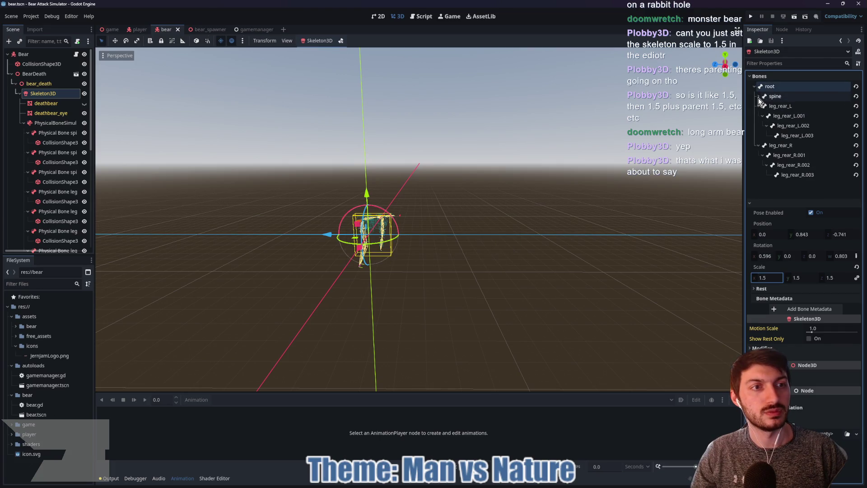
left_click(773, 107)
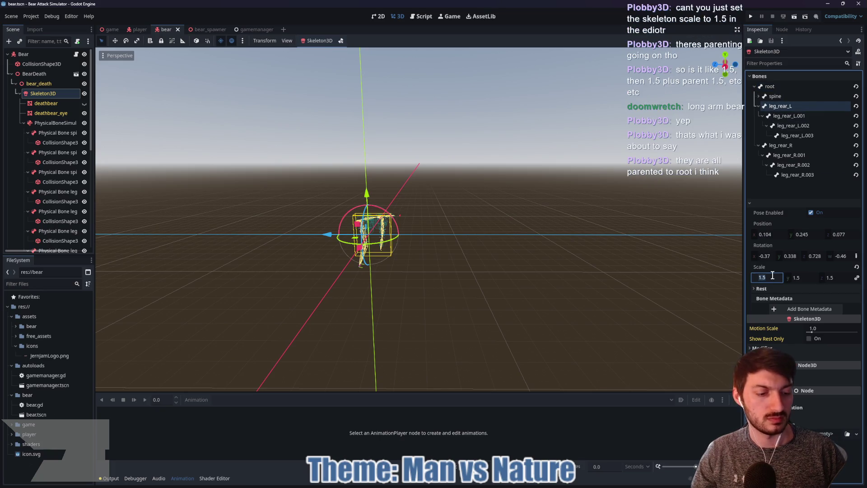
type("1")
key("Return")
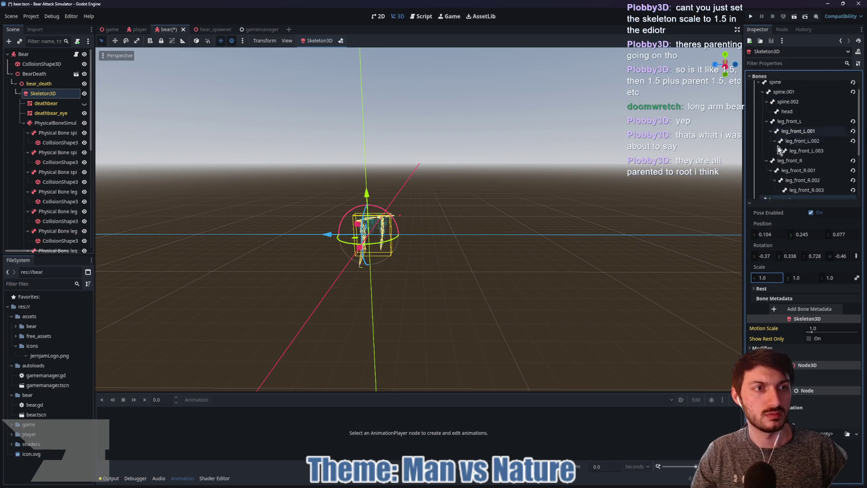
left_click(784, 167)
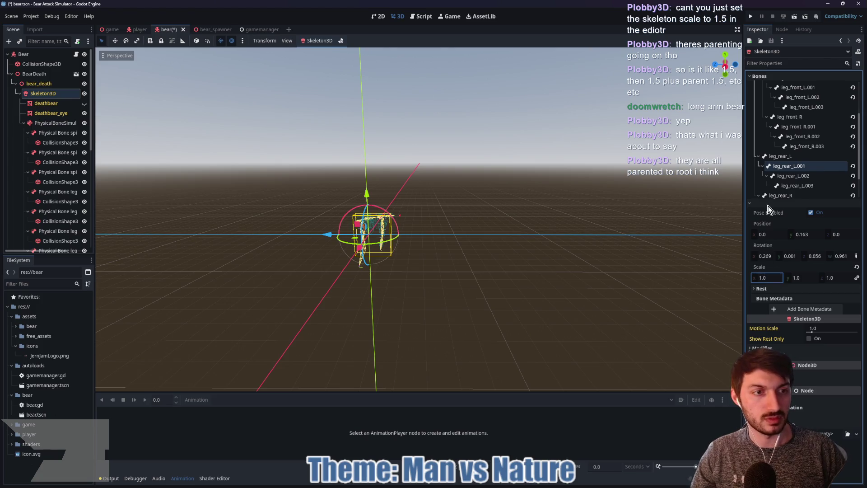
left_click(782, 176)
left_click(762, 277)
left_click(803, 186)
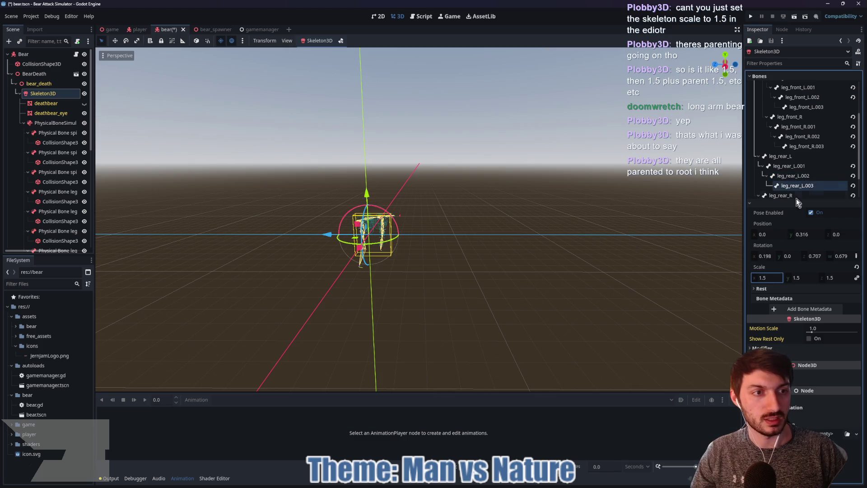
left_click(776, 277)
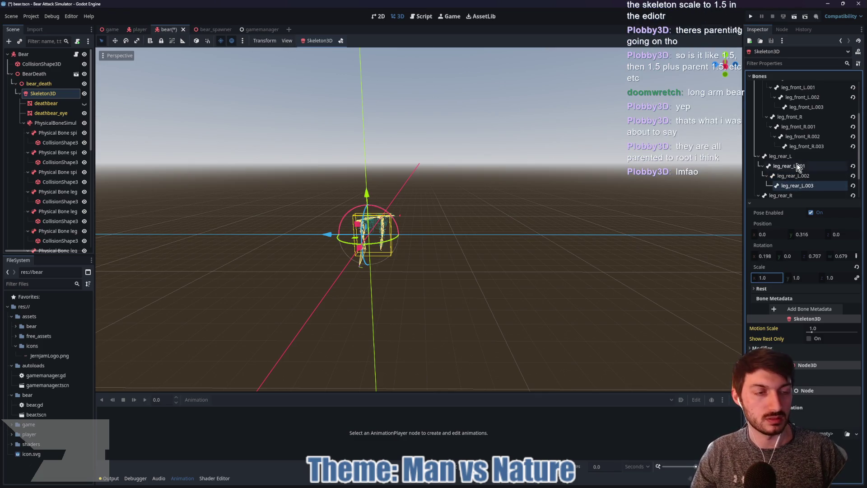
Step: Reset the leg_rear_R chain pose scales to 1.0 and save bear.tscn
scroll(796, 167, "down", 1)
left_click(793, 181)
type("1")
key("Return")
left_click(788, 194)
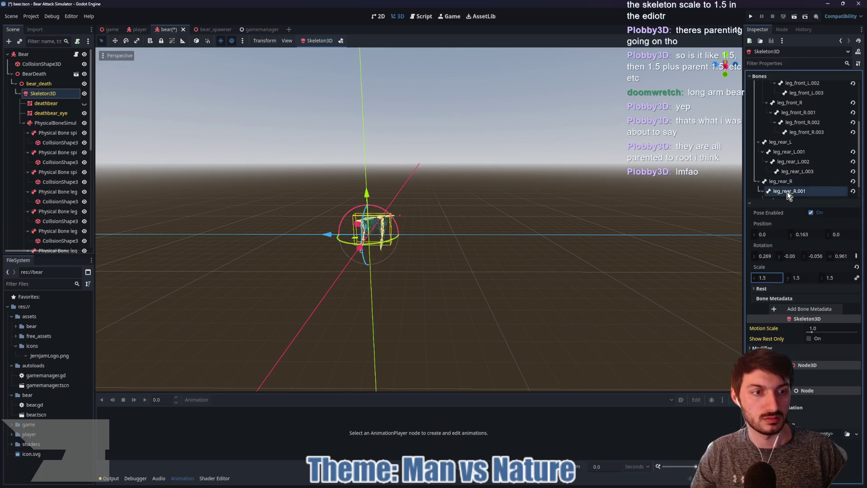
left_click(769, 278)
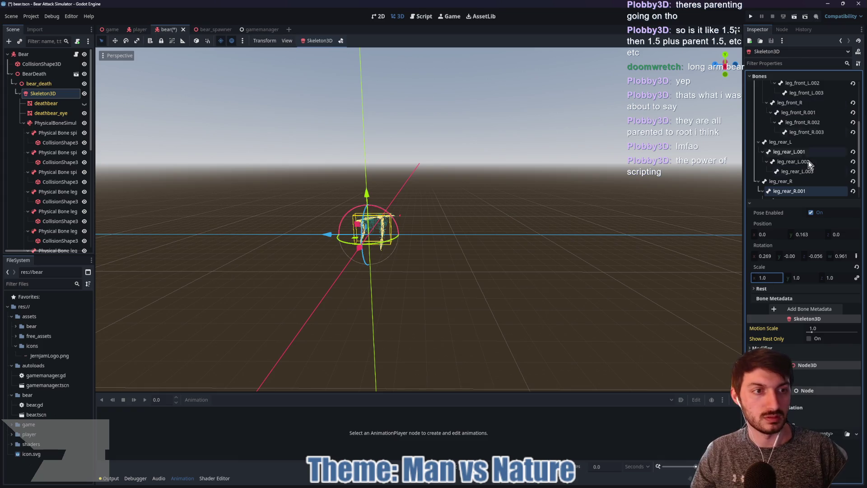
scroll(801, 167, "down", 1)
left_click(794, 180)
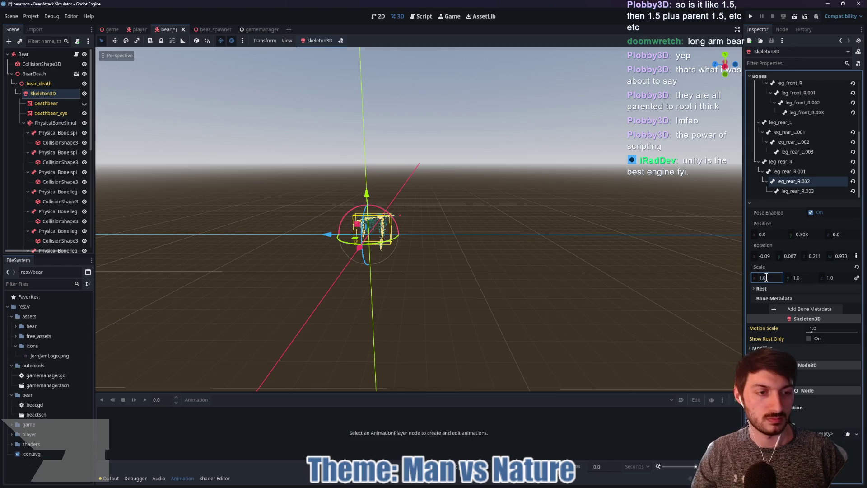
left_click(826, 190)
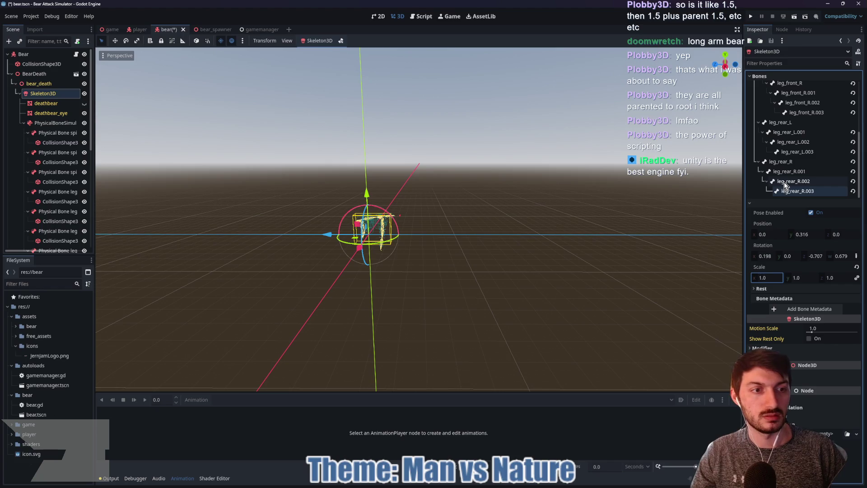
key("ctrl+s")
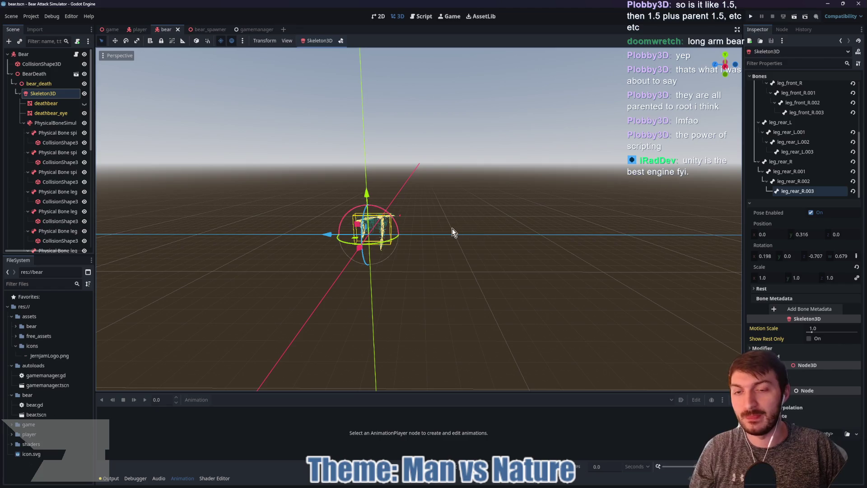
Step: Review the pose values of the rear leg and front-right leg bones
scroll(453, 227, "up", 5)
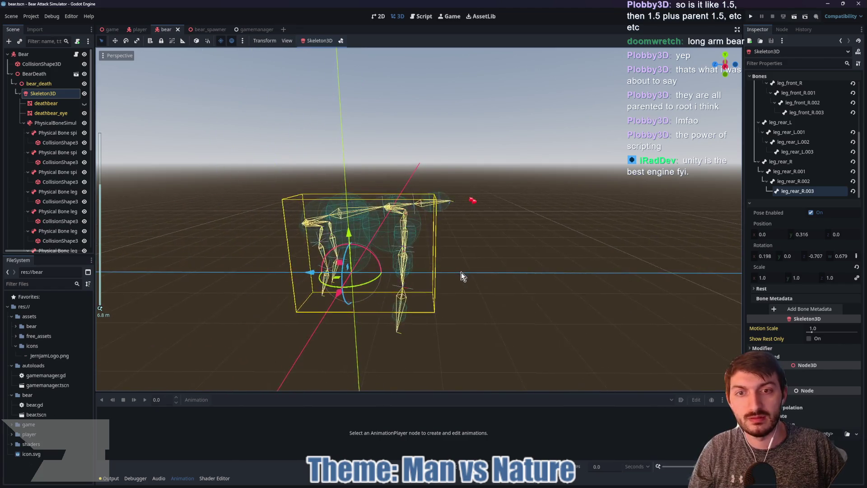
scroll(487, 267, "up", 3)
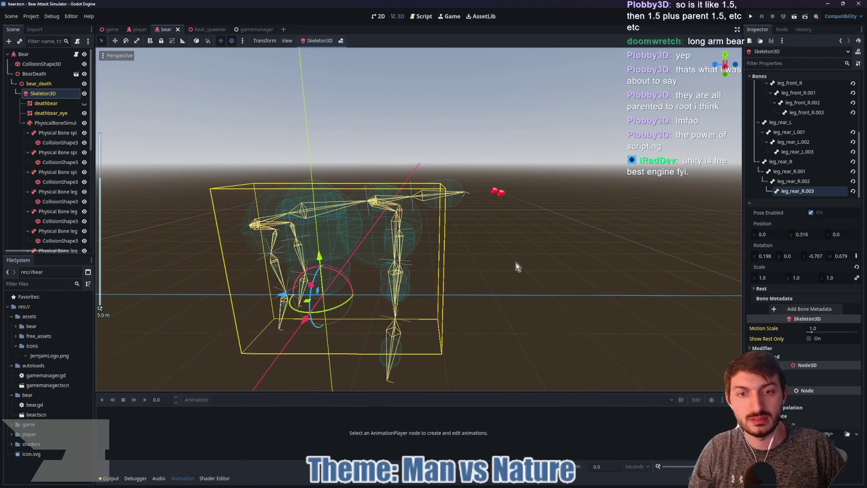
left_click(792, 173)
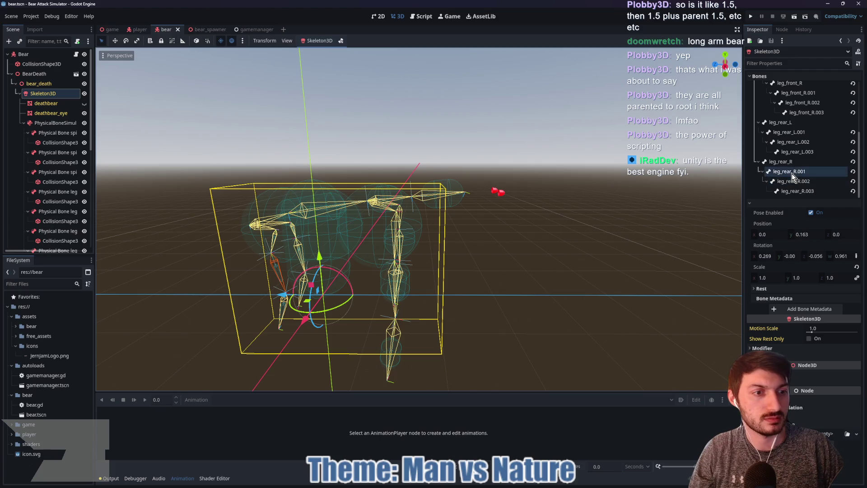
left_click(790, 143)
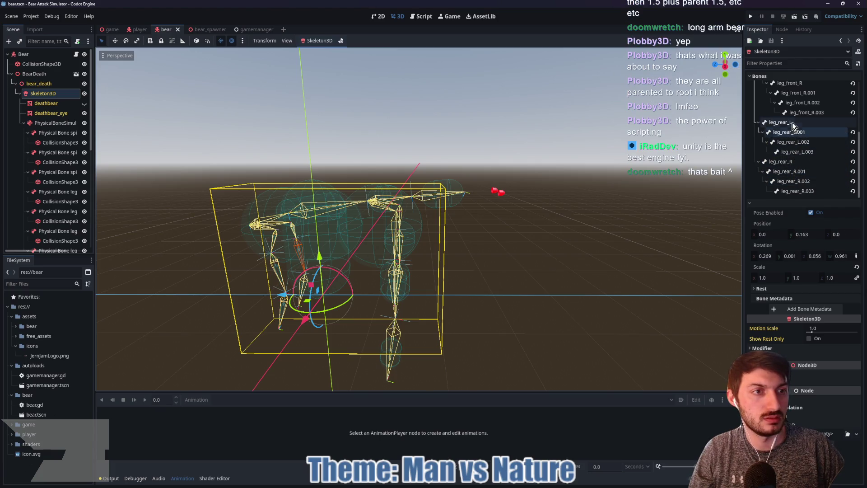
left_click(793, 123)
left_click(795, 112)
left_click(793, 103)
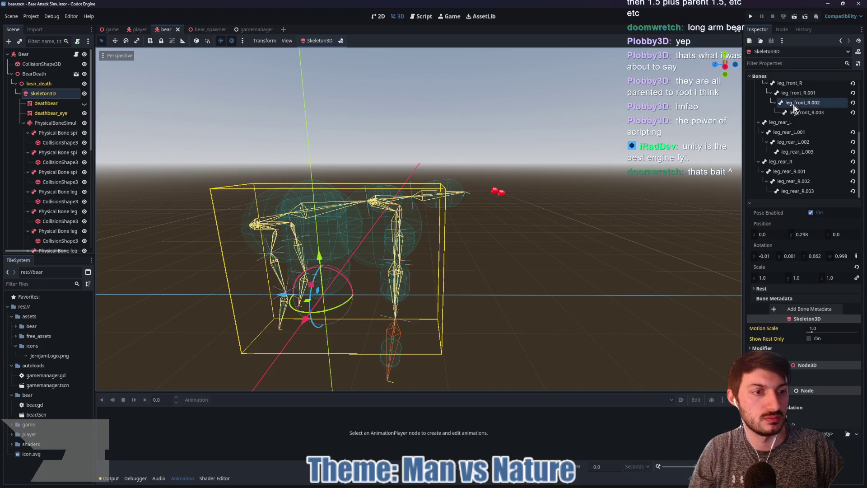
left_click(793, 94)
scroll(790, 129, "up", 2)
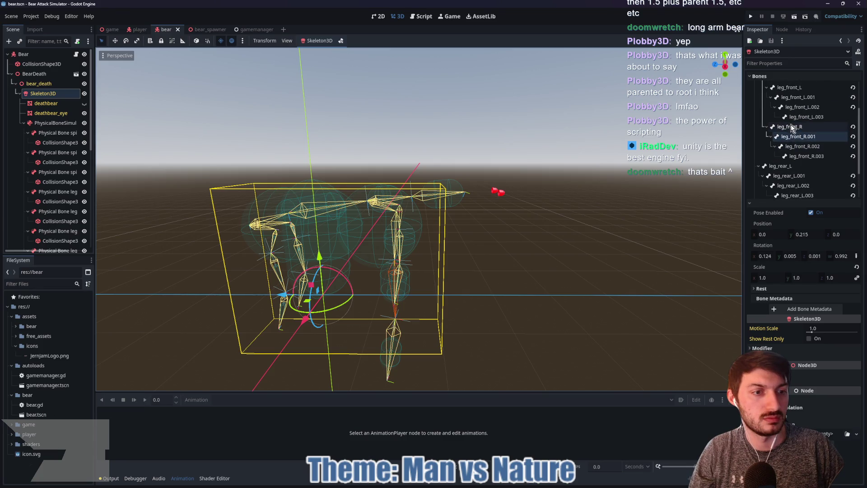
Step: Reset leg_front_R's pose scale to 1.0
left_click(791, 127)
left_click(768, 278)
type("1")
key("Return")
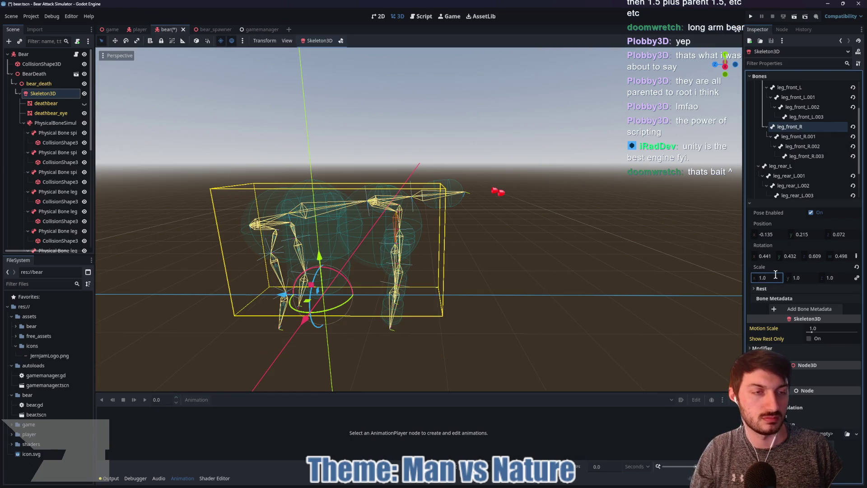
Step: Review the front-left leg and spine bones' pose values, ending on root
left_click(803, 116)
left_click(803, 108)
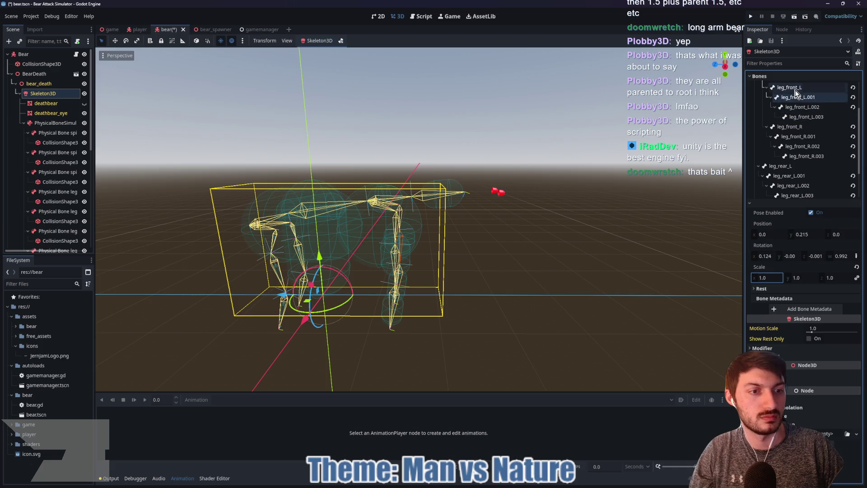
left_click(801, 88)
scroll(803, 122, "up", 2)
left_click(793, 116)
left_click(791, 107)
left_click(776, 96)
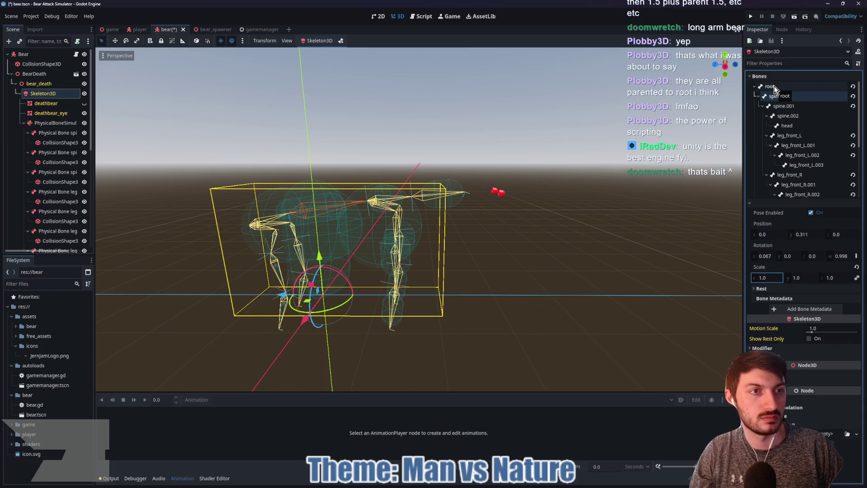
left_click(774, 86)
Step: Save bear.tscn, inspect leg_rear_R and spine pose values, then save again
key("ctrl+s")
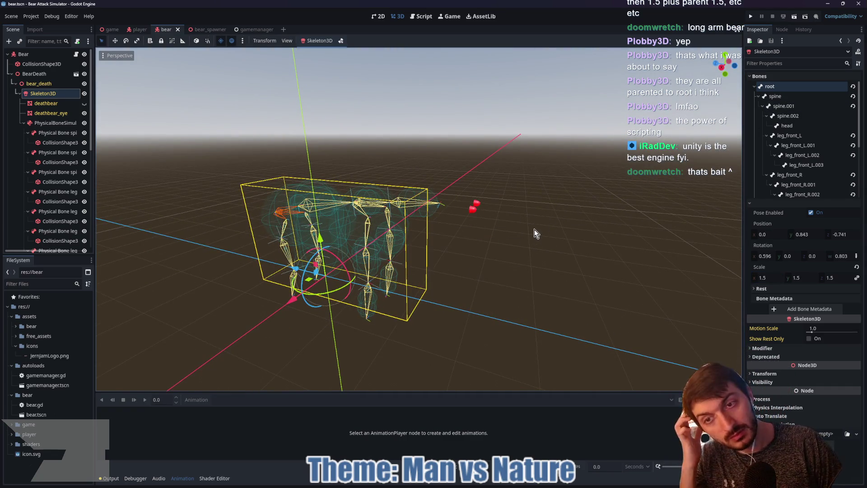
left_click(755, 87)
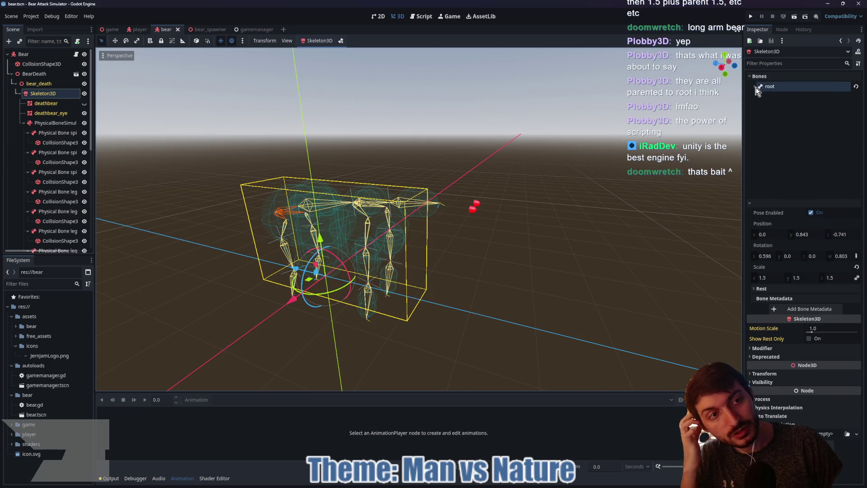
left_click(754, 87)
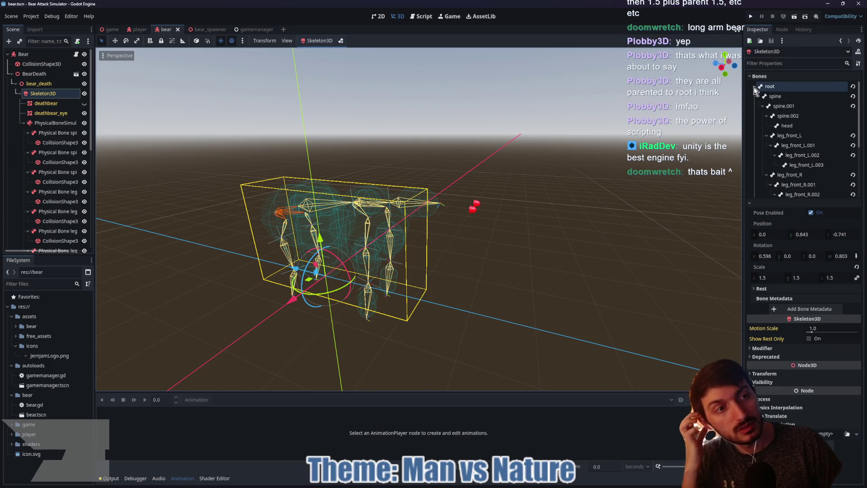
left_click(820, 107)
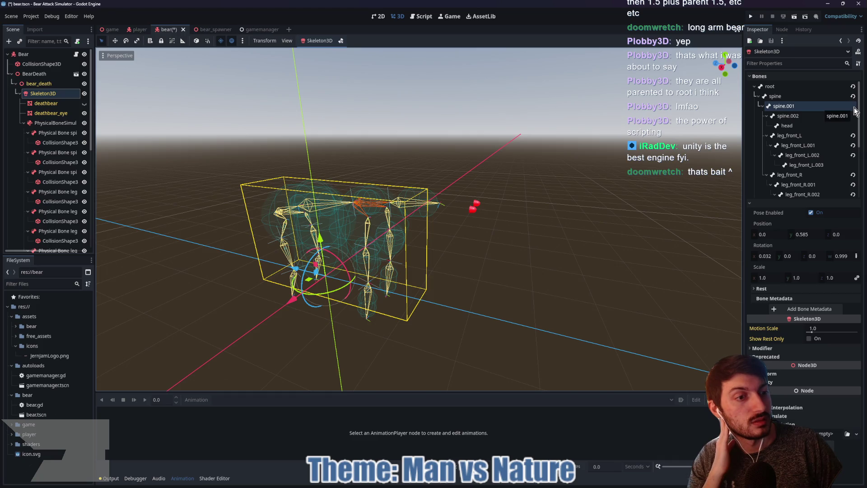
left_click(851, 136)
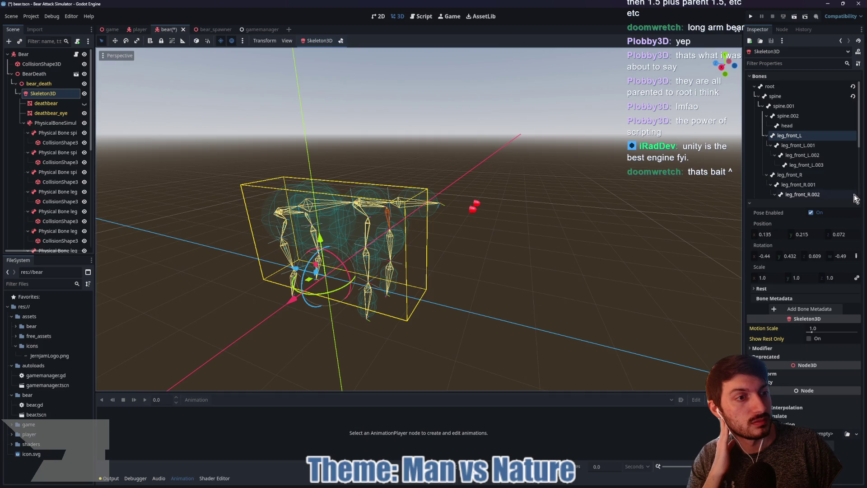
scroll(827, 175, "down", 3)
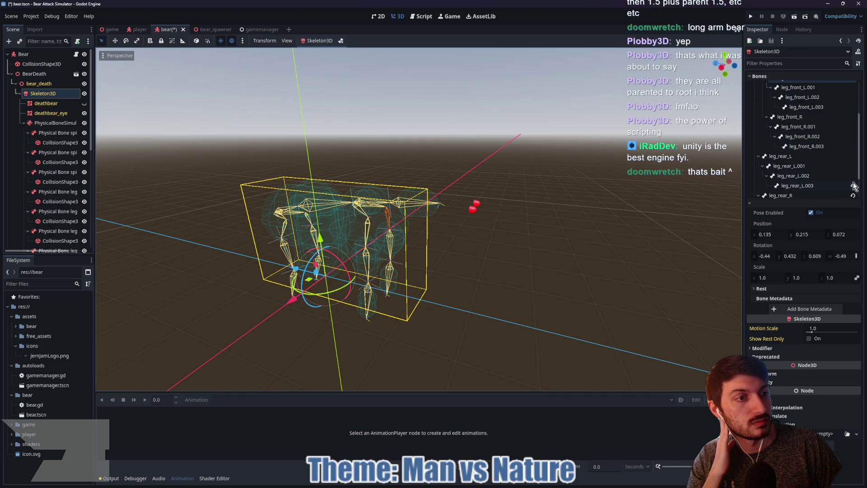
left_click(853, 197)
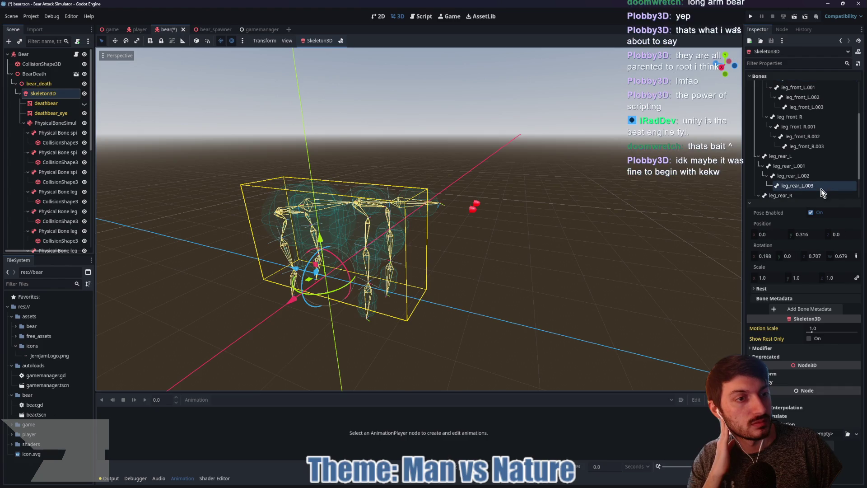
scroll(829, 166, "down", 2)
scroll(838, 159, "up", 5)
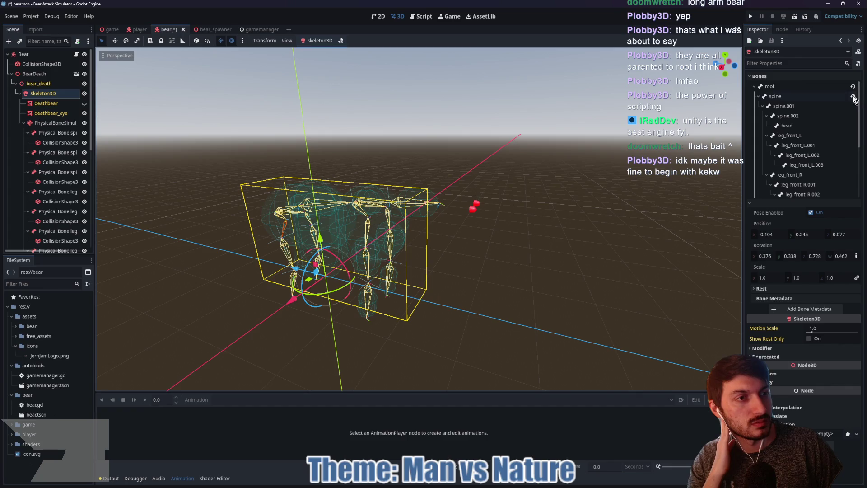
left_click(789, 100)
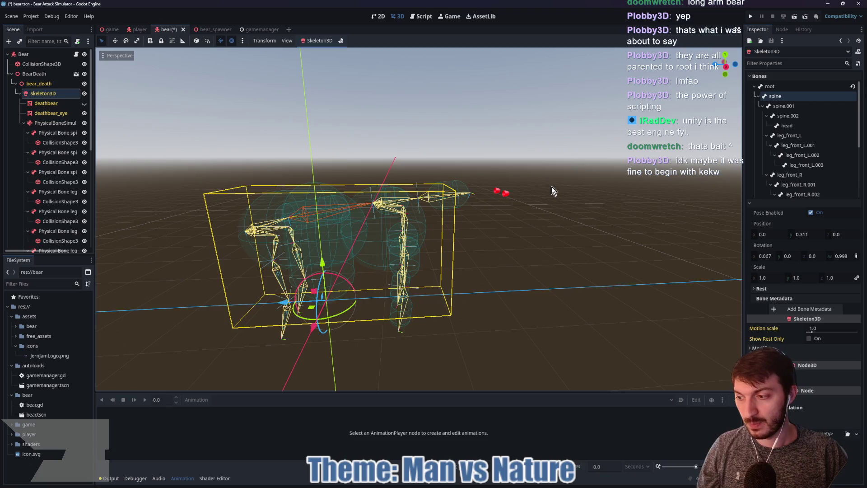
key("ctrl+s")
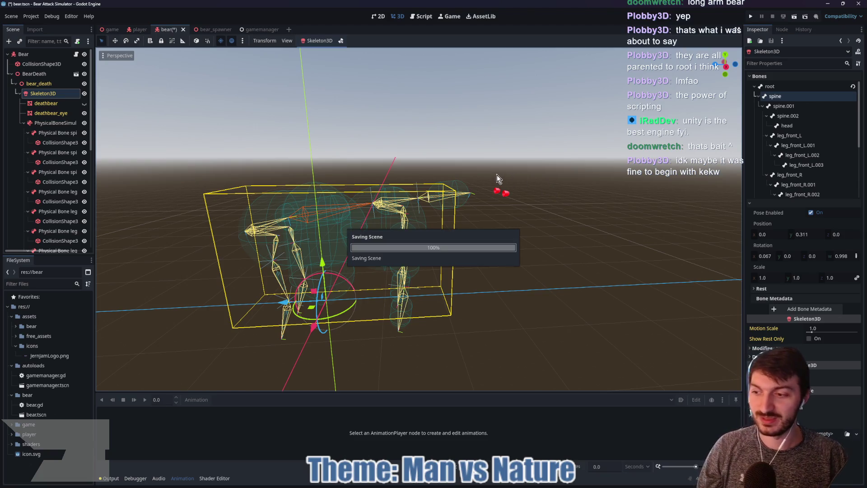
Step: Hide the deathbear mesh to inspect the skeleton underneath, then show it again
left_click(72, 104)
left_click(84, 103)
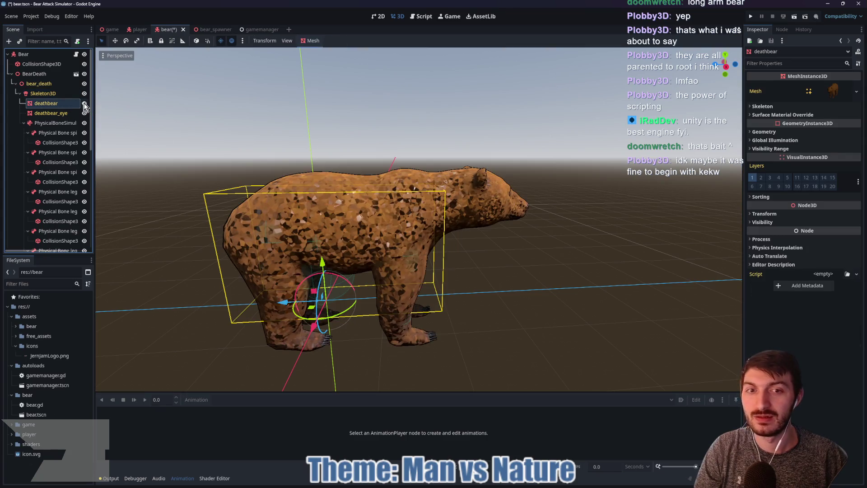
left_click(84, 104)
left_click(84, 104)
left_click(85, 105)
left_click(85, 105)
left_click(84, 105)
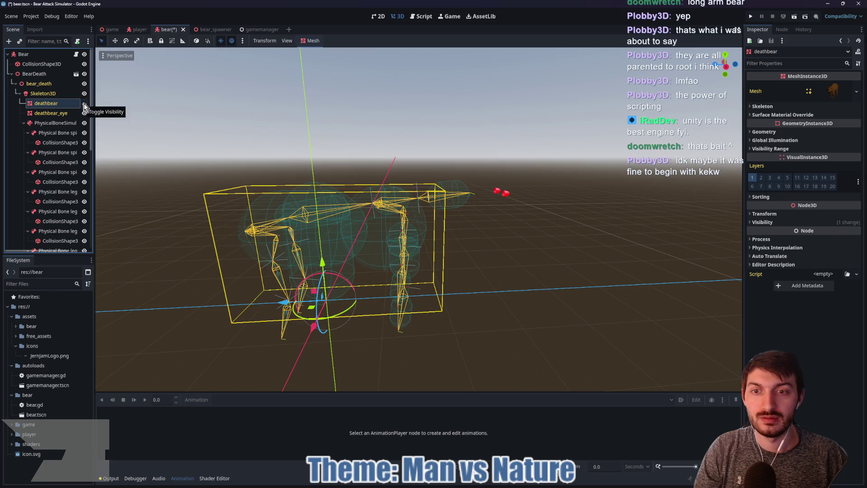
mouse_move(223, 143)
left_mouse_down()
mouse_move(268, 117)
mouse_move(275, 123)
mouse_move(253, 131)
left_mouse_up()
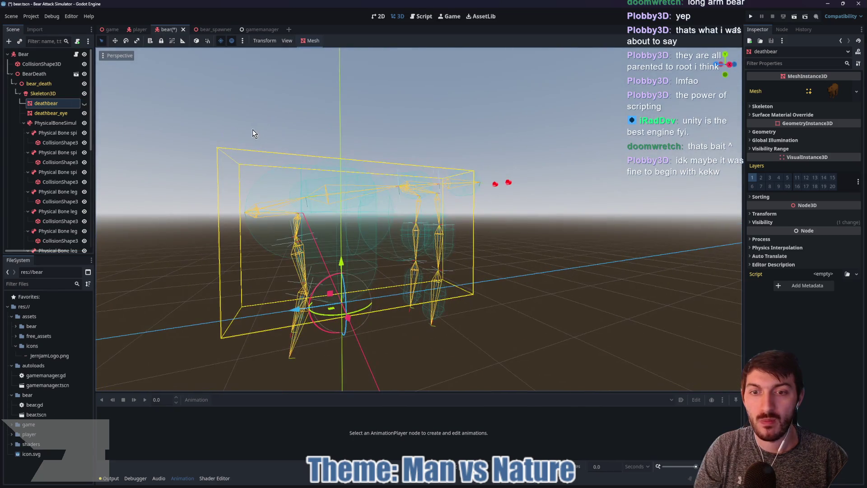
left_click(52, 104)
left_click(83, 104)
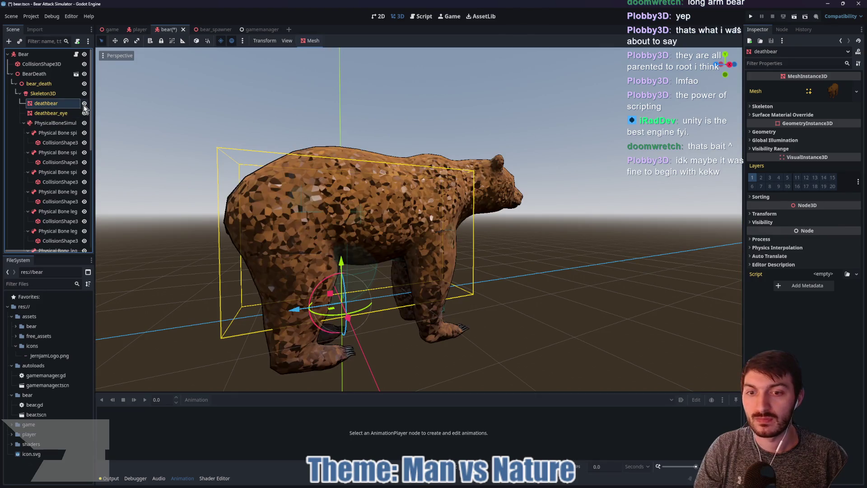
Step: Collapse BearDeath and make the bear model visible beside it for comparison
left_click(36, 75)
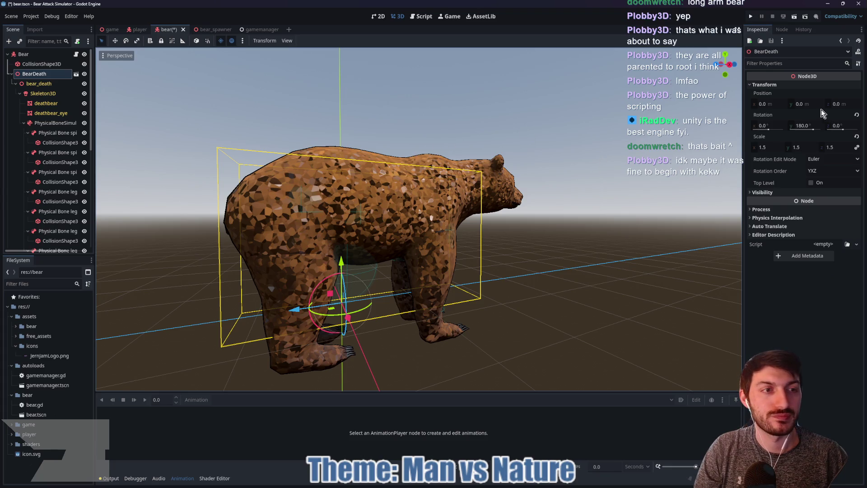
left_click(11, 74)
left_click(34, 87)
left_click(34, 74)
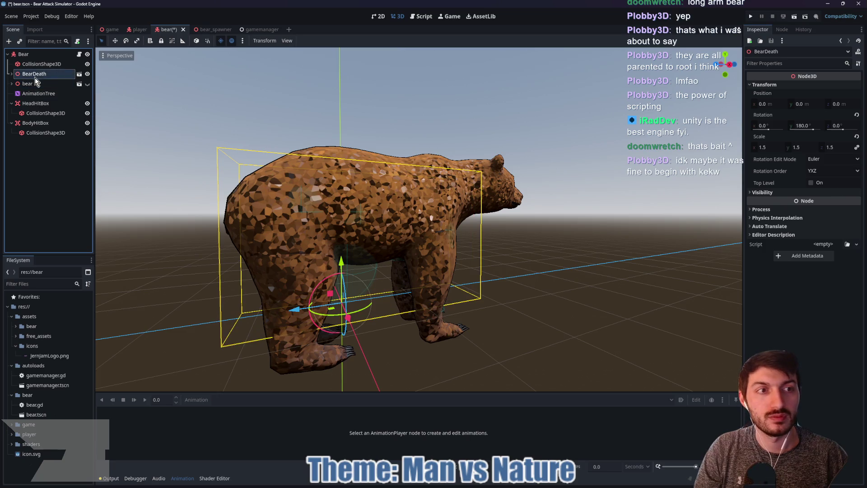
left_click(87, 85)
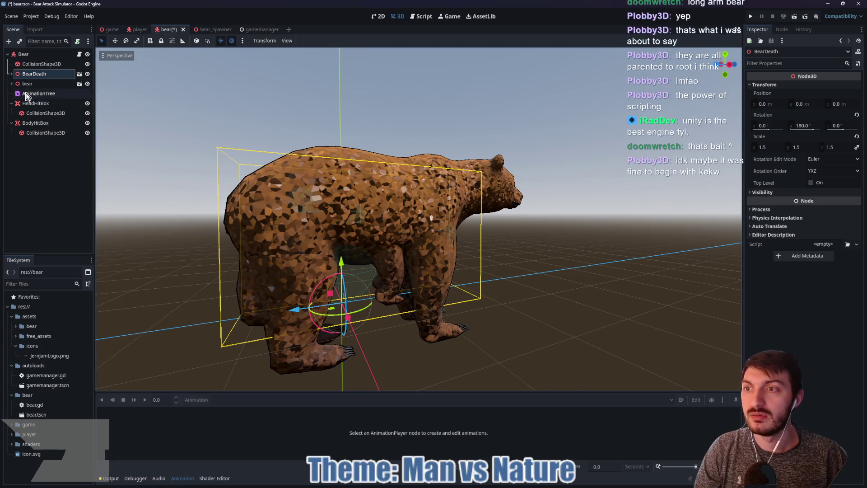
mouse_move(359, 188)
left_mouse_down()
mouse_move(200, 187)
mouse_move(294, 206)
left_mouse_up()
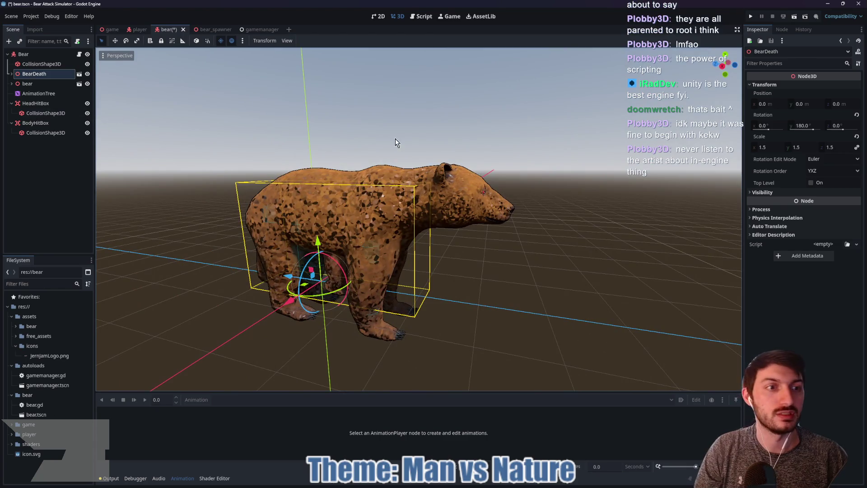
Step: Toggle BearDeath's visibility off and on and check its X scale value
left_click(30, 84)
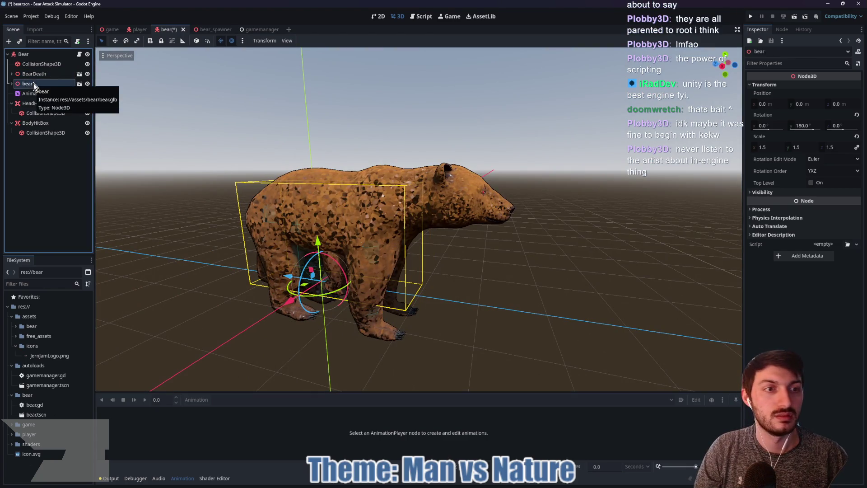
left_click(87, 74)
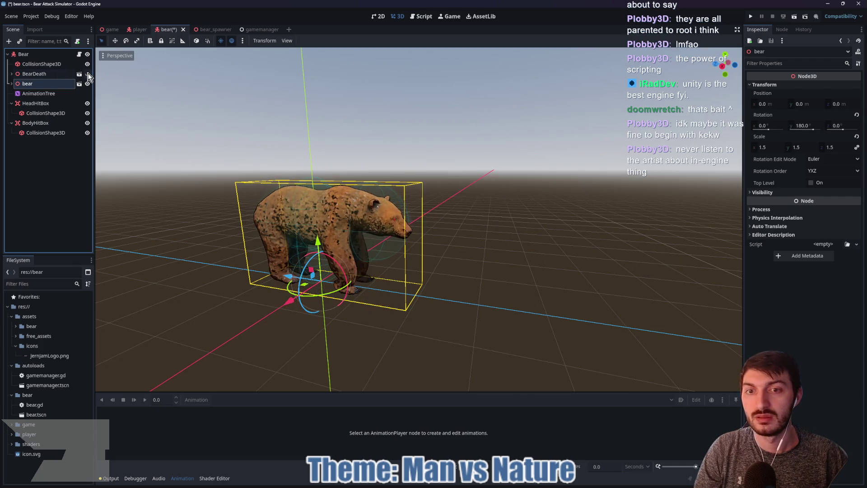
left_click(87, 74)
left_click(45, 74)
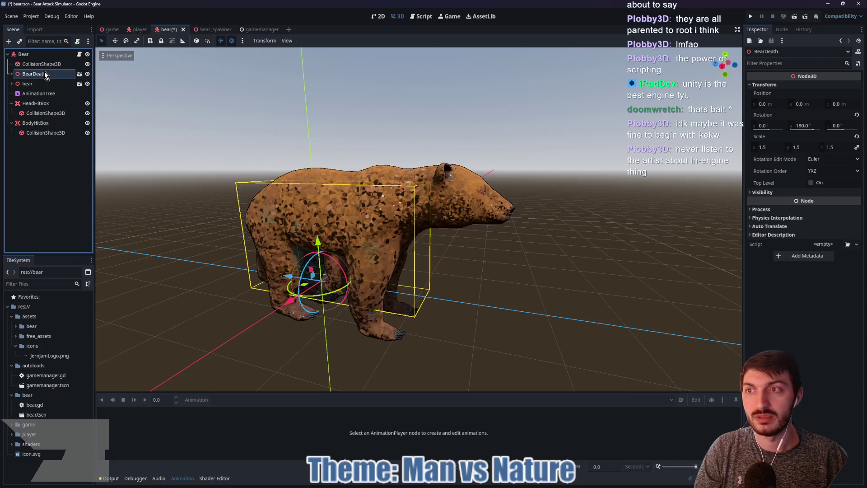
left_click(774, 146)
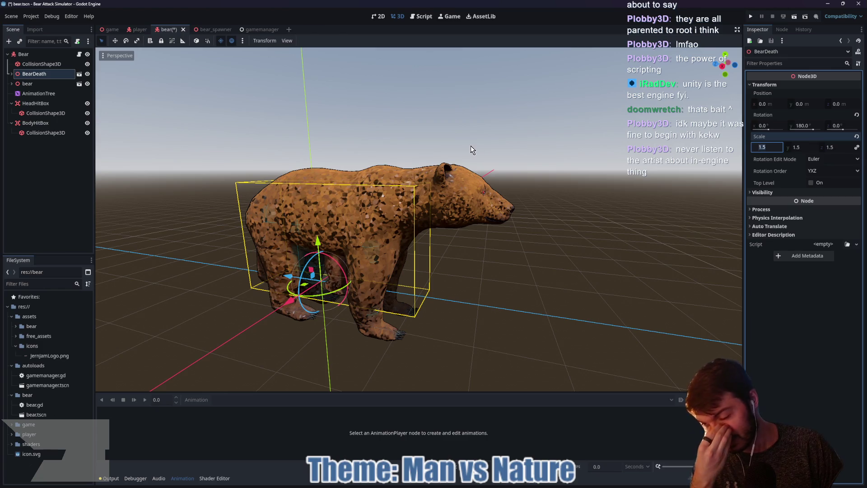
left_click(38, 65)
left_click(36, 74)
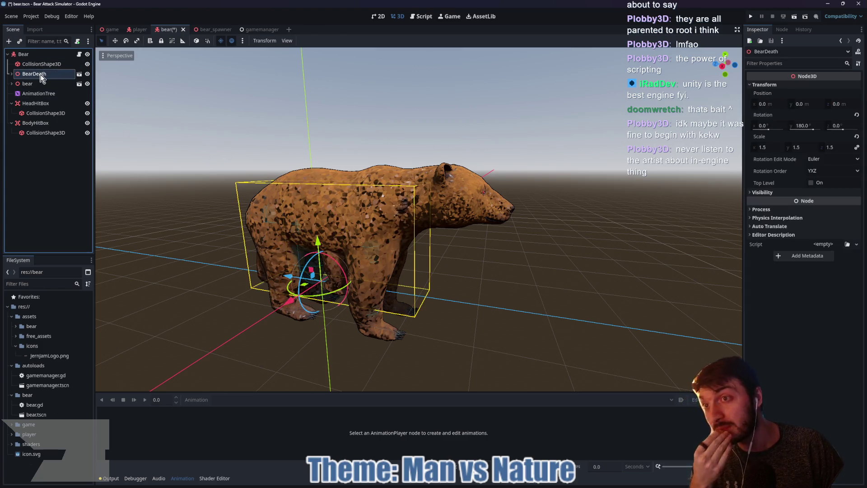
Step: Delete the BearDeath node and save the scene
key("Delete")
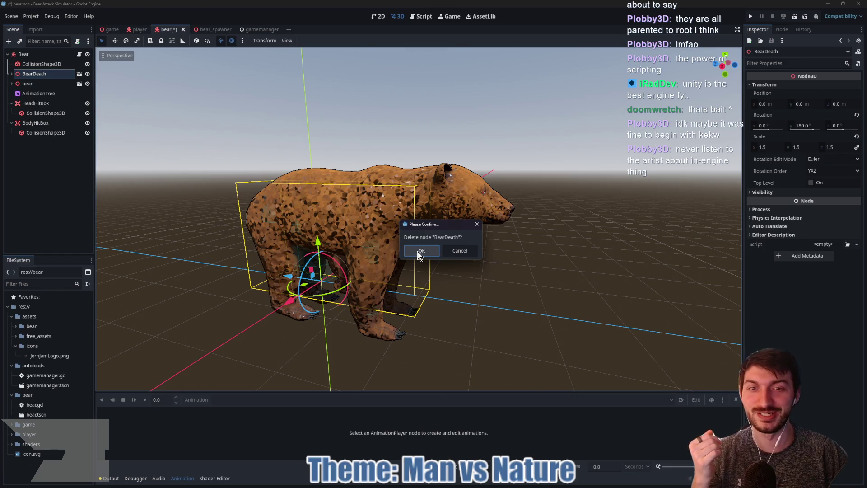
left_click(419, 251)
key("ctrl+s")
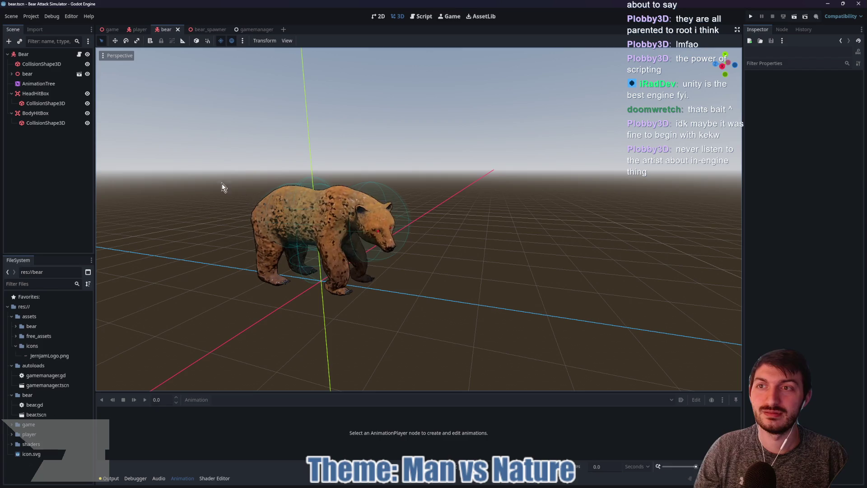
Step: Expand the bear node to reveal its skeleton and mesh children
left_click(36, 74)
left_click(11, 74)
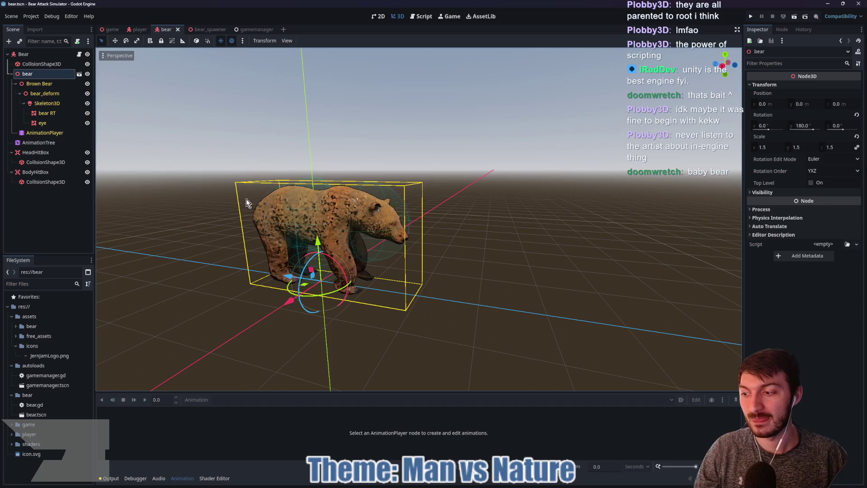
left_click(29, 55)
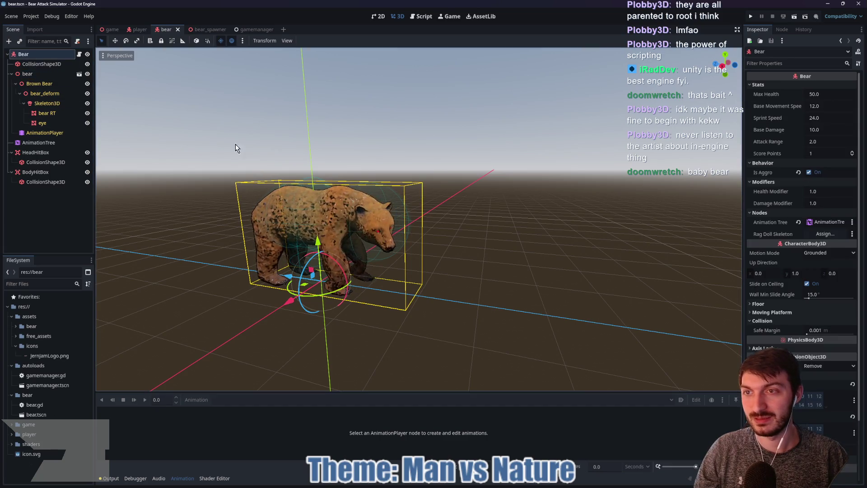
Step: Instance the player scene under Bear and move it beside the bear
scroll(399, 159, "up", 2)
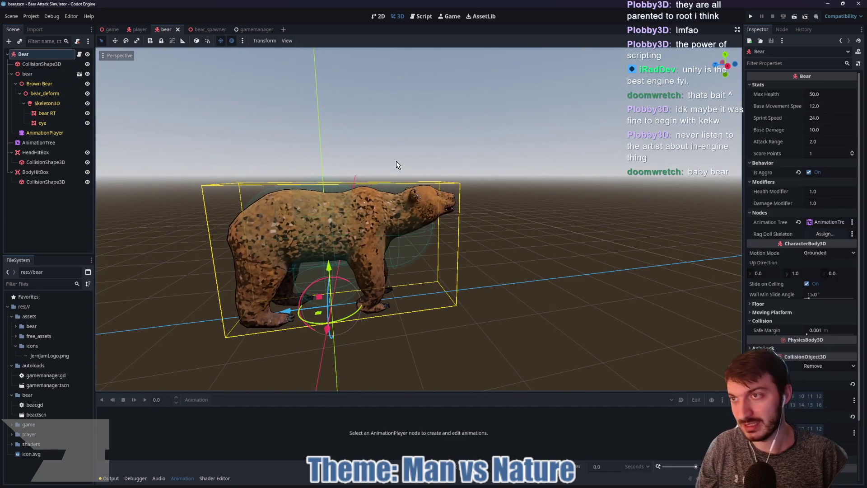
key("ctrl+shift+o")
type("pla")
double_click(397, 161)
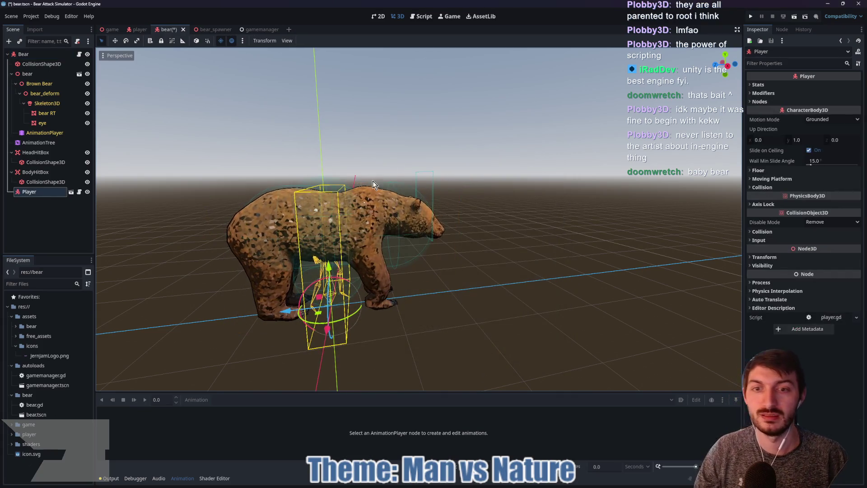
mouse_move(325, 305)
left_mouse_down()
mouse_move(300, 309)
mouse_move(442, 301)
mouse_move(360, 295)
mouse_move(420, 271)
left_mouse_up()
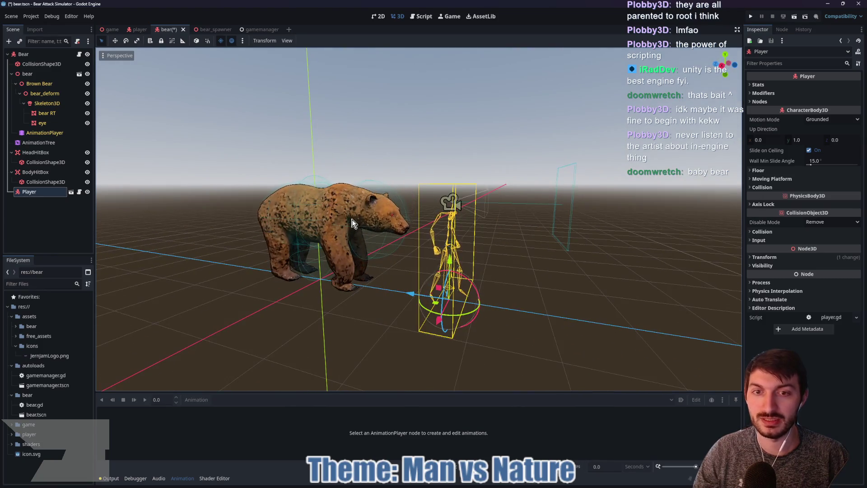
Step: Delete the Player node from the scene
left_click(42, 182)
left_click(42, 191)
key("Delete")
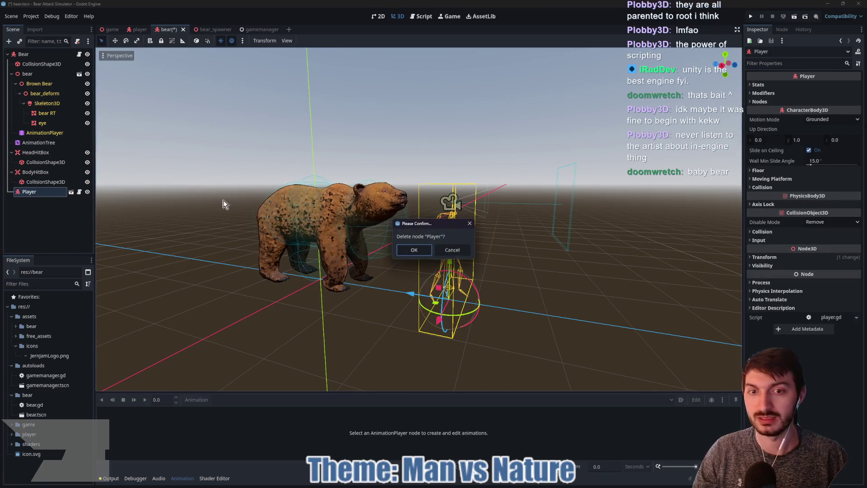
key("Return")
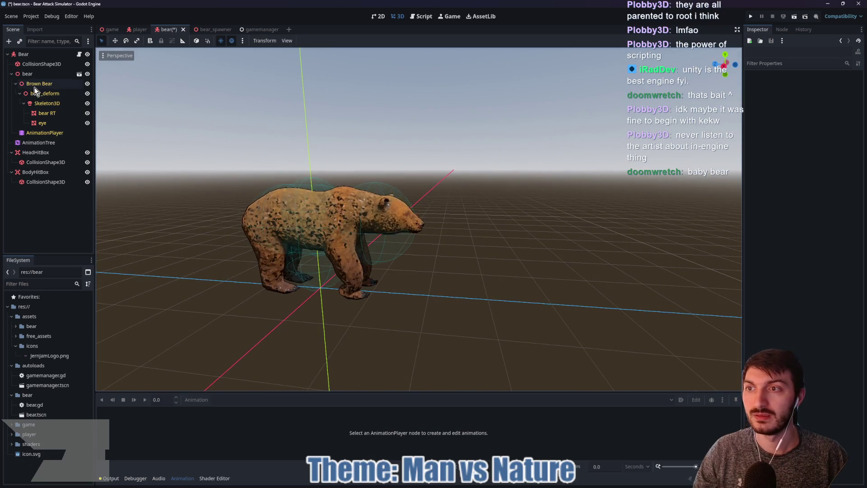
Step: Show the bear skeleton's bone list, folding away DEF-spine.004's child bones
left_click(28, 74)
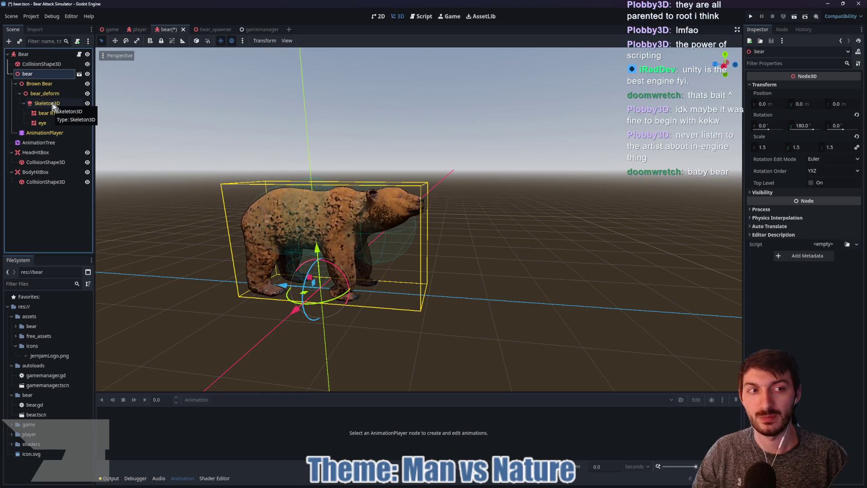
left_click(53, 105)
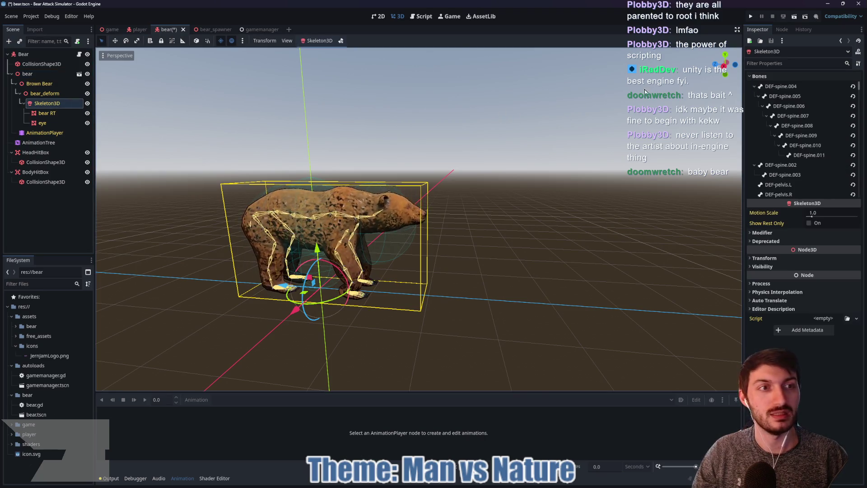
left_click(754, 86)
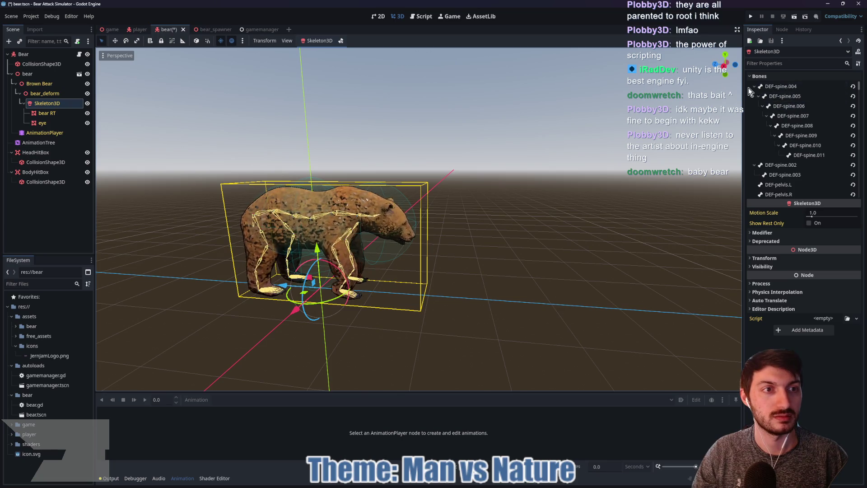
left_click(759, 98)
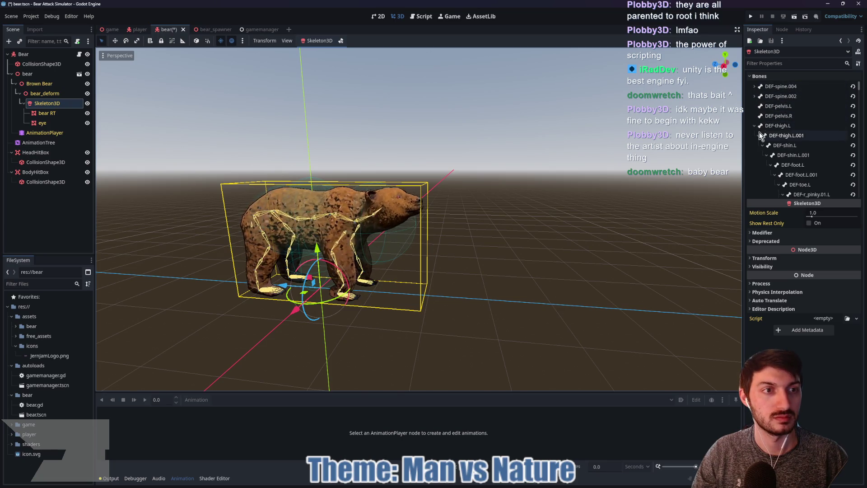
left_click(754, 126)
left_click(754, 135)
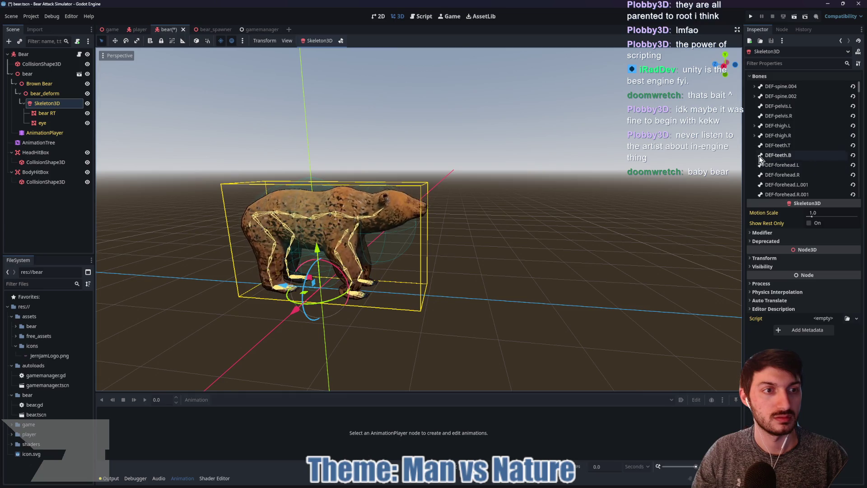
left_click(773, 87)
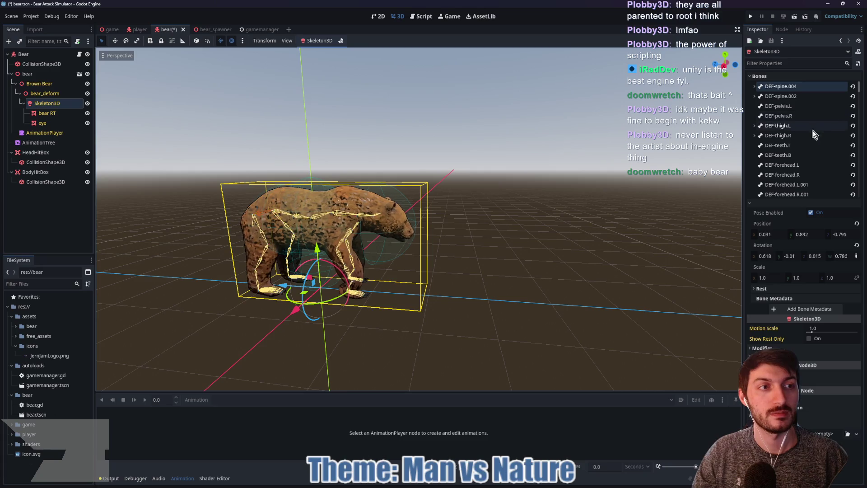
key("Right")
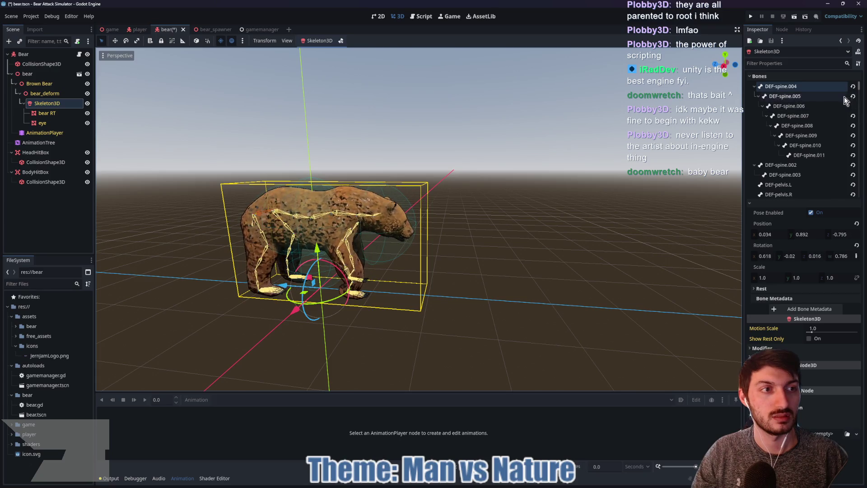
left_click(847, 97)
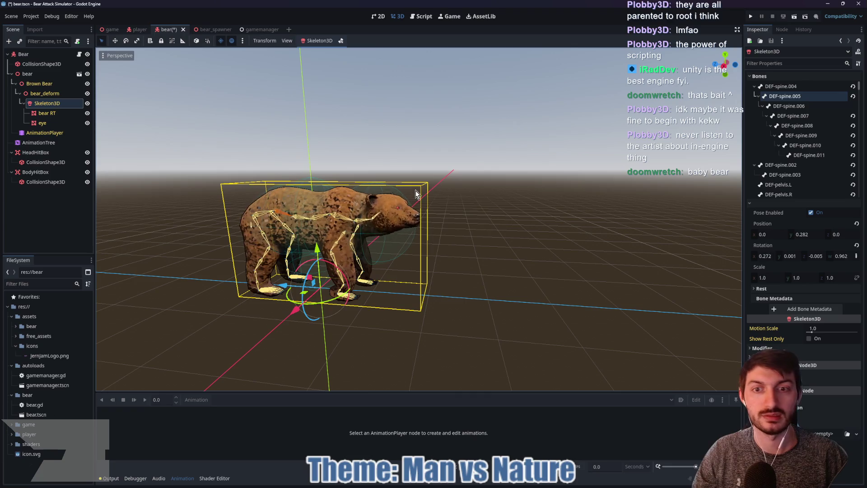
left_click(777, 88)
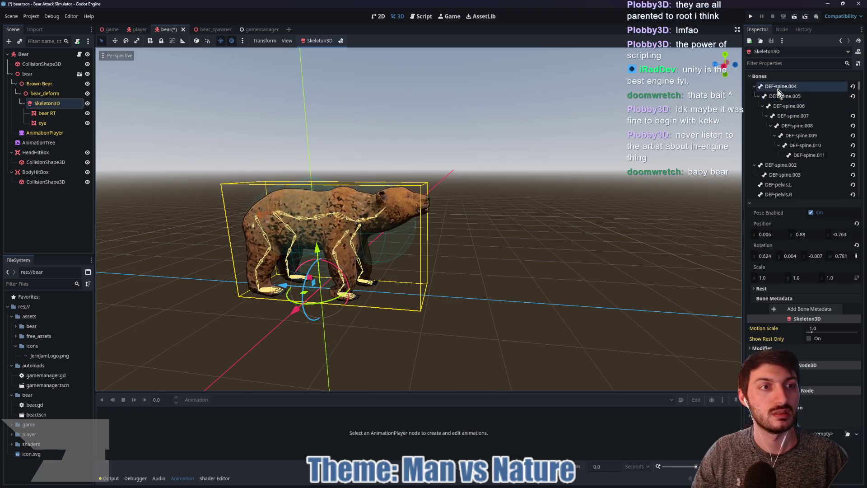
left_click(754, 87)
left_click(753, 97)
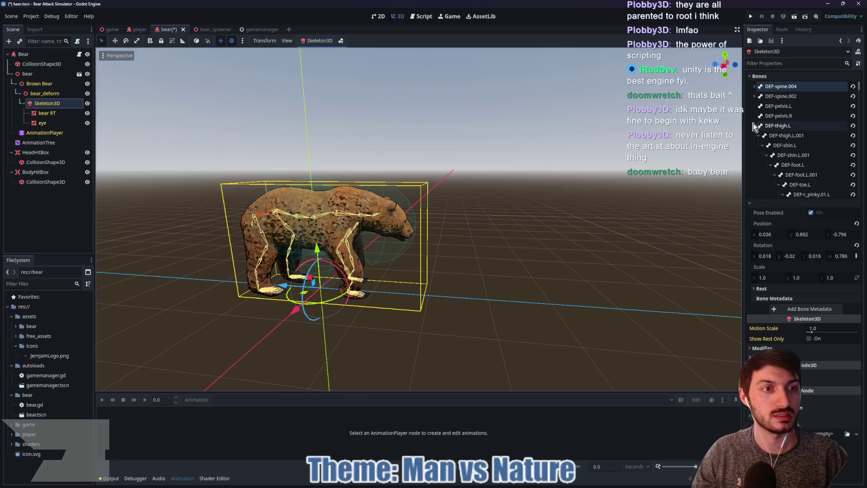
left_click(753, 125)
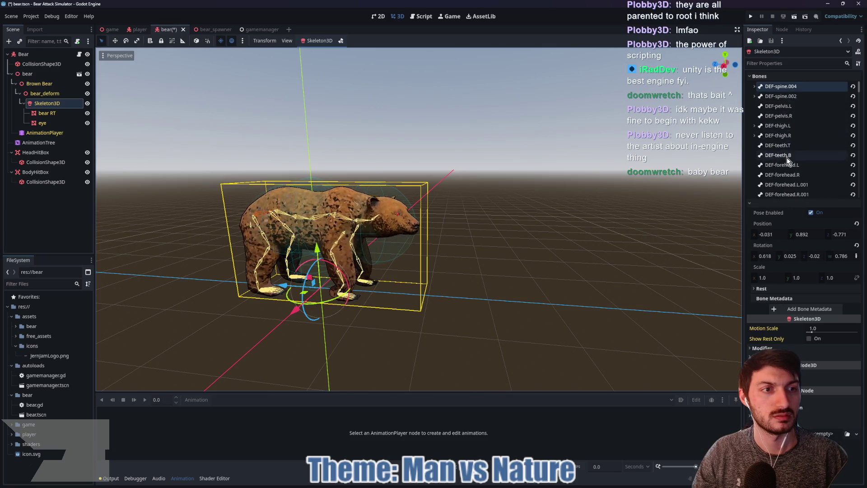
scroll(779, 156, "down", 5)
scroll(777, 163, "down", 3)
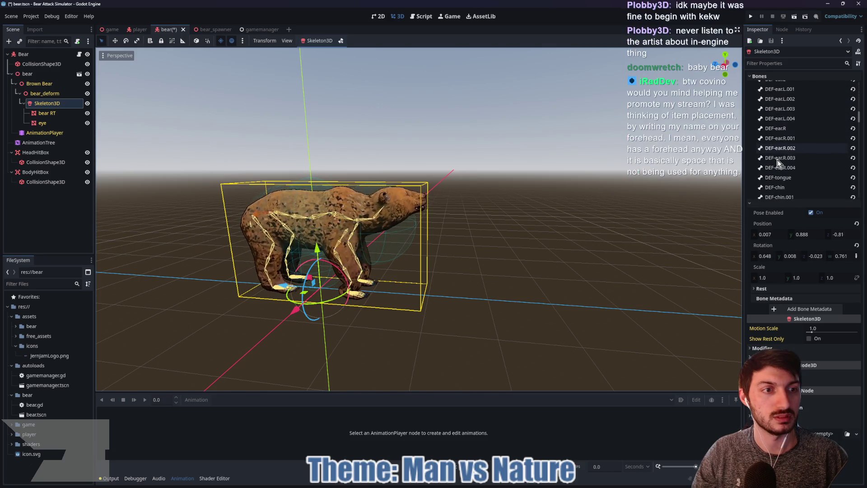
scroll(775, 159, "up", 3)
left_click(775, 153)
scroll(768, 156, "down", 5)
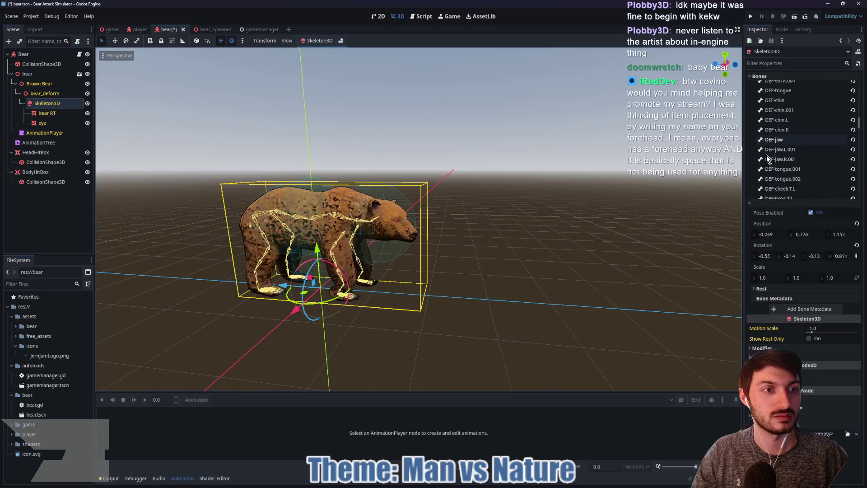
scroll(767, 158, "down", 3)
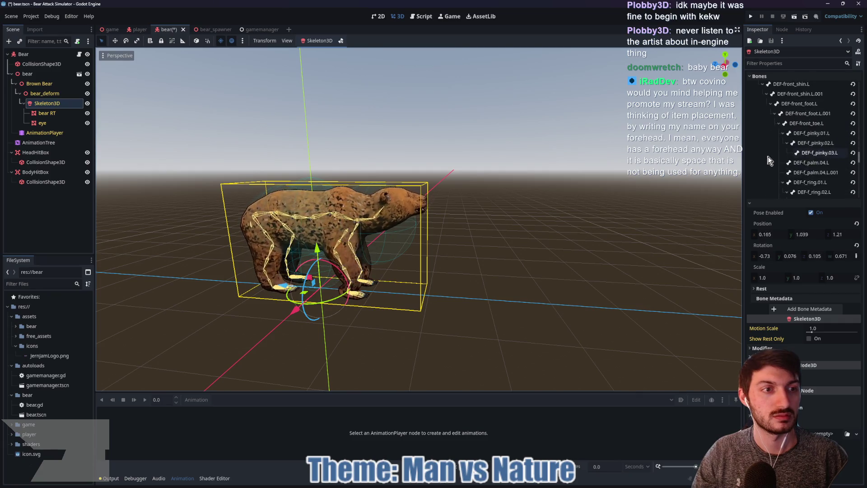
left_click(762, 167)
left_click(753, 165)
left_click(781, 156)
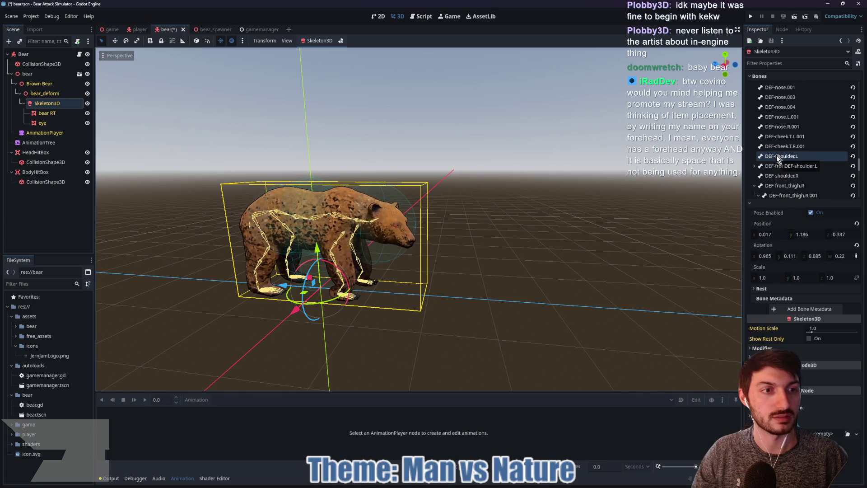
left_click(754, 185)
scroll(777, 160, "up", 5)
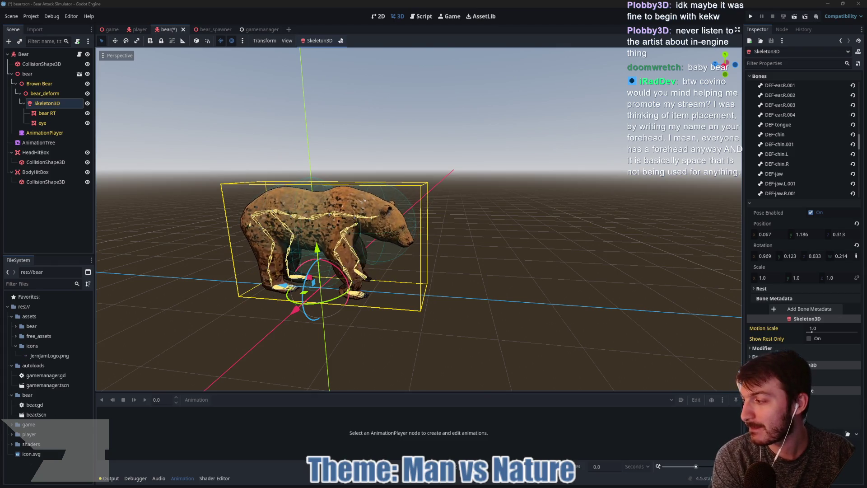
mouse_move(0, 92)
left_mouse_down()
mouse_move(296, 92)
mouse_move(192, 93)
left_mouse_up()
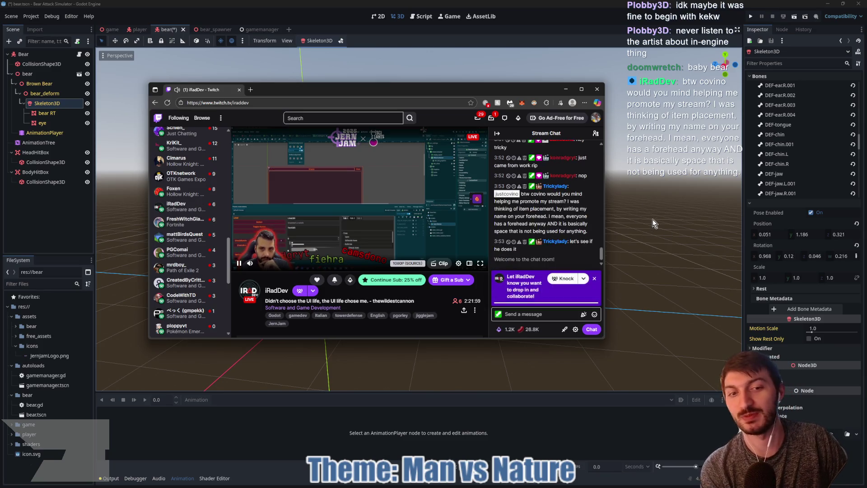
left_click(603, 90)
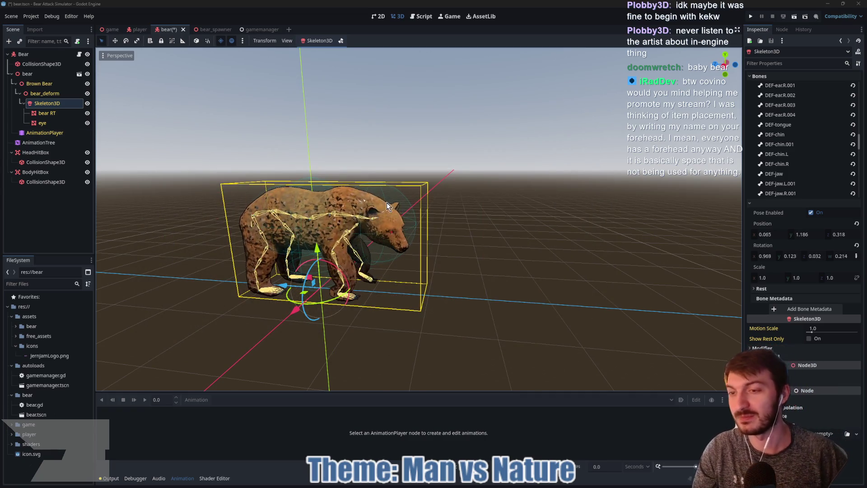
Step: Orbit to a side view of the bear and select DEF-spine.004 in the Bones list
left_click_drag(316, 180, 190, 167)
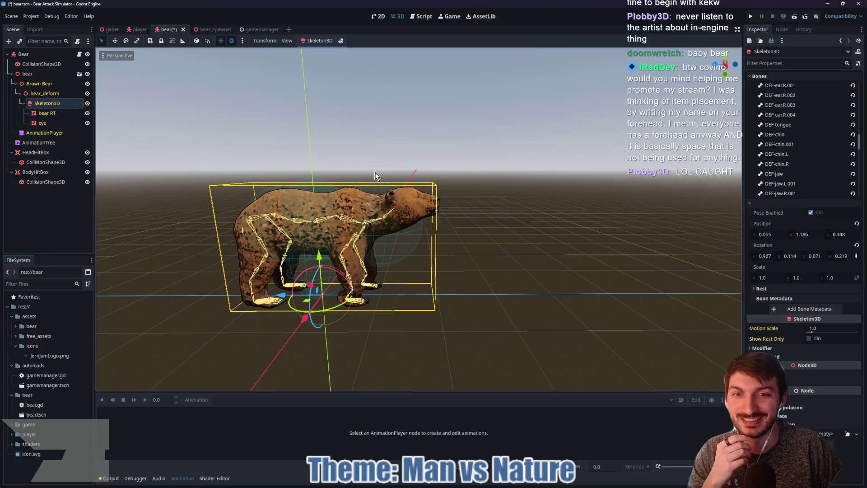
scroll(796, 171, "down", 5)
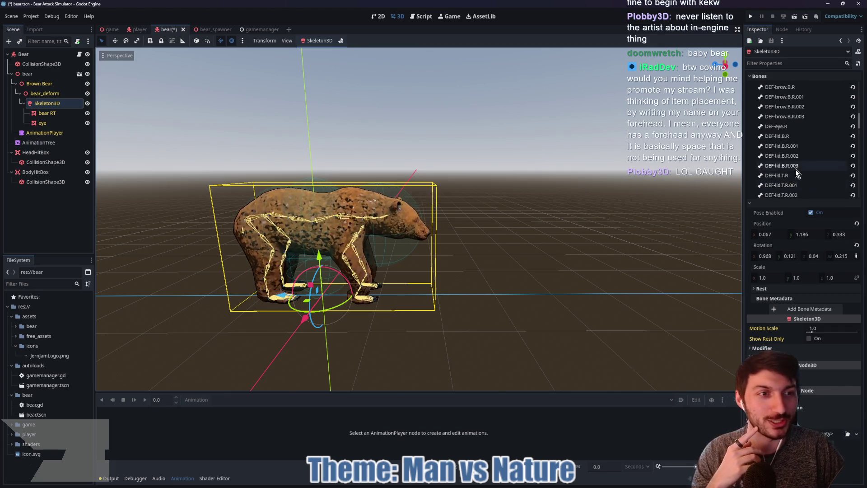
scroll(791, 189, "up", 5)
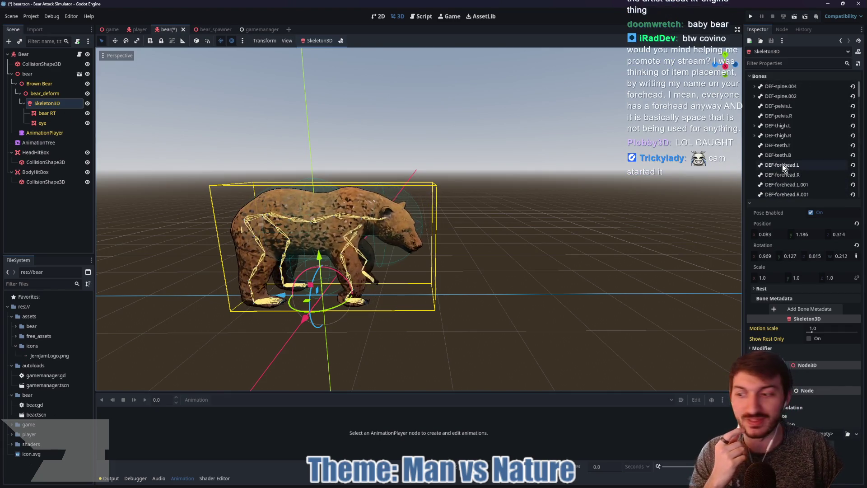
left_click(779, 91)
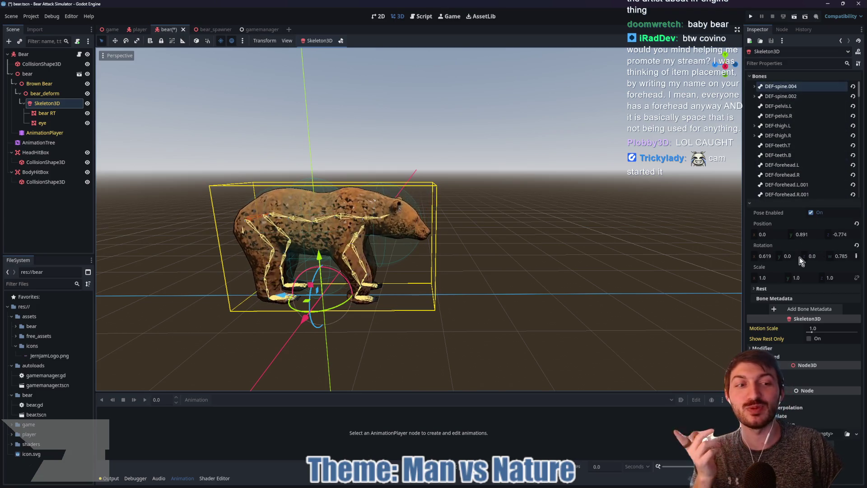
Step: Give DEF-spine.004 a pose scale of 1.5 on x, y and z, then select DEF-spine.002
left_click(777, 278)
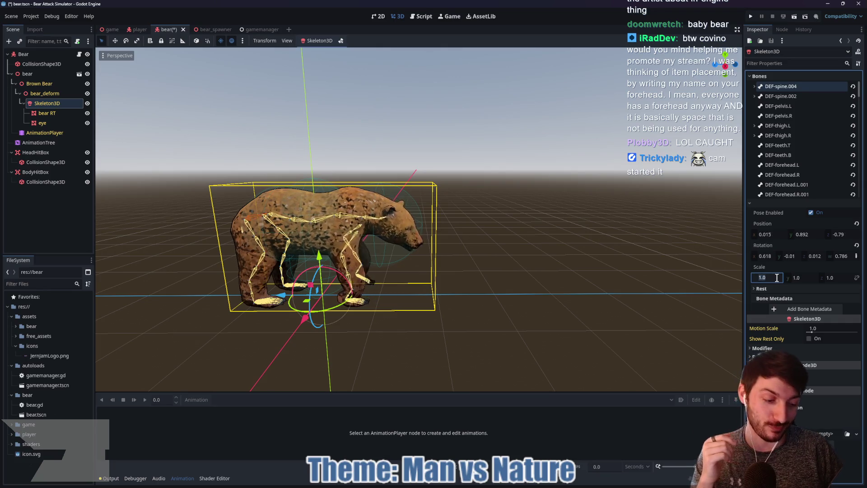
type("1.5")
key("Return")
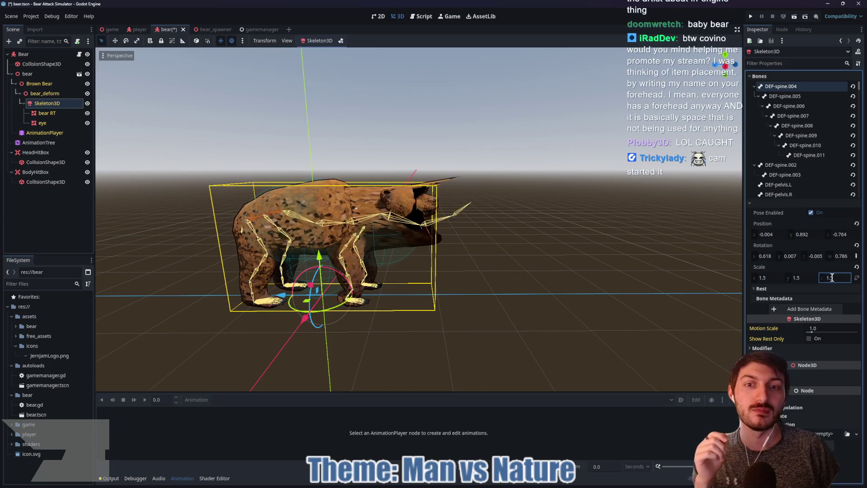
key("Return")
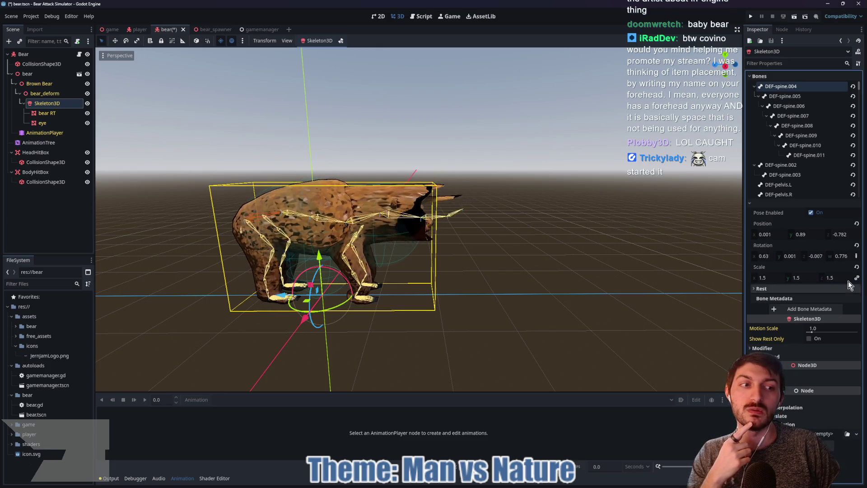
left_click(783, 165)
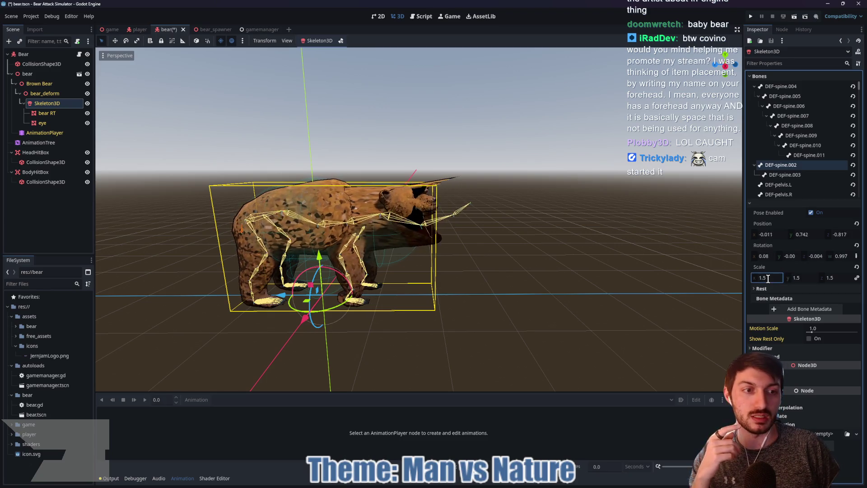
left_click(795, 184)
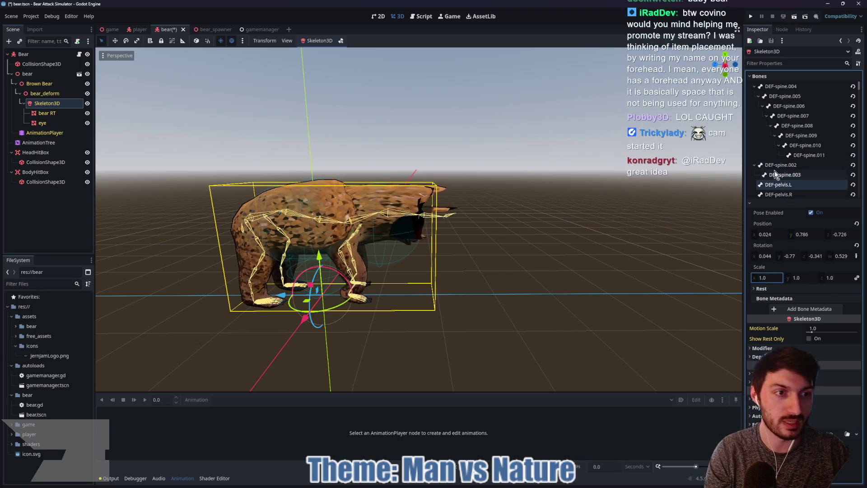
Step: Set the DEF-pelvis.L and DEF-pelvis.R pose scales to 1.5
left_click(753, 166)
left_click(753, 166)
left_click(770, 175)
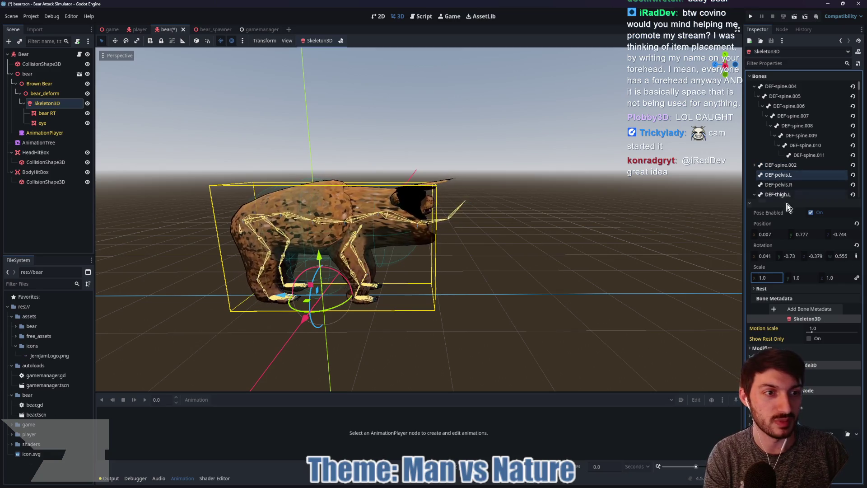
left_click(773, 276)
key("Return")
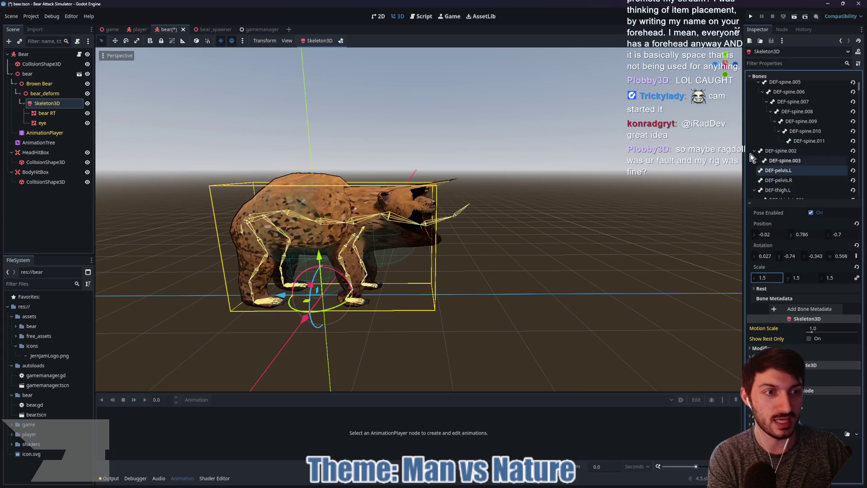
left_click(754, 151)
left_click(768, 173)
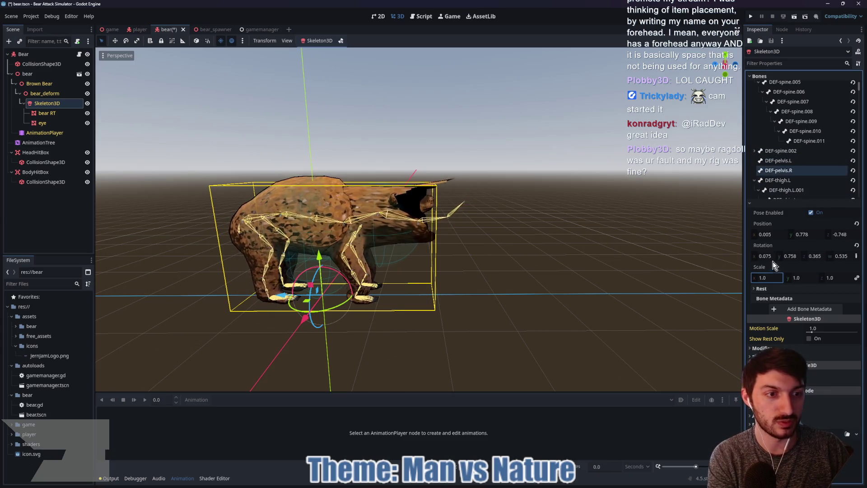
left_click(773, 277)
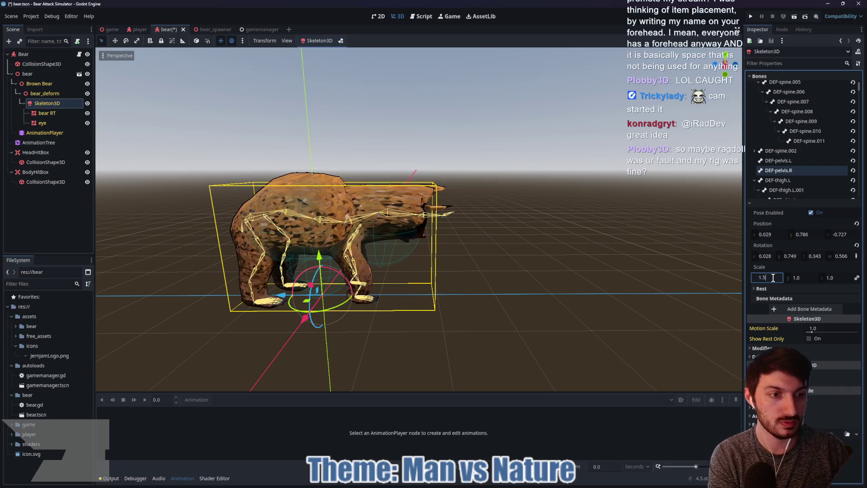
key("Return")
Step: Set the DEF-thigh.L and DEF-thigh.R pose scales to 1.5
left_click(774, 159)
left_click(767, 276)
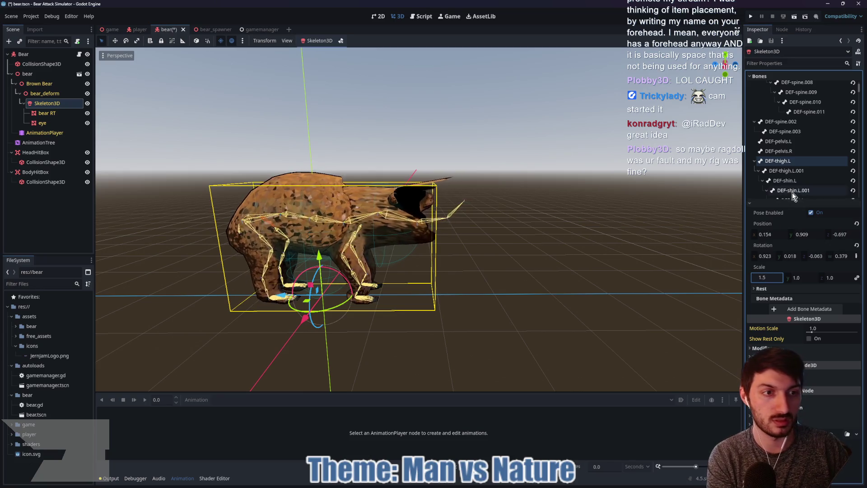
key("Return")
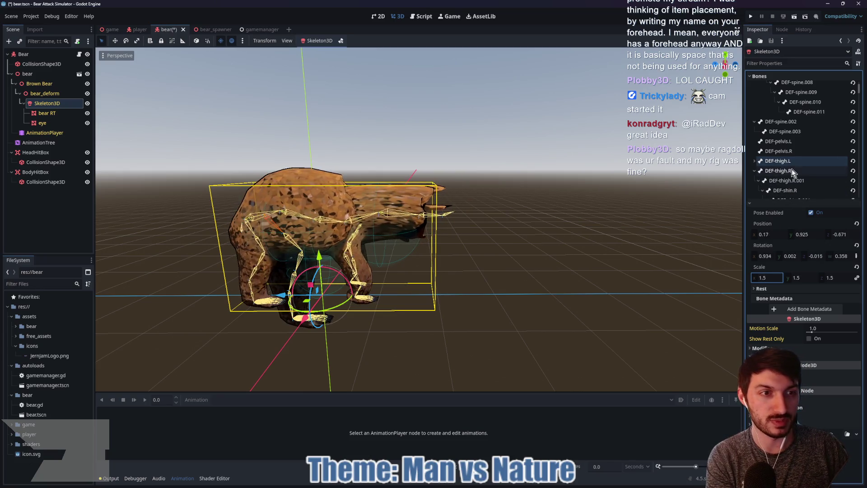
left_click(783, 172)
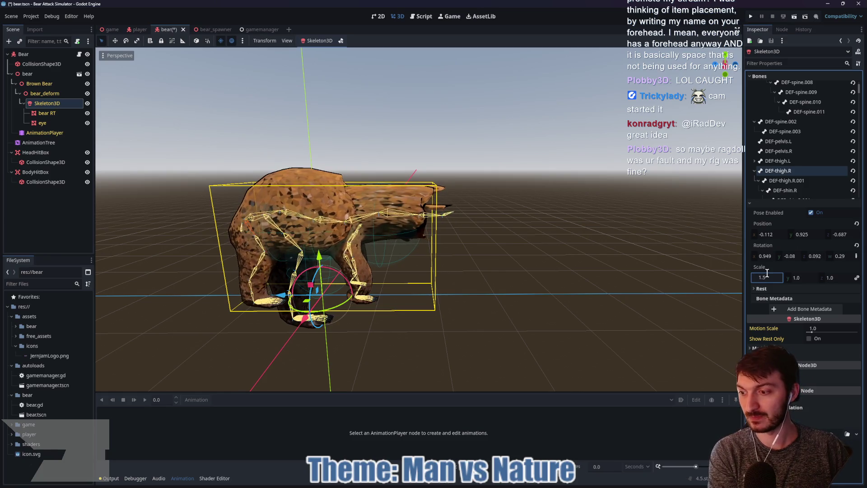
key("Return")
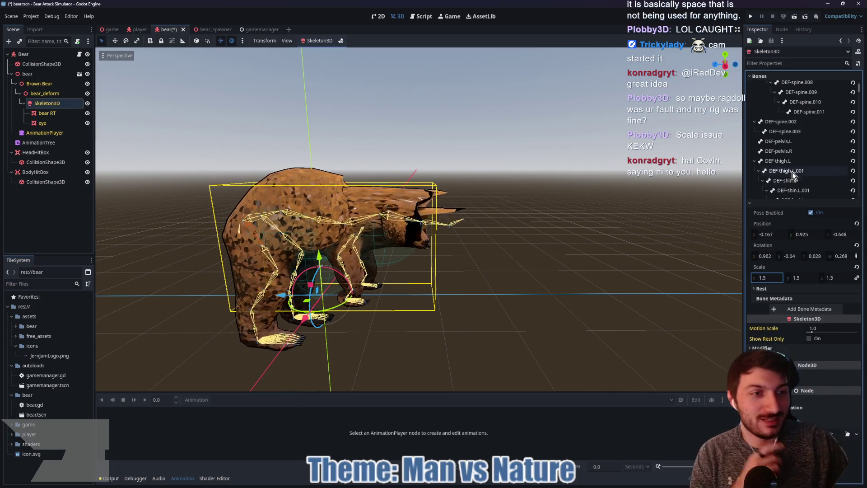
Step: Set the DEF-teeth.T bone's pose scale to 1.5
scroll(790, 174, "up", 3)
left_click_drag(798, 170, 777, 118)
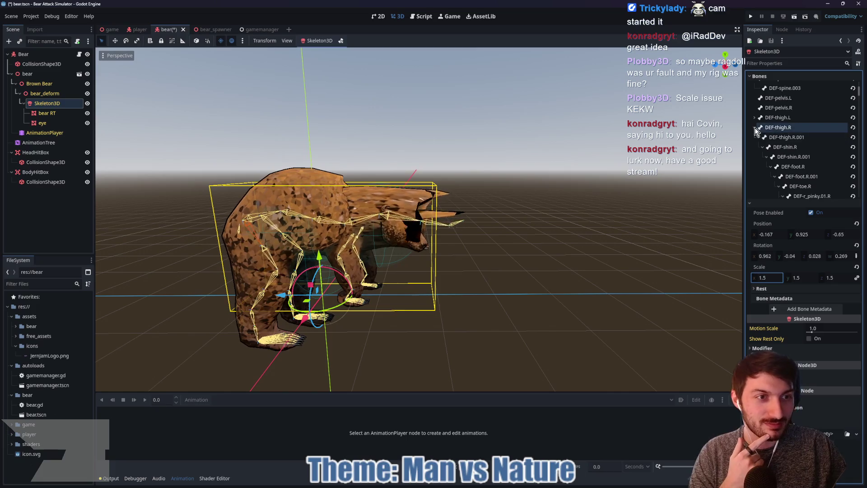
left_click(755, 128)
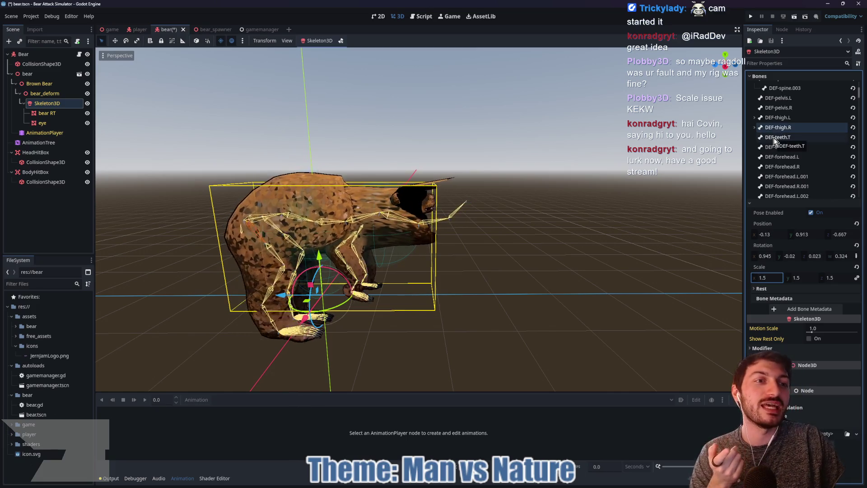
left_click(773, 137)
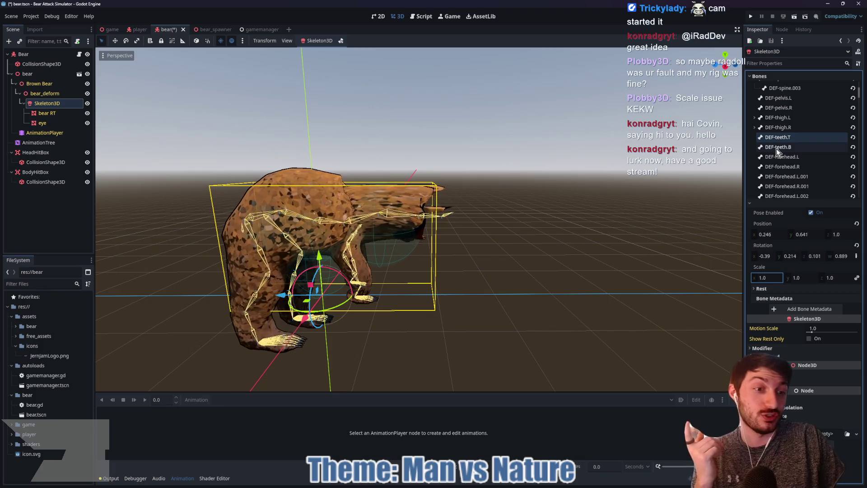
left_click(782, 197)
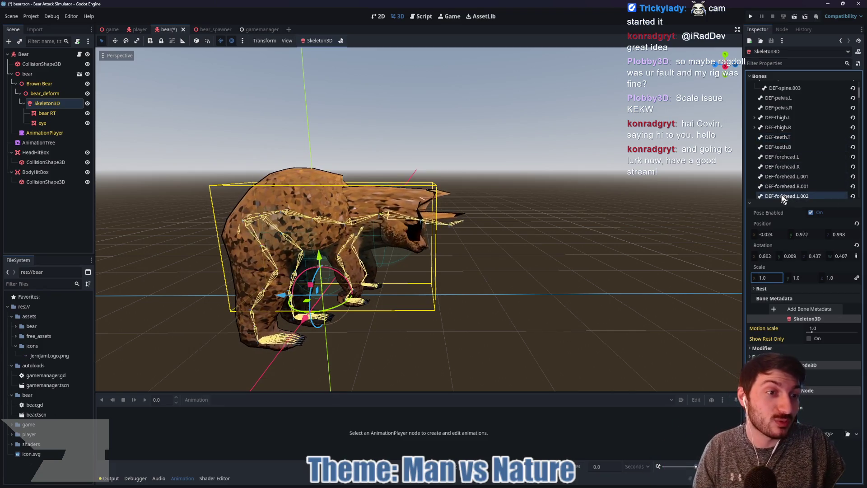
left_click(773, 138)
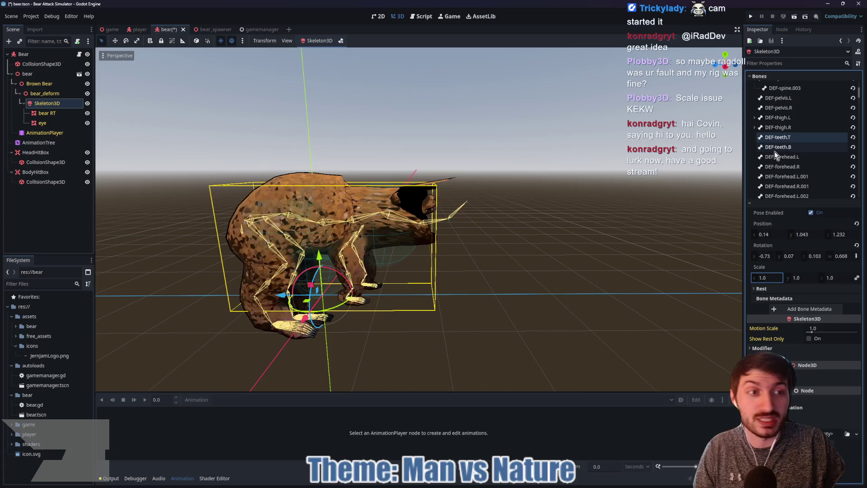
left_click(766, 279)
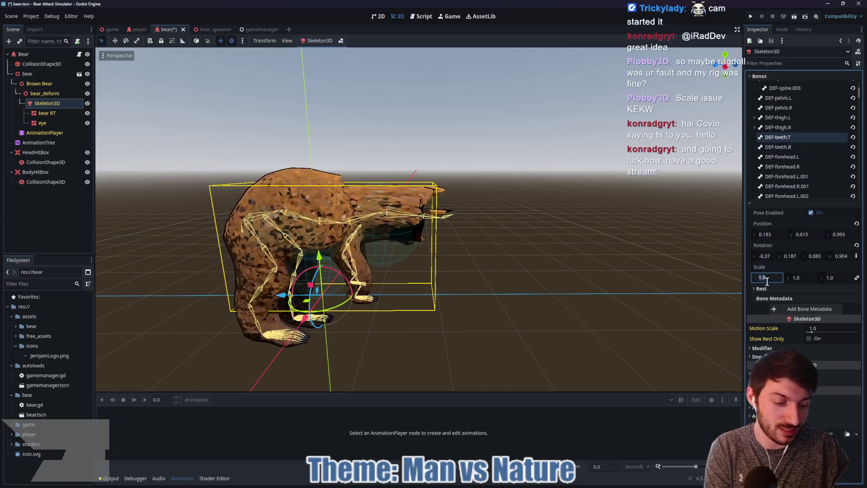
key("Return")
Step: Scale DEF-teeth.B, DEF-forehead.L and DEF-forehead.R to 1.5
left_click(754, 117)
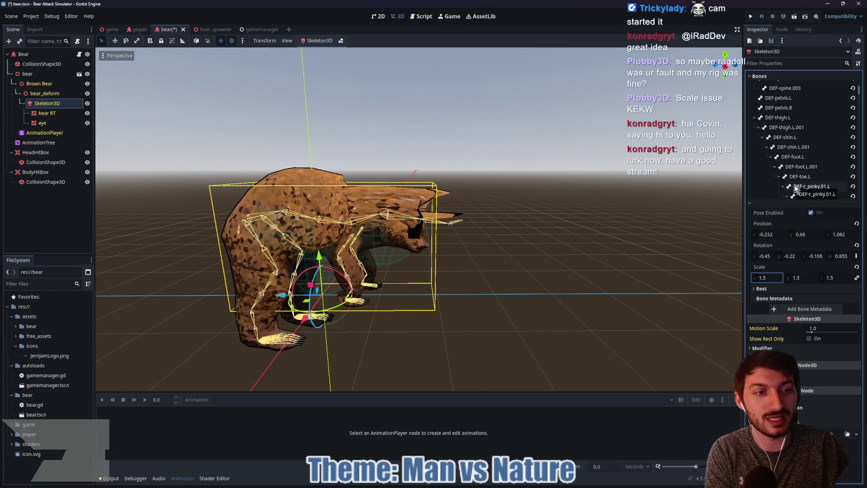
scroll(772, 145, "down", 1)
scroll(772, 145, "down", 6)
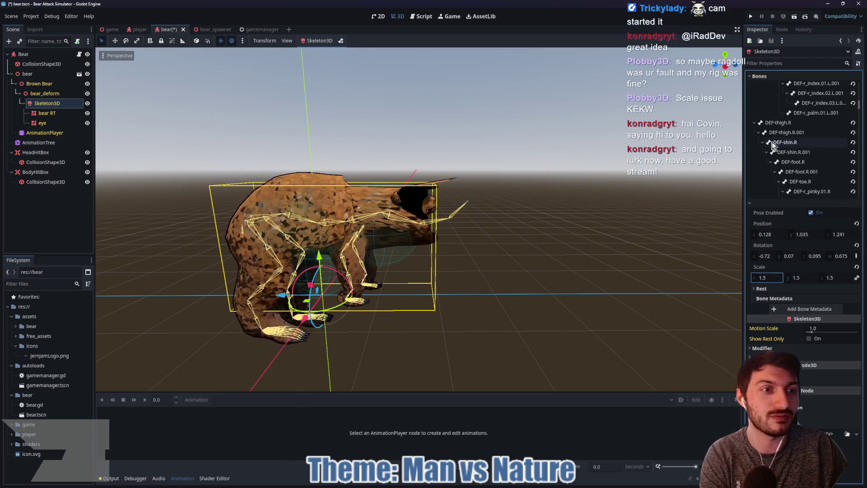
scroll(774, 146, "down", 5)
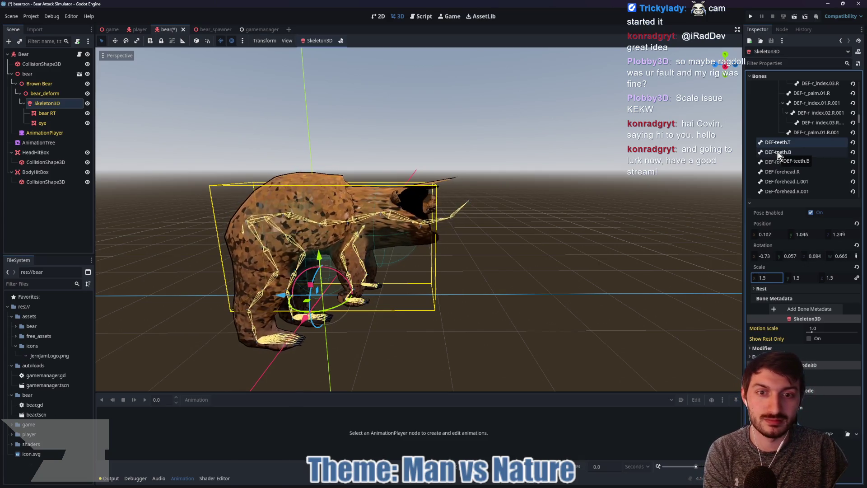
scroll(777, 152, "down", 2)
left_click(778, 123)
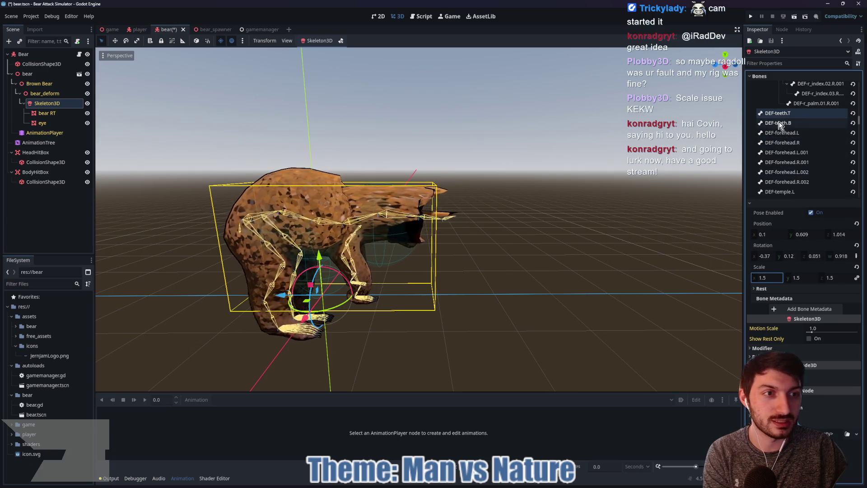
left_click(769, 277)
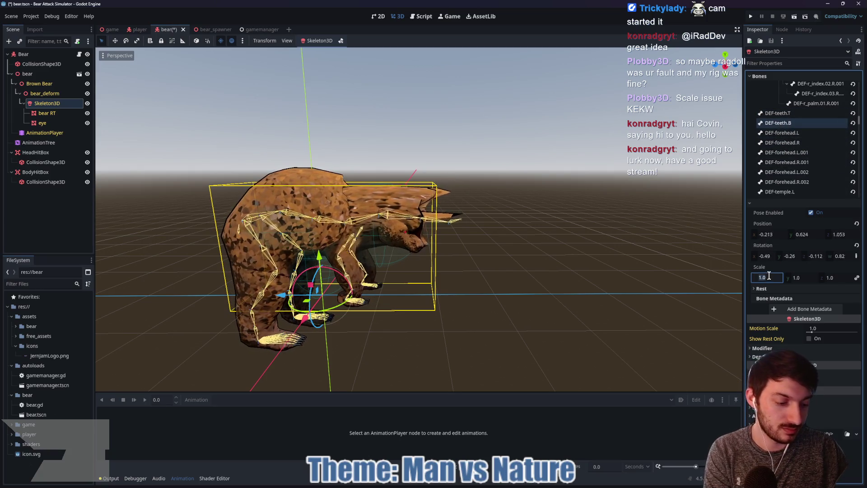
left_click(791, 133)
type("1.")
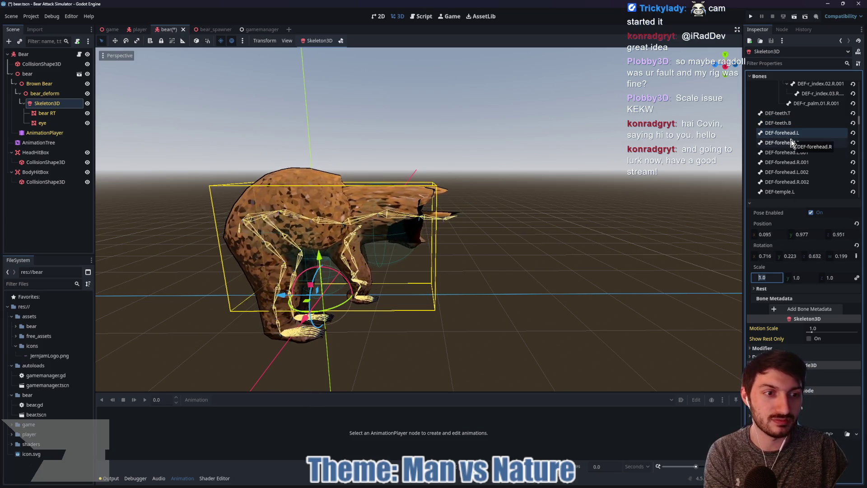
type("5")
left_click(781, 124)
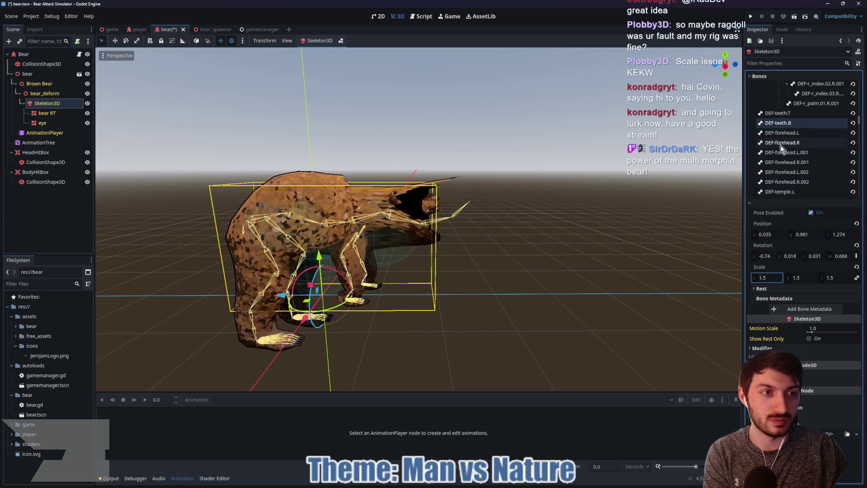
left_click(783, 143)
type("1.5")
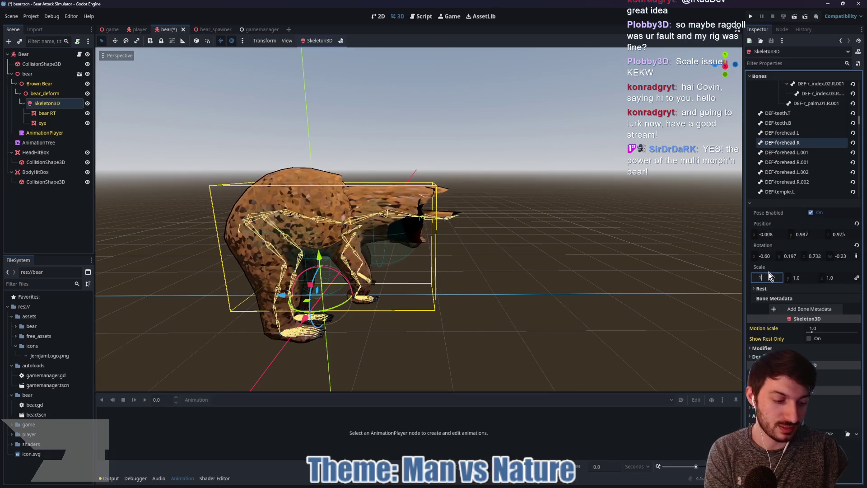
key("Return")
Step: Scale the DEF-forehead .001 and .002 bones to 1.5
left_click(783, 152)
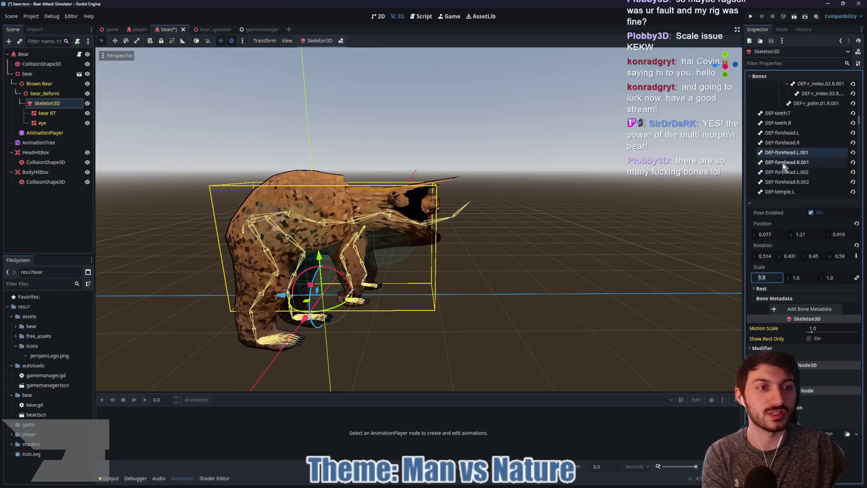
left_click(782, 163)
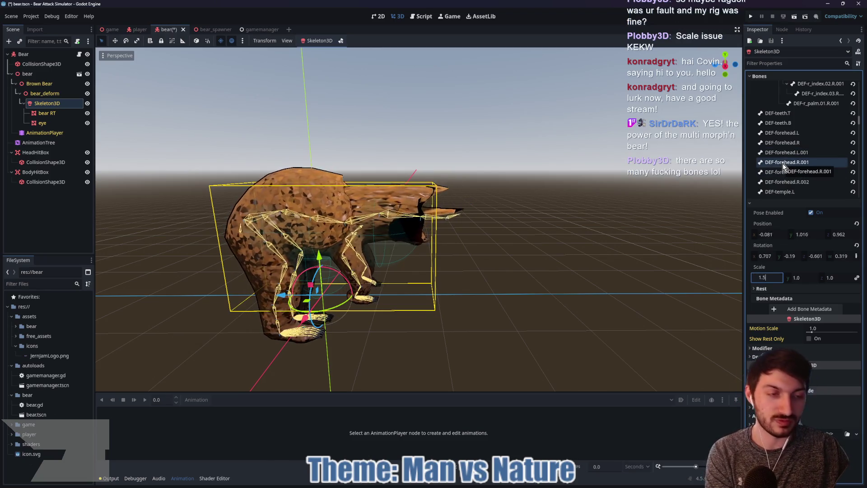
left_click(783, 172)
left_click(768, 277)
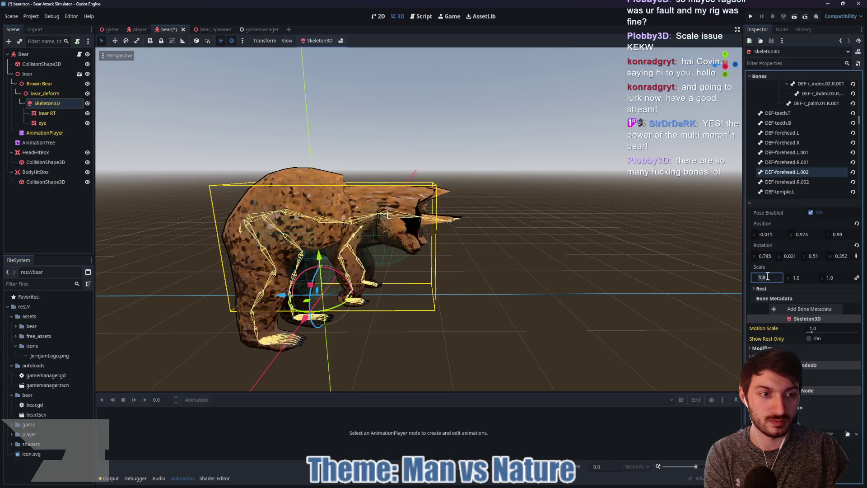
left_click(769, 277)
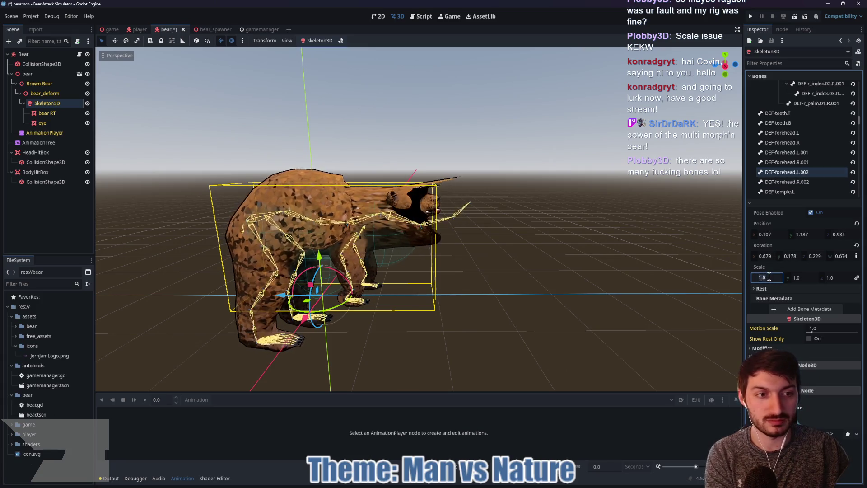
type("1.5")
key("Return")
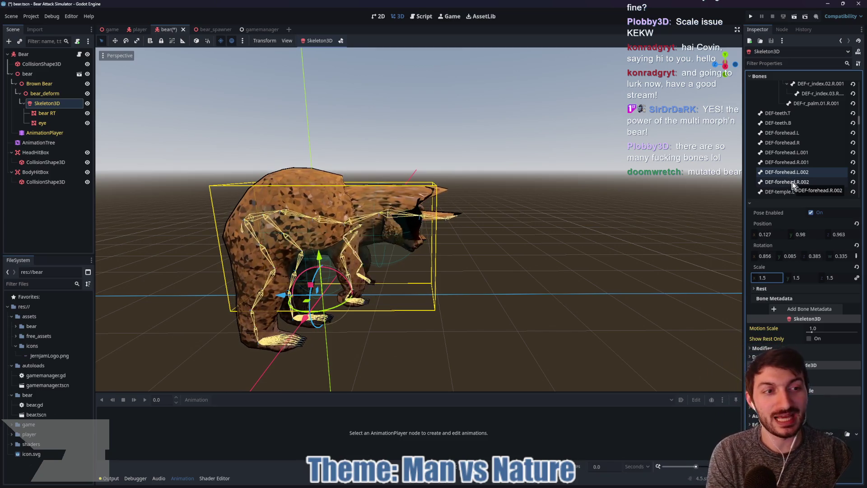
left_click(793, 182)
left_click(774, 277)
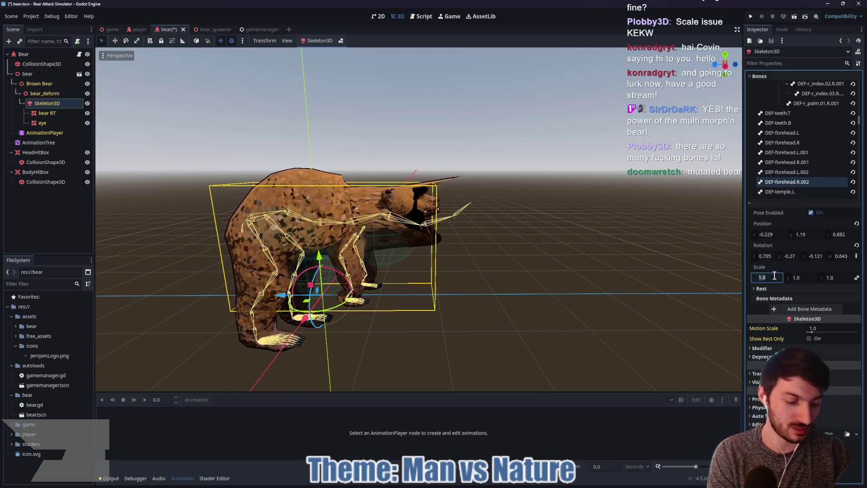
type("1.5")
Step: Scale DEF-temple.L and DEF-temple.R to 1.5
left_click(792, 192)
left_click(775, 276)
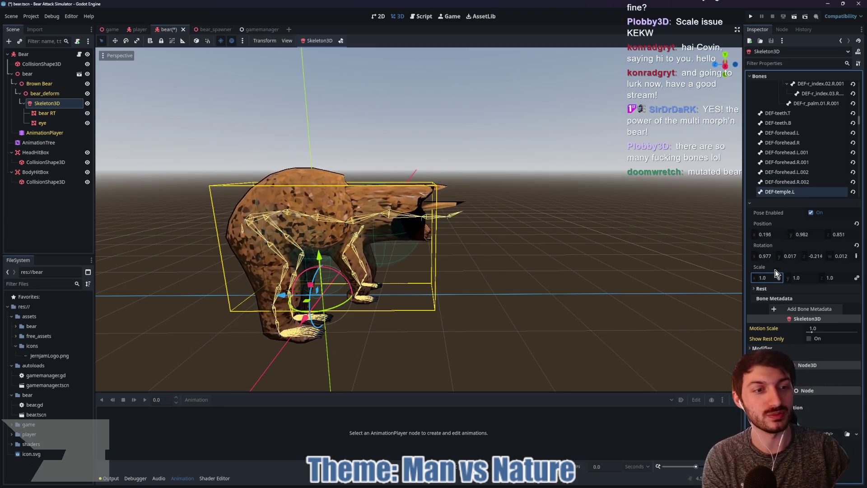
type("1")
key("Return")
scroll(795, 171, "down", 3)
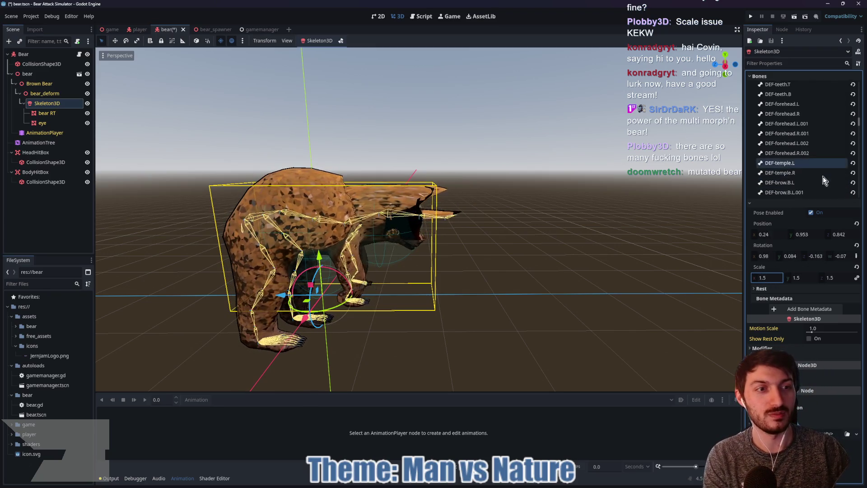
left_click(794, 148)
type("1.5")
key("Return")
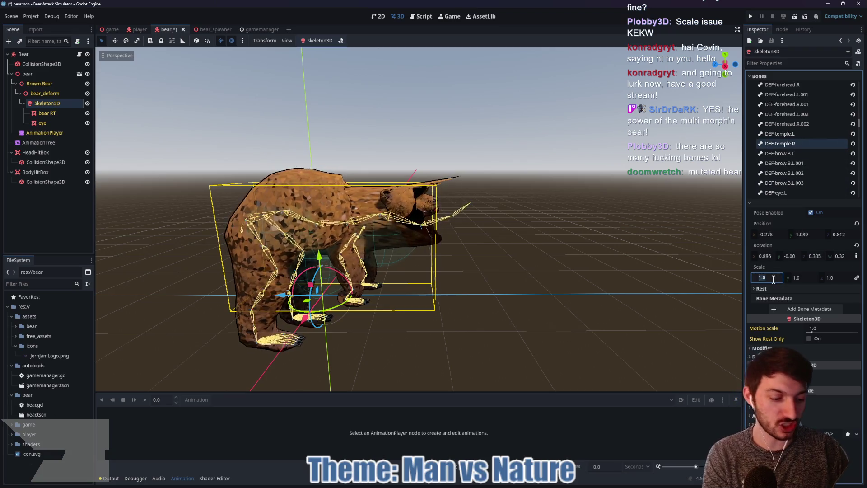
Step: Scale DEF-brow.B.L, DEF-brow.B.L.001 and DEF-brow.B.L.002 to 1.5
left_click(780, 153)
left_click(770, 277)
type("1")
key("Return")
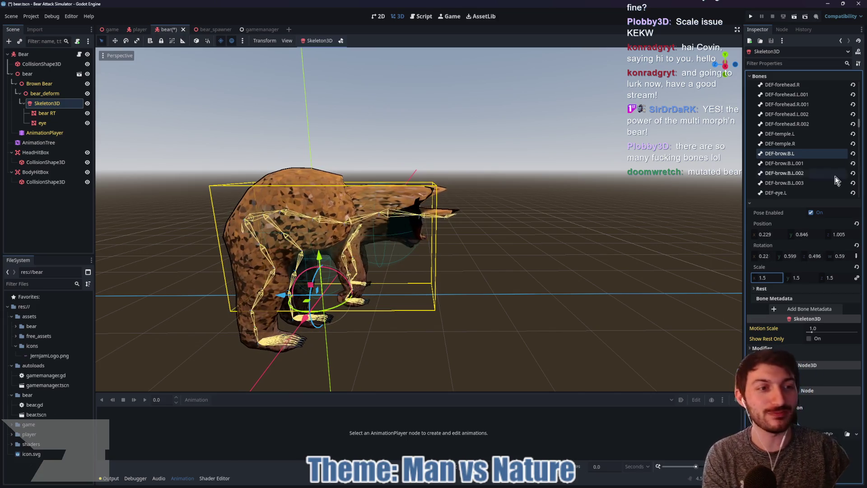
left_click(784, 163)
left_click(766, 277)
type("1.5")
key("Return")
left_click(779, 174)
left_click(774, 277)
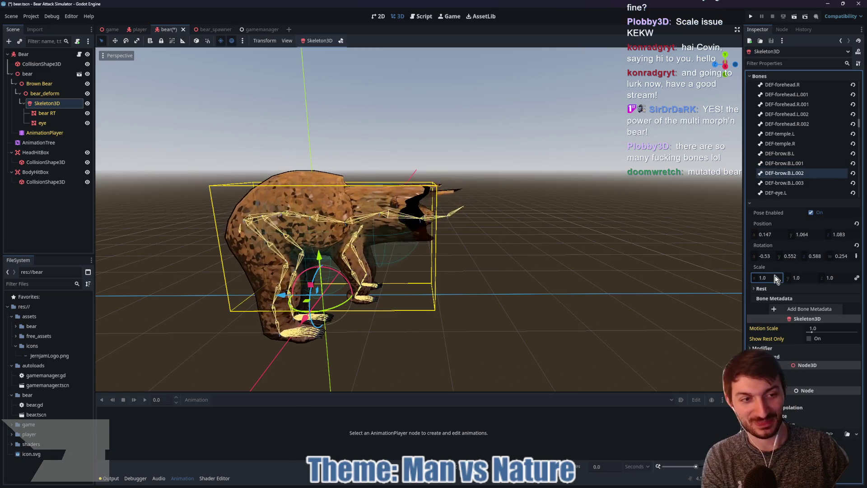
type("1.5")
key("Return")
left_click(784, 183)
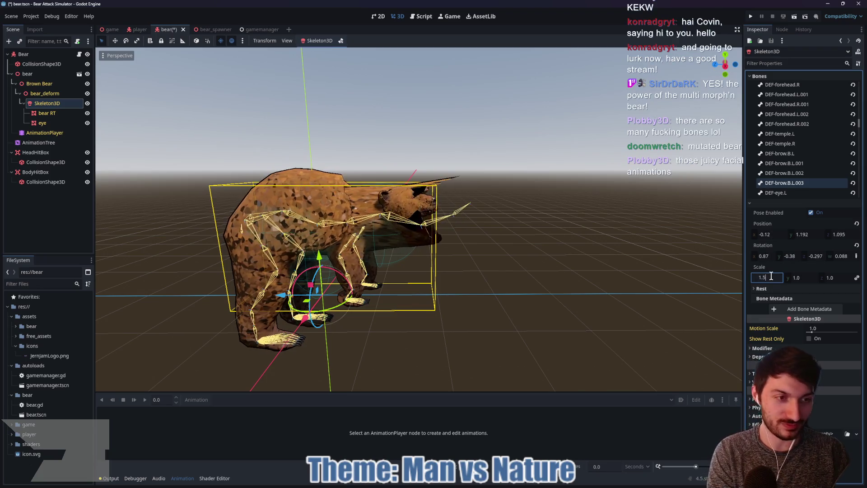
Step: Set pose scale 1.5 on DEF-eye.L and lower eyelid bones DEF-lid.B.L through DEF-lid.B.L.002
left_click(789, 194)
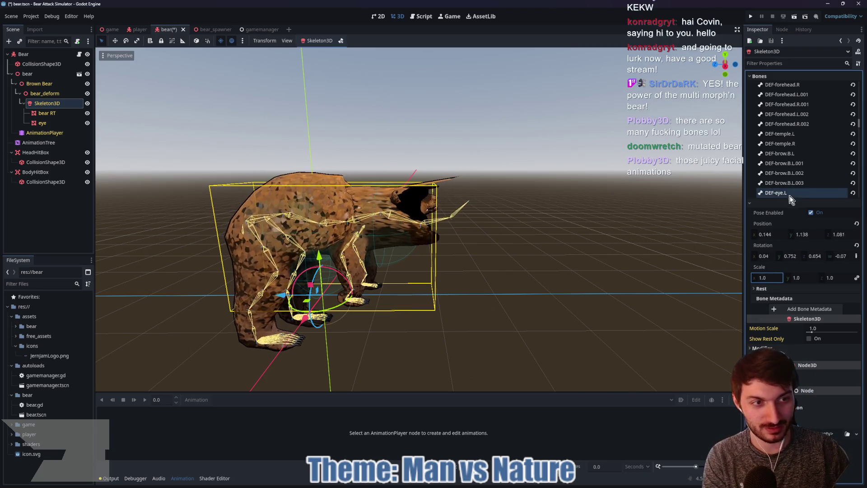
left_click(771, 279)
type("1.5")
key("Return")
scroll(809, 172, "down", 2)
left_click(793, 159)
left_click(771, 278)
type("1")
key("Return")
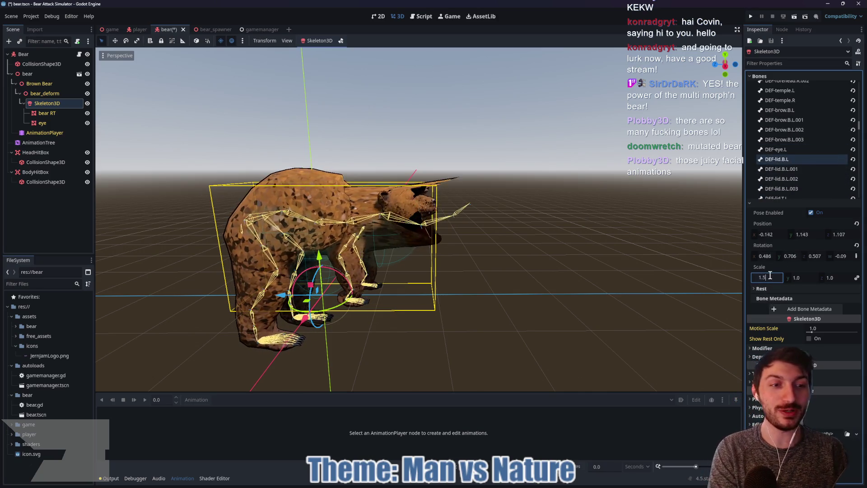
left_click(782, 169)
type("1.5")
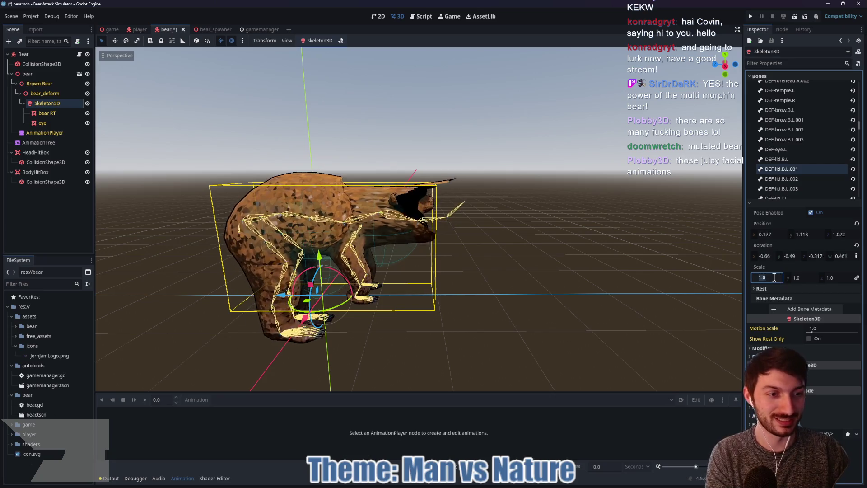
key("Return")
left_click(784, 179)
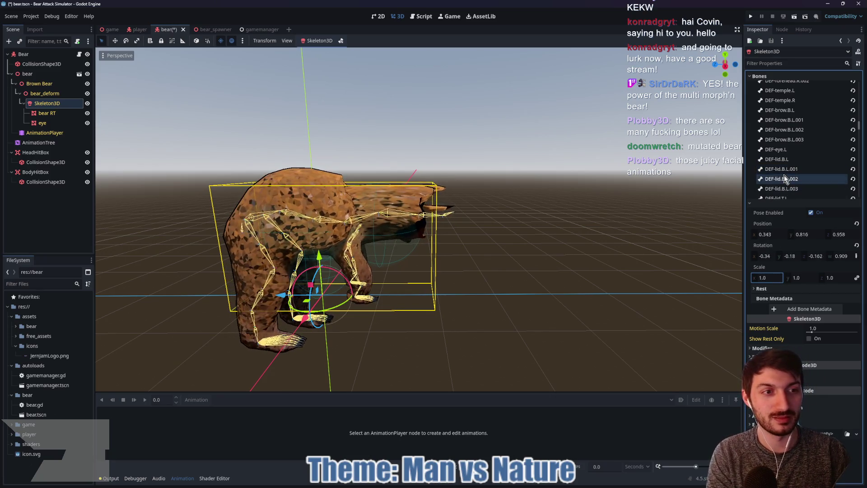
type("1.5")
key("Return")
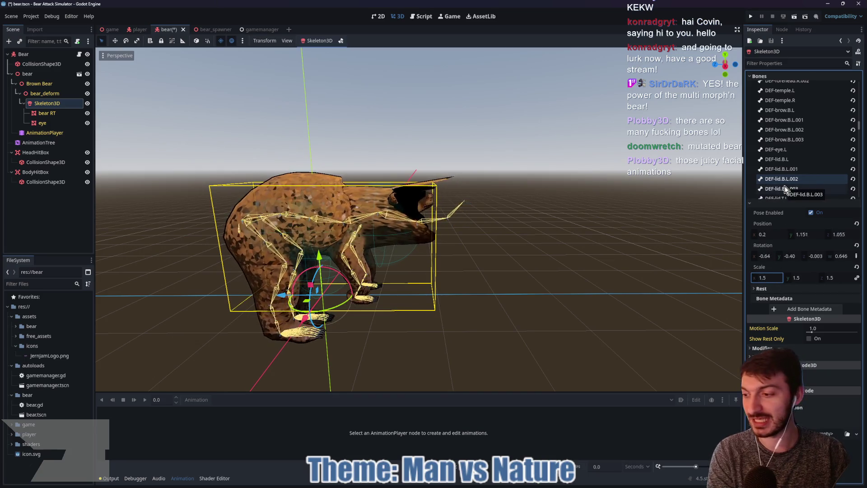
Step: Set pose scale 1.5 on upper eyelid bones DEF-lid.T.L.002 and DEF-lid.T.L.003
key("Down")
key("Down")
key("Down")
left_click(772, 278)
type("1.5")
key("Return")
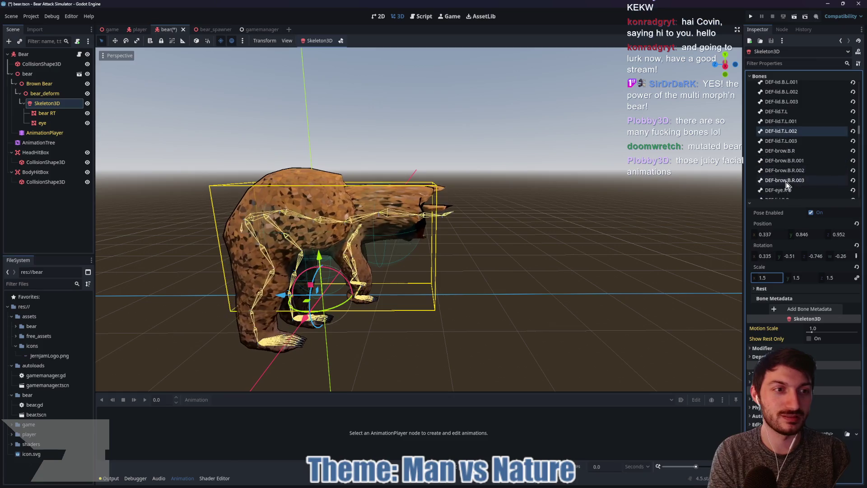
scroll(792, 142, "down", 3)
left_click(792, 140)
left_click(773, 279)
key("Return")
key("Down")
Step: Set pose scale 1.5 on right brow bones DEF-brow.B.R, .001 and .002
left_click(772, 277)
type("1.5")
key("Return")
key("Down")
left_click(773, 276)
type("1")
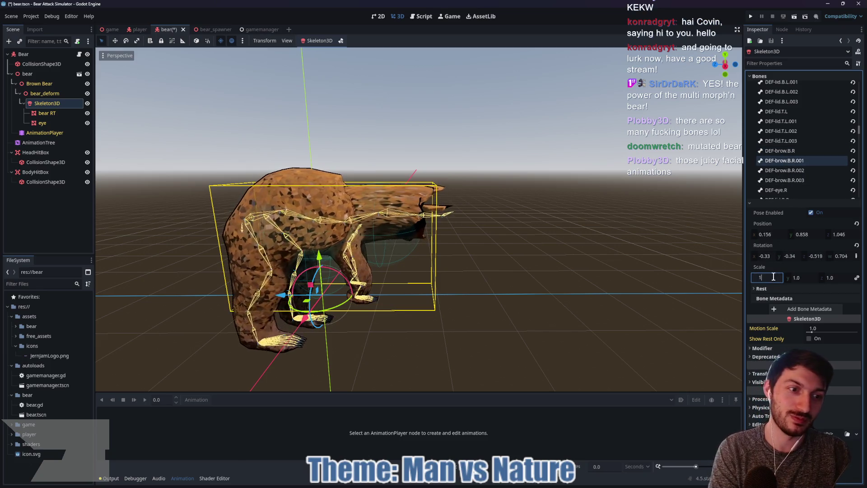
key("Return")
key("Down")
left_click(772, 277)
type("1")
key("Return")
Step: Set pose scale 1.5 on DEF-brow.B.R.003 and the DEF-eye.R bone
left_click(789, 180)
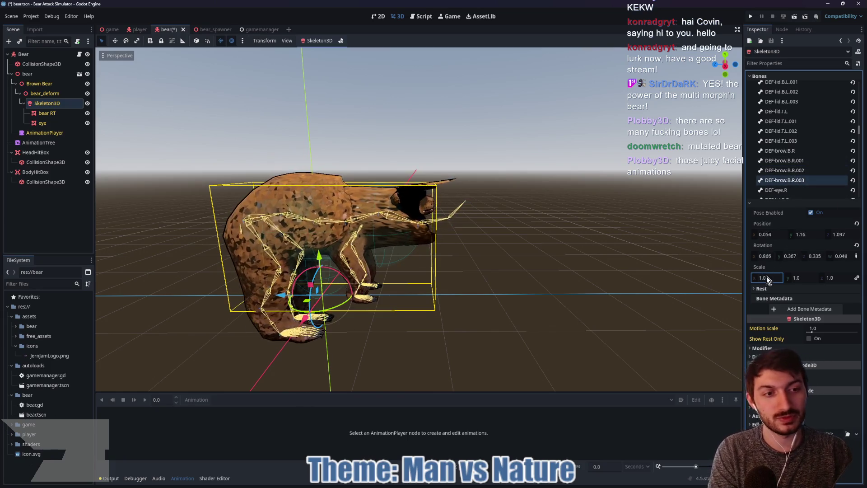
left_click(767, 277)
type("1")
key("Return")
left_click(766, 277)
type("1")
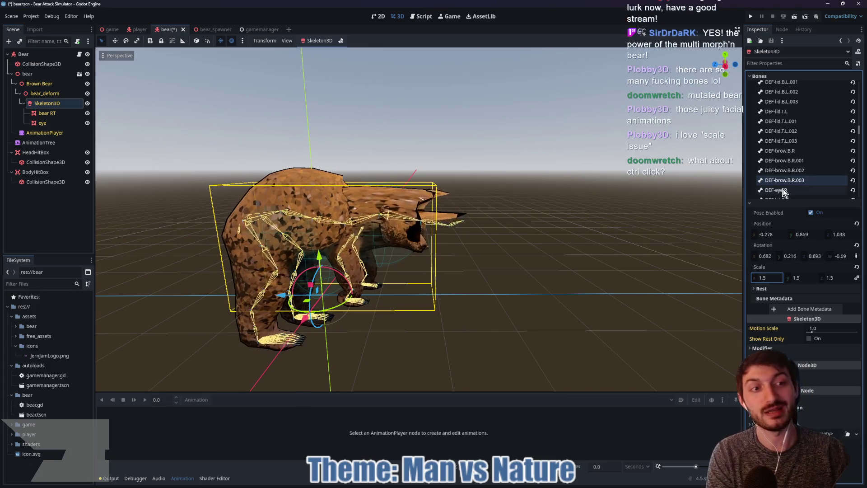
left_click(776, 190)
left_click(766, 277)
type("1.5")
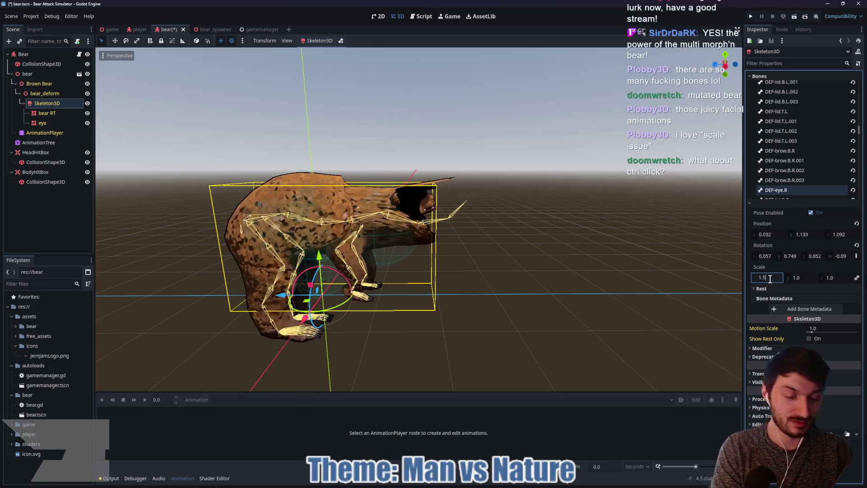
key("Return")
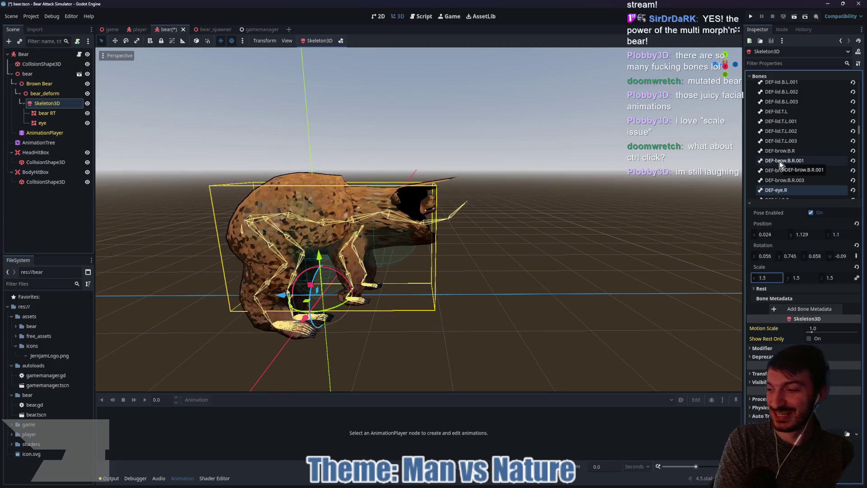
scroll(785, 169, "down", 2)
left_click(788, 173)
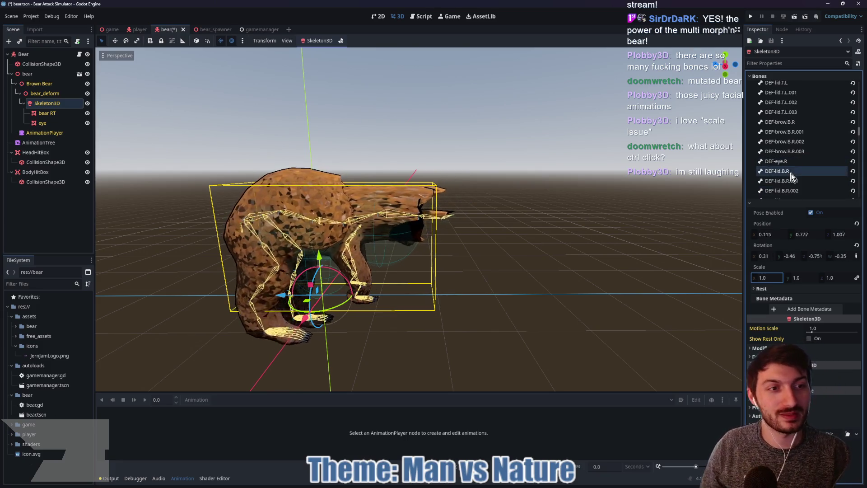
left_click(788, 181)
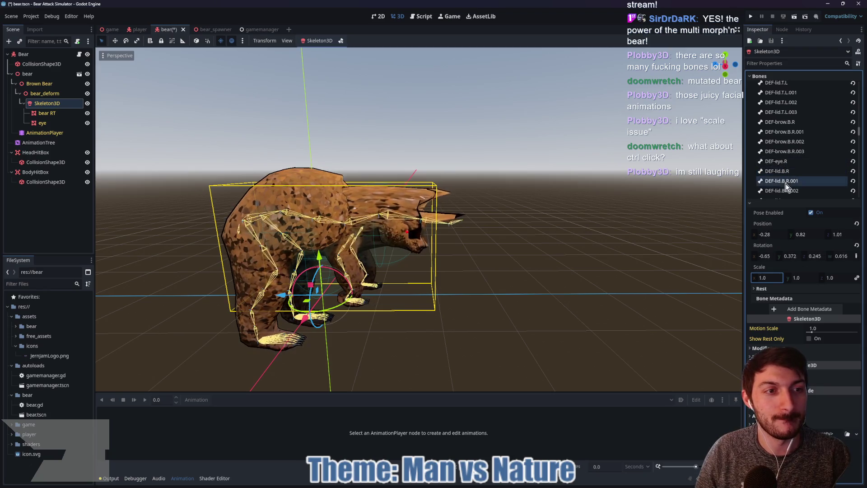
left_click(781, 171)
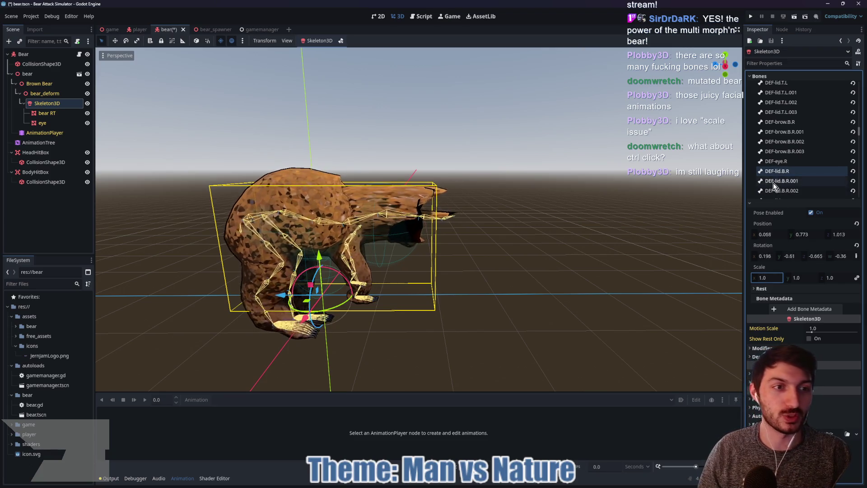
scroll(777, 175, "down", 4)
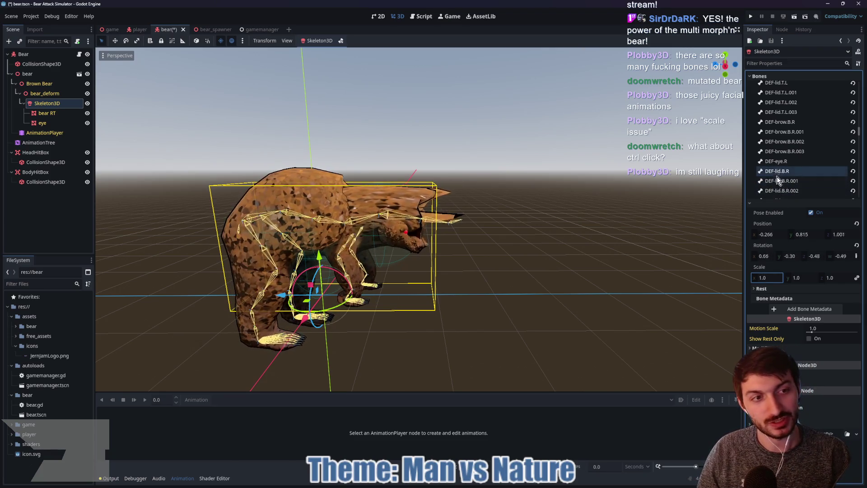
left_click(777, 175)
scroll(779, 176, "down", 1)
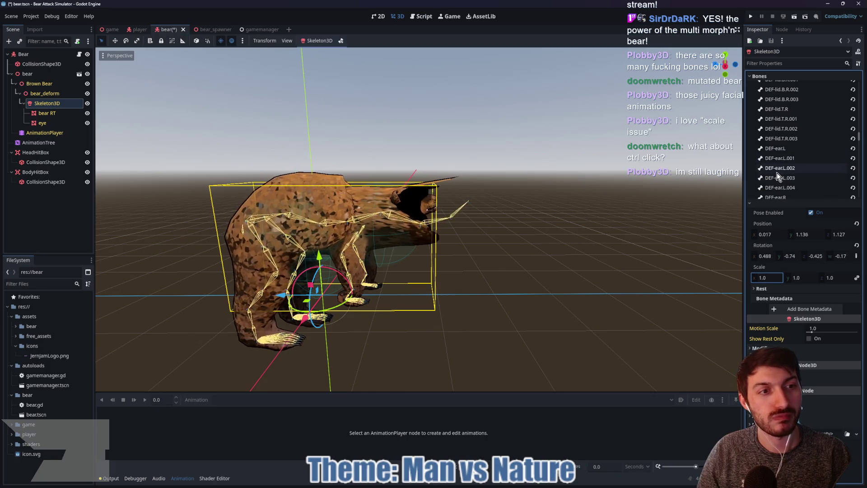
scroll(777, 175, "down", 5)
scroll(777, 172, "up", 5)
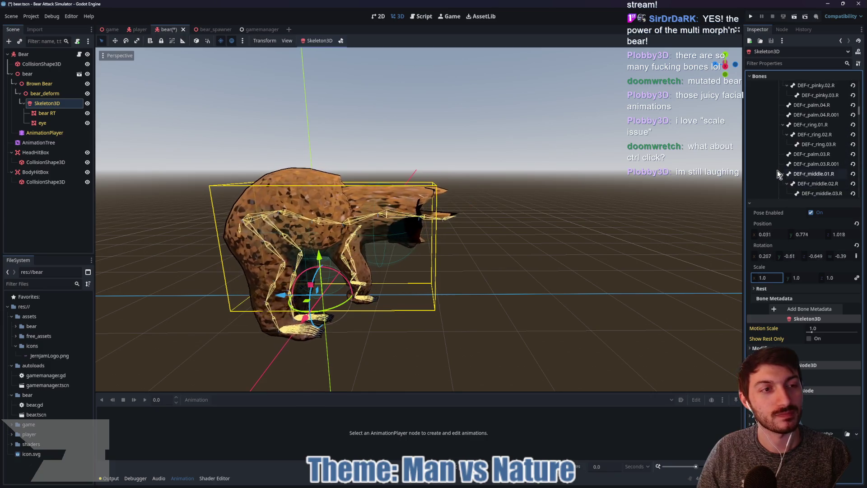
scroll(774, 166, "up", 5)
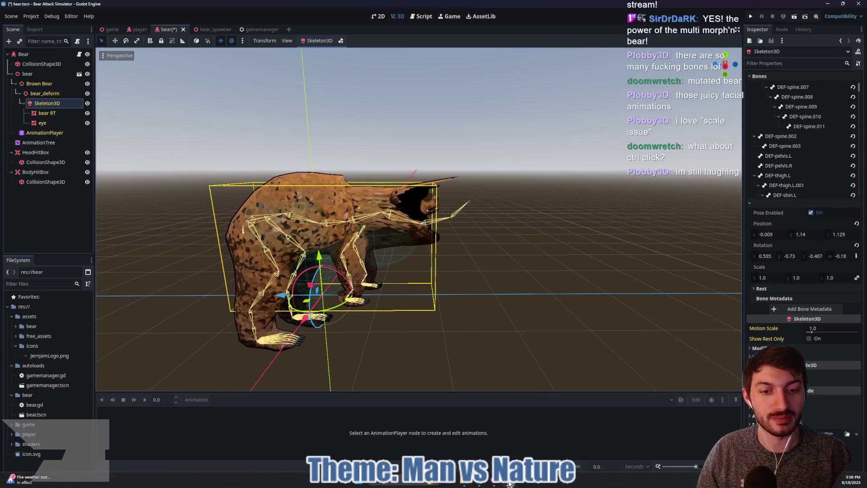
Step: Switch to the Project Goo window, enlarge the code view, and show the player scene
mouse_move(509, 481)
left_click(471, 441)
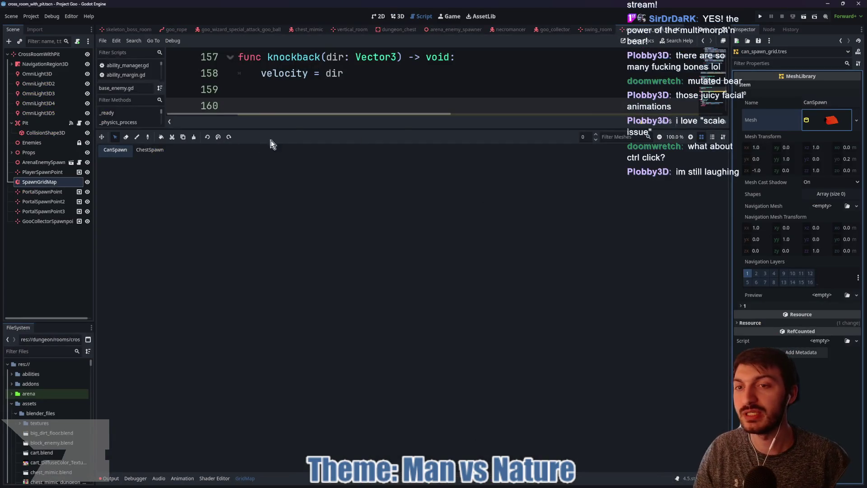
left_click_drag(282, 129, 286, 379)
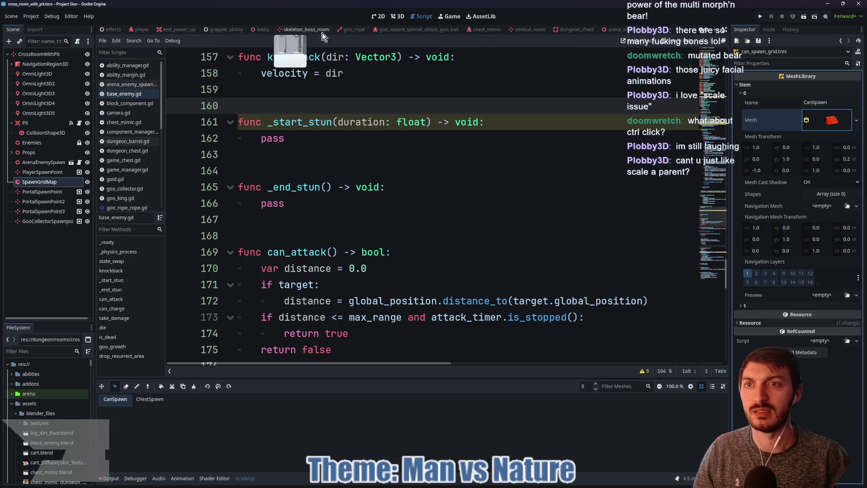
scroll(329, 29, "up", 6)
left_click(190, 36)
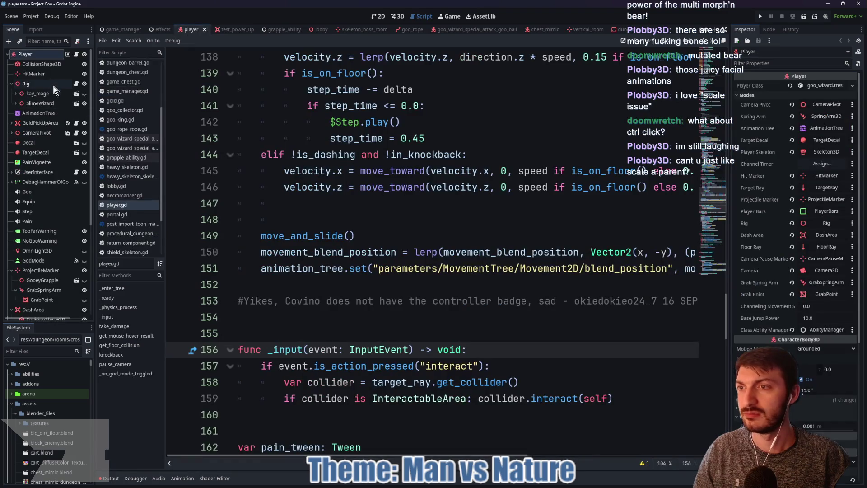
left_click(19, 103)
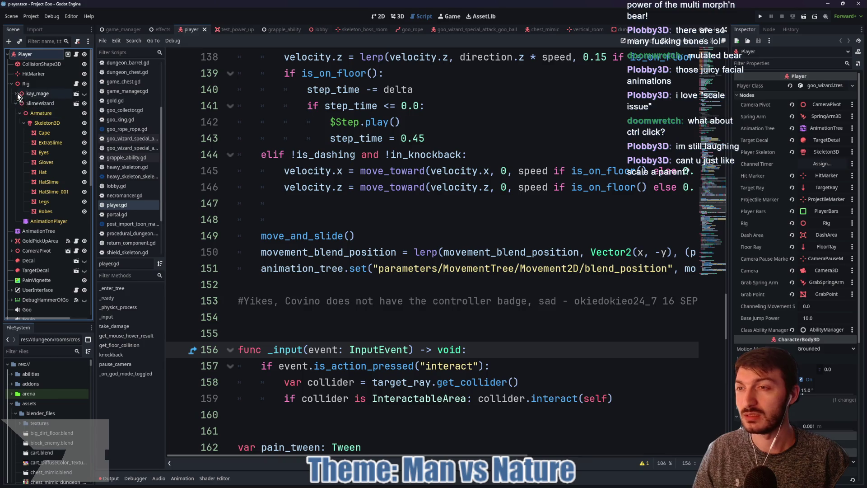
left_click(17, 93)
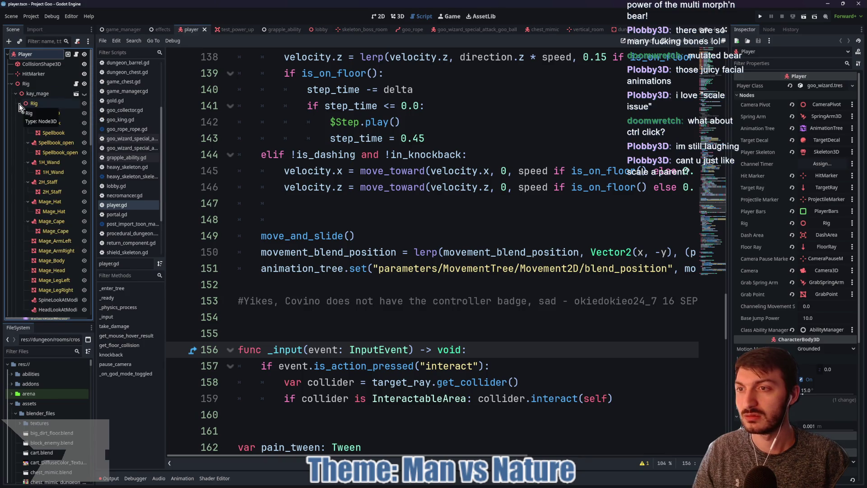
left_click(19, 104)
left_click(16, 93)
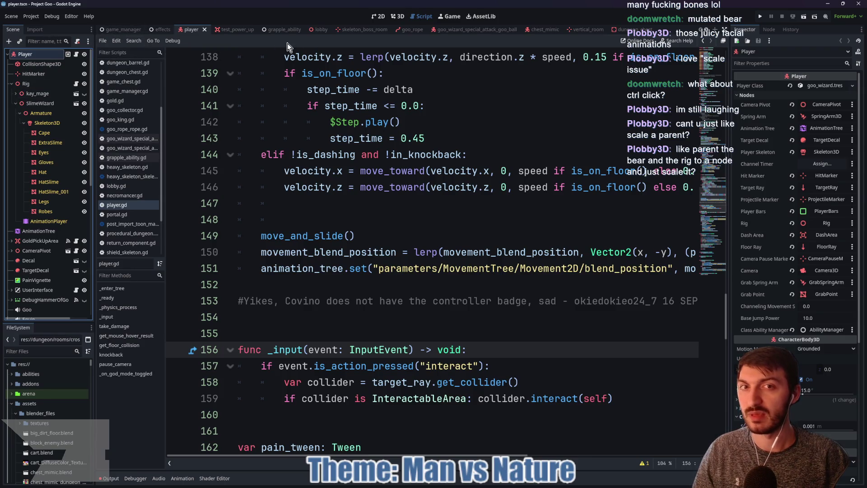
Step: Filter the FileSystem for 'skeleton_bo' and open skeleton_boss.tscn
left_click(33, 351)
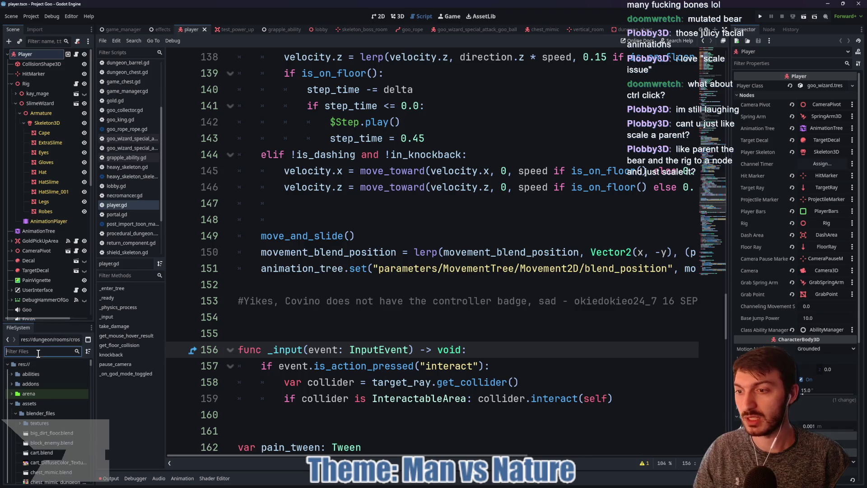
type("skeleton")
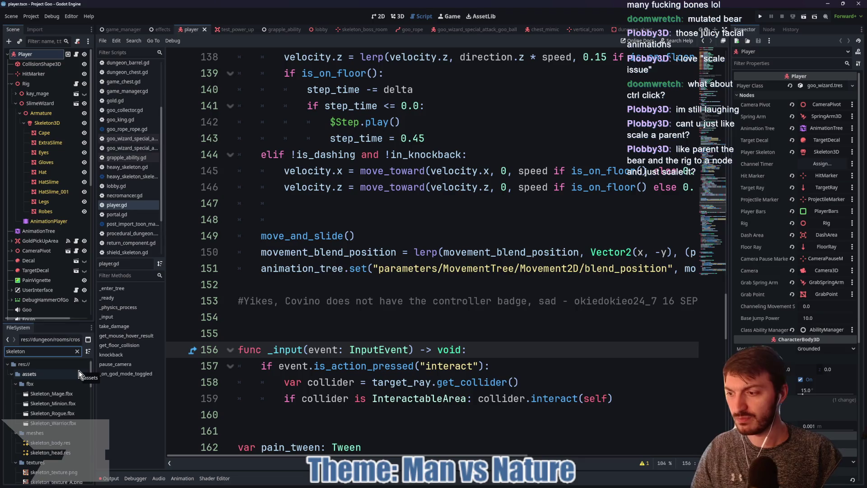
type("_bo")
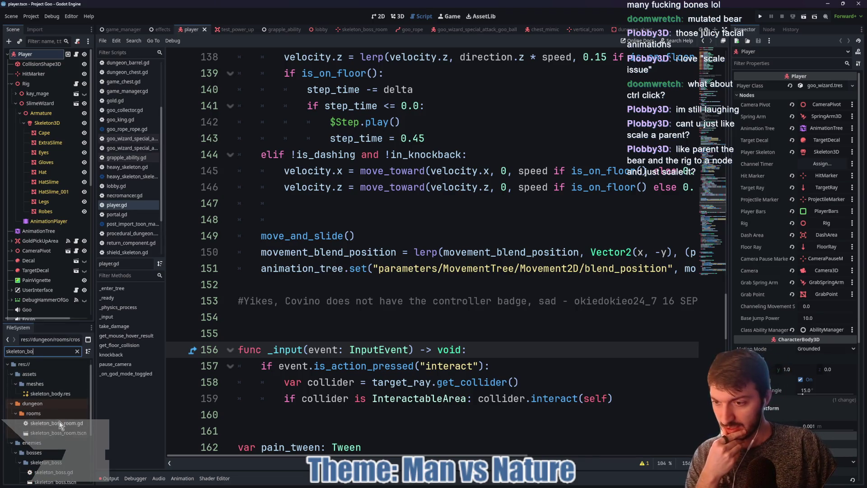
scroll(58, 421, "down", 2)
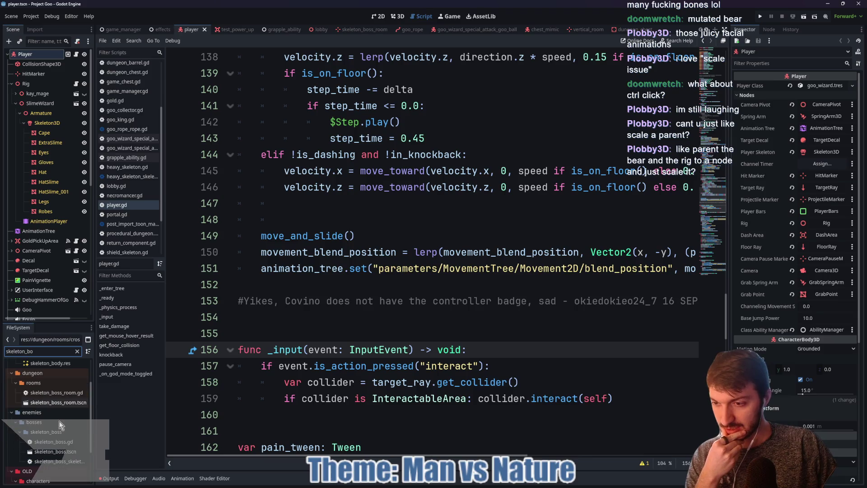
double_click(71, 452)
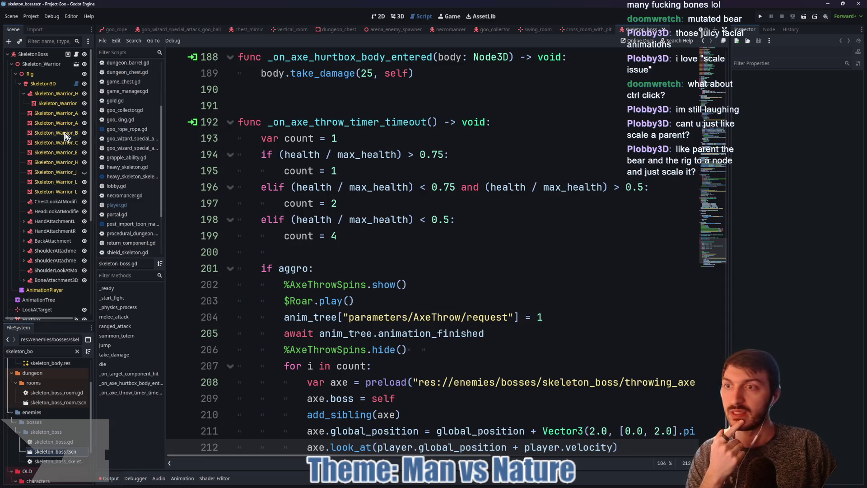
Step: Open skeleton_boss_skeleton.gd from Skeleton3D to view its set_bone_pose_scale calls
left_click(75, 85)
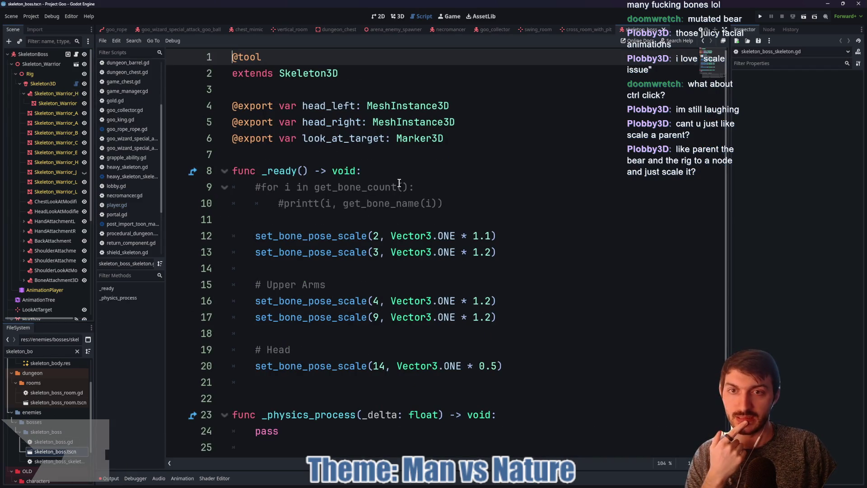
scroll(469, 185, "down", 1)
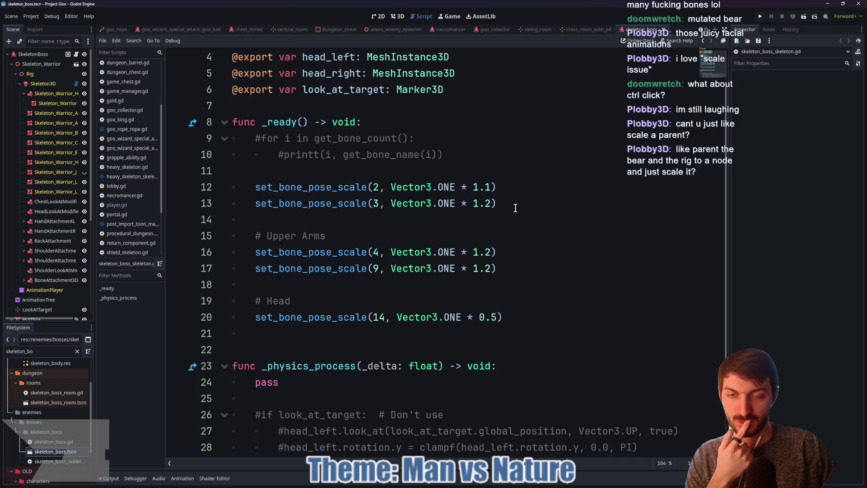
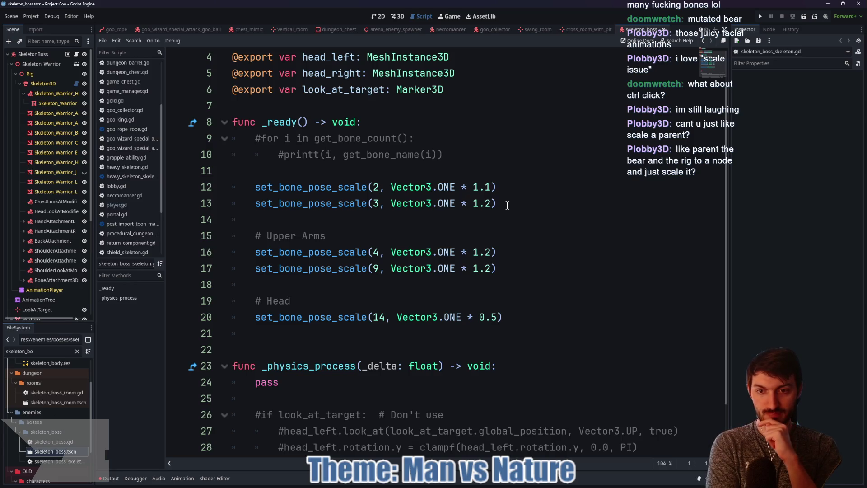
Step: Bring the bear.tscn window forward and check the DEF-spine.004 and DEF-spine.002 bone scales
mouse_move(543, 485)
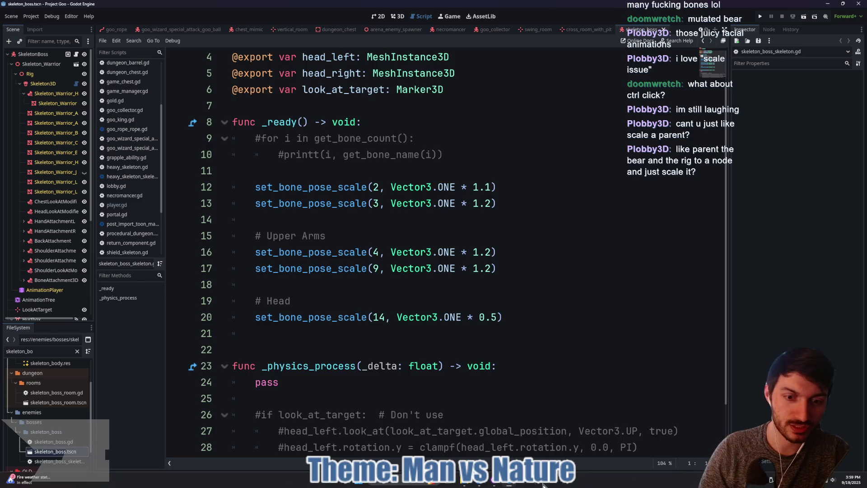
mouse_move(508, 483)
left_click(510, 445)
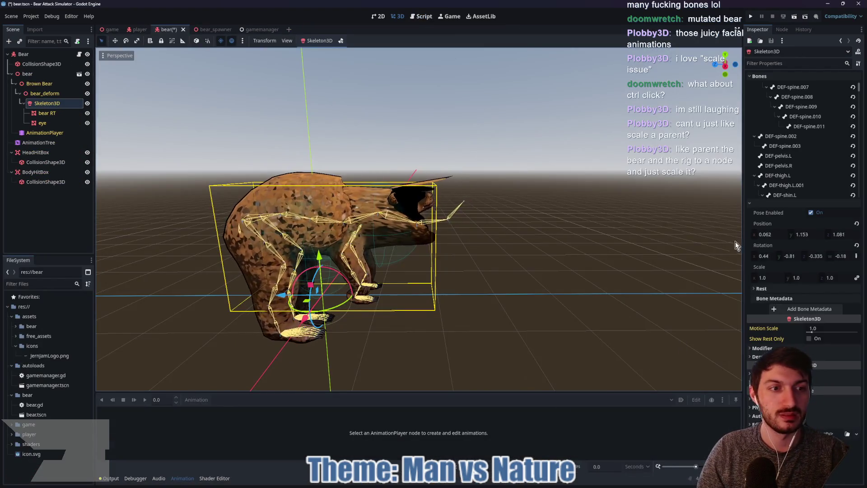
scroll(781, 164, "up", 3)
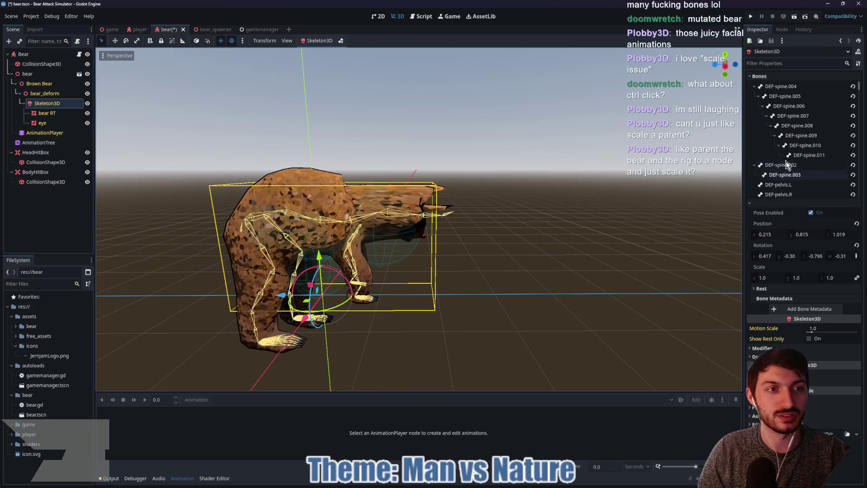
left_click(761, 87)
left_click(753, 86)
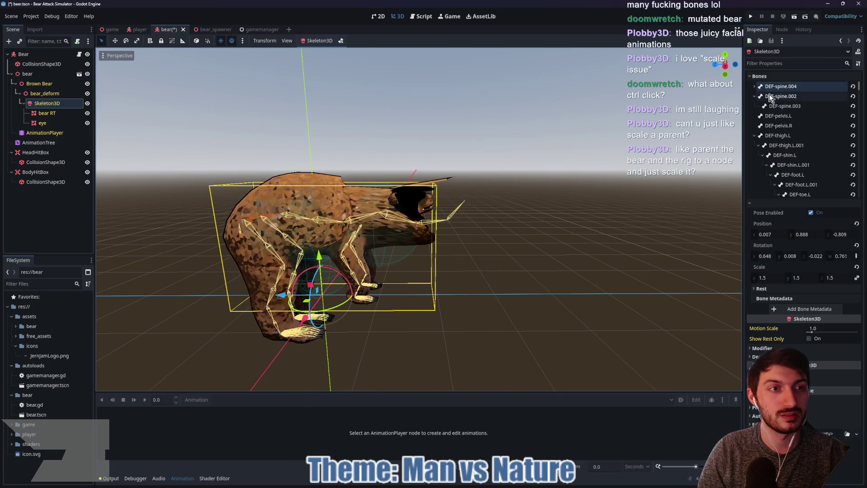
left_click(768, 96)
left_click(754, 96)
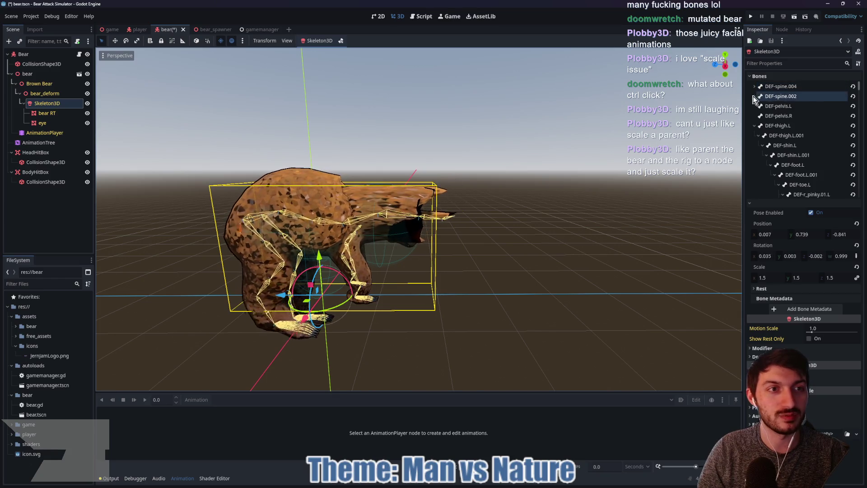
Step: Read the pelvis, thigh, teeth and forehead bone scales, then select the bear's AnimationTree node
left_click(773, 116)
left_click(774, 126)
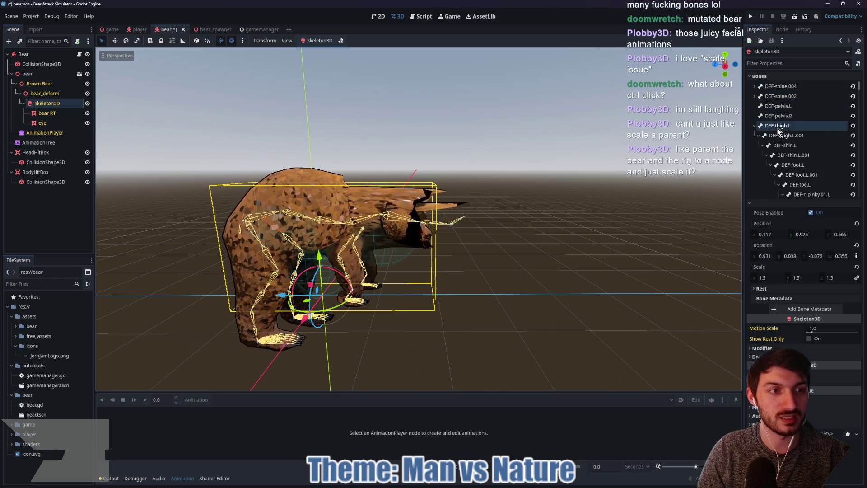
left_click(753, 126)
left_click(769, 136)
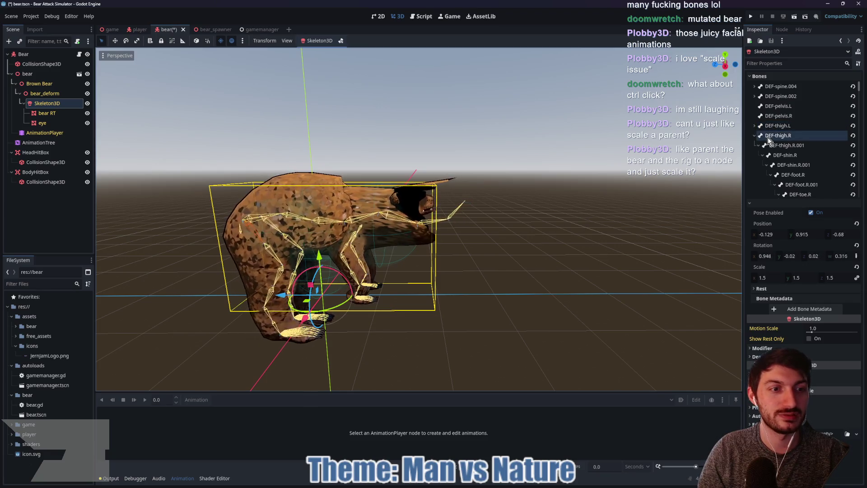
left_click(754, 136)
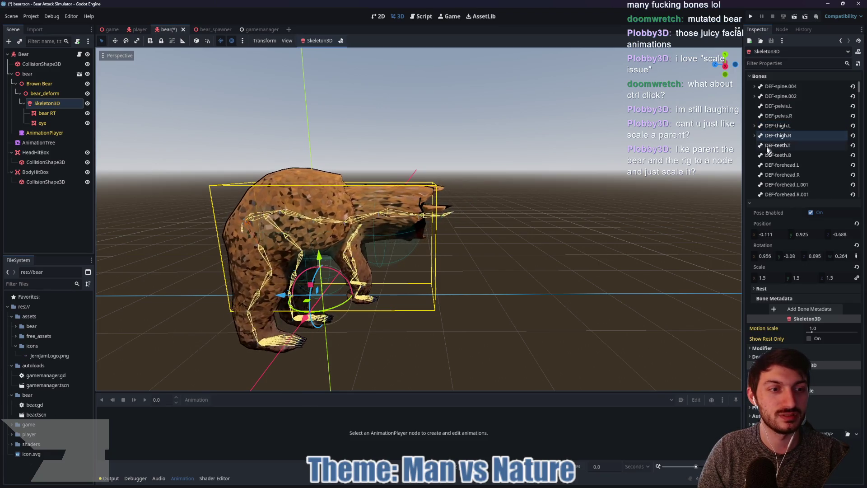
left_click(773, 145)
left_click(776, 156)
left_click(778, 165)
left_click(779, 175)
left_click(778, 184)
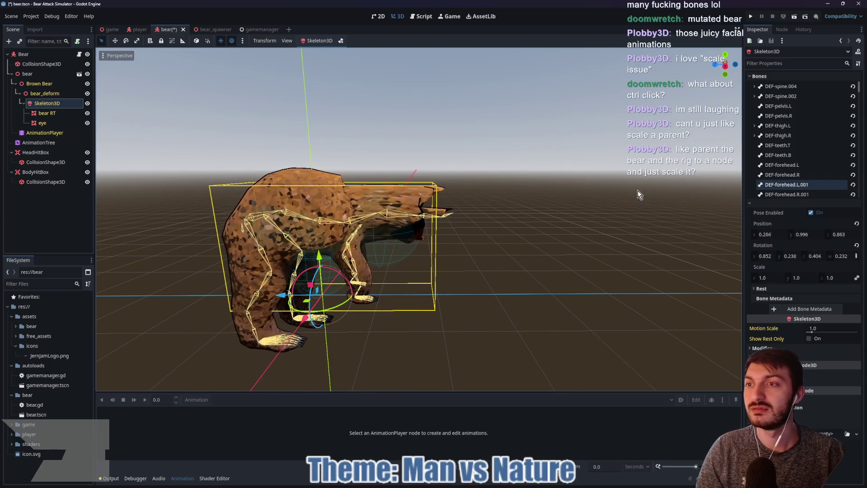
left_click(63, 144)
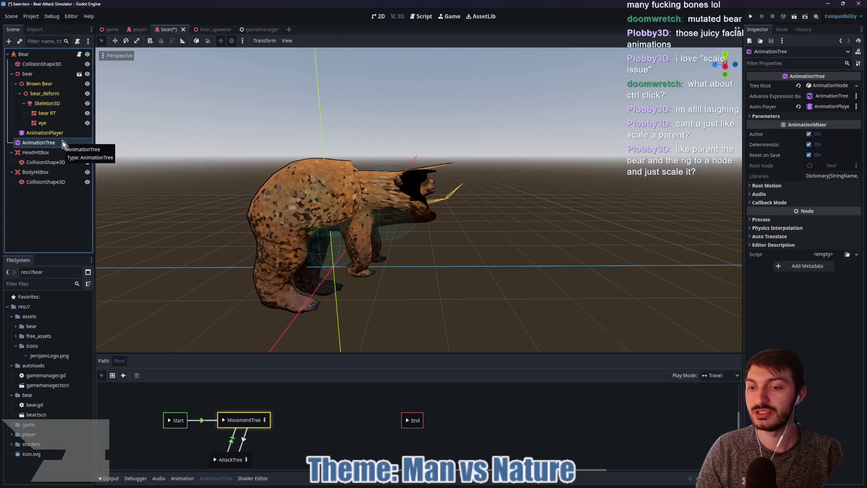
left_click(28, 74)
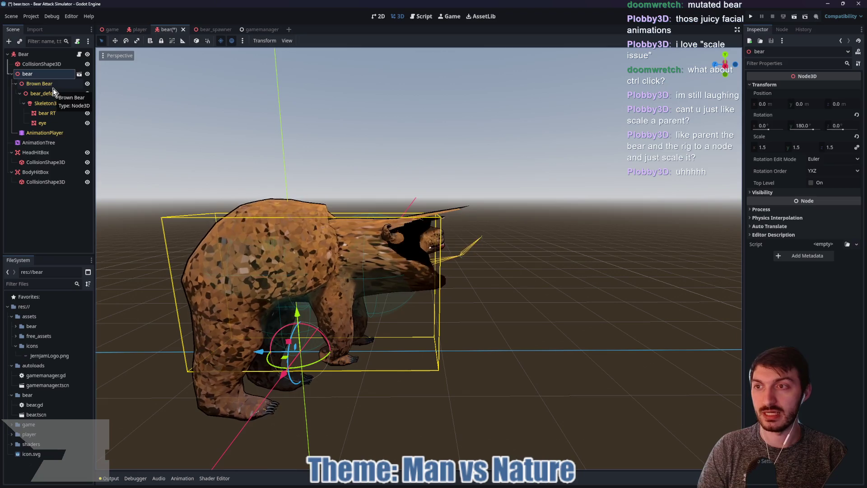
left_click(52, 88)
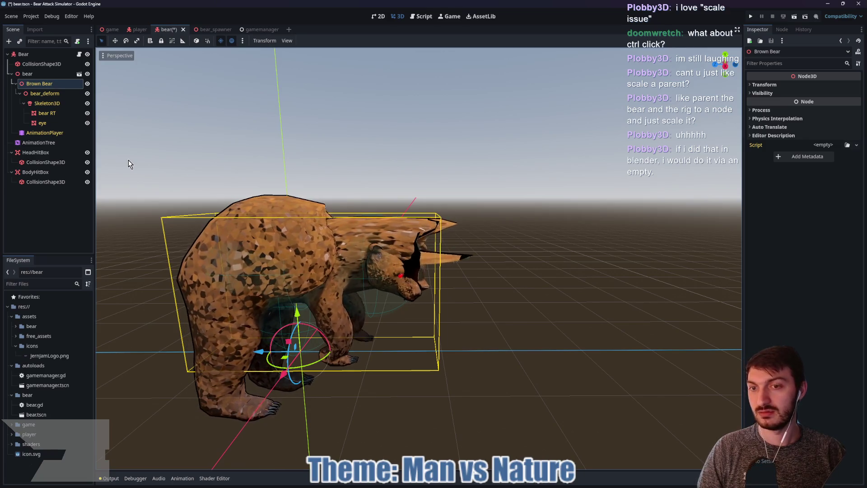
left_click(50, 105)
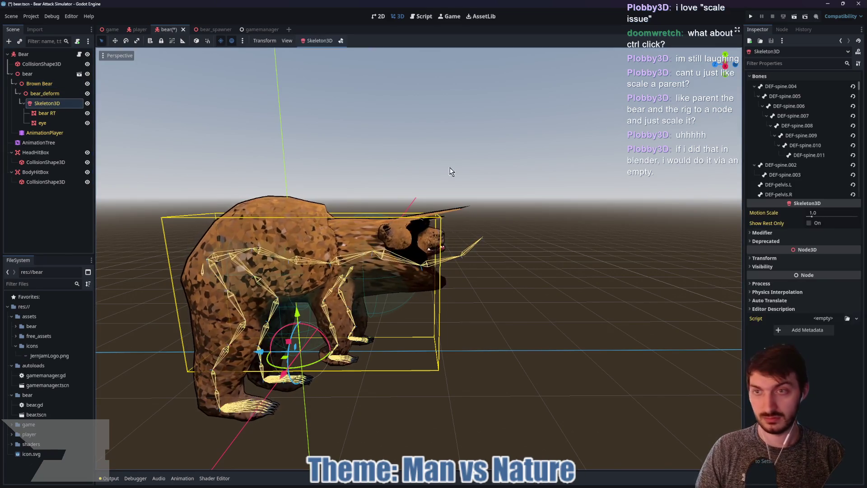
Step: Recheck the pelvis, spine and thigh bone scales in the Skeleton3D Bones list
left_click(785, 195)
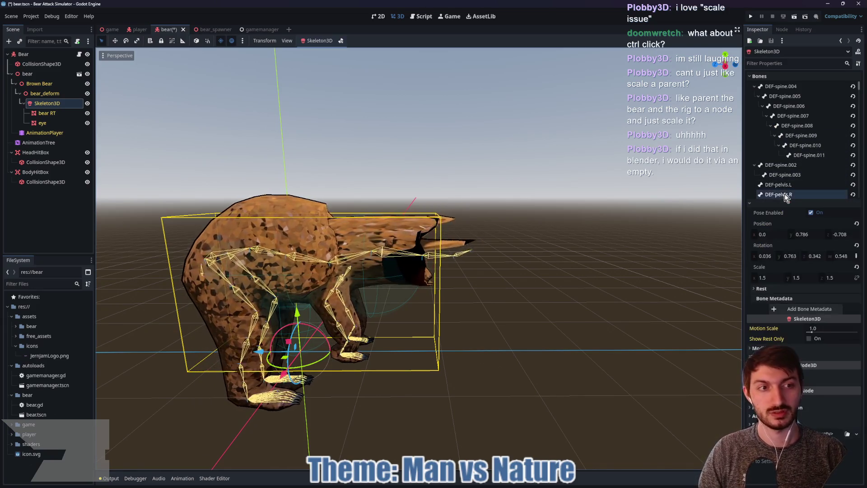
left_click(782, 184)
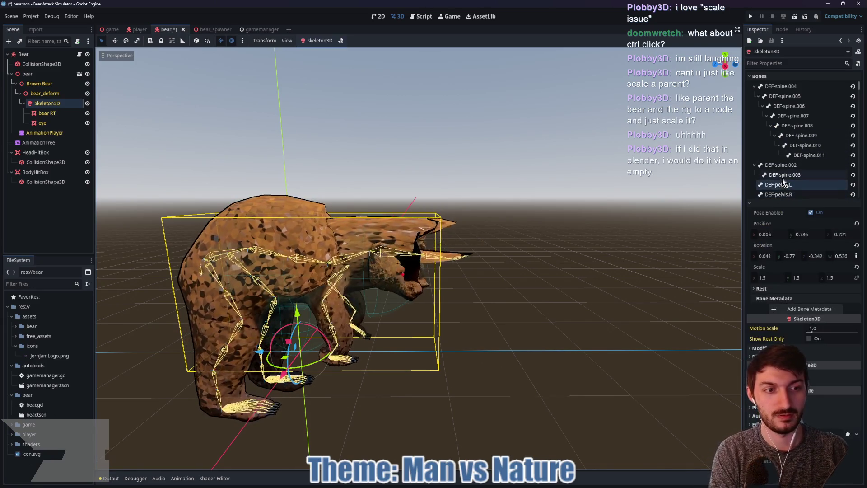
left_click(782, 179)
left_click(780, 165)
scroll(775, 153, "down", 2)
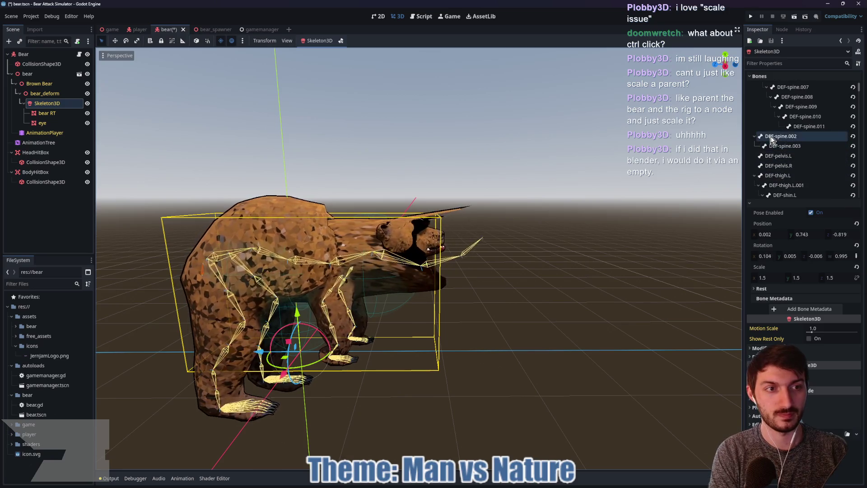
scroll(774, 149, "down", 1)
left_click(774, 151)
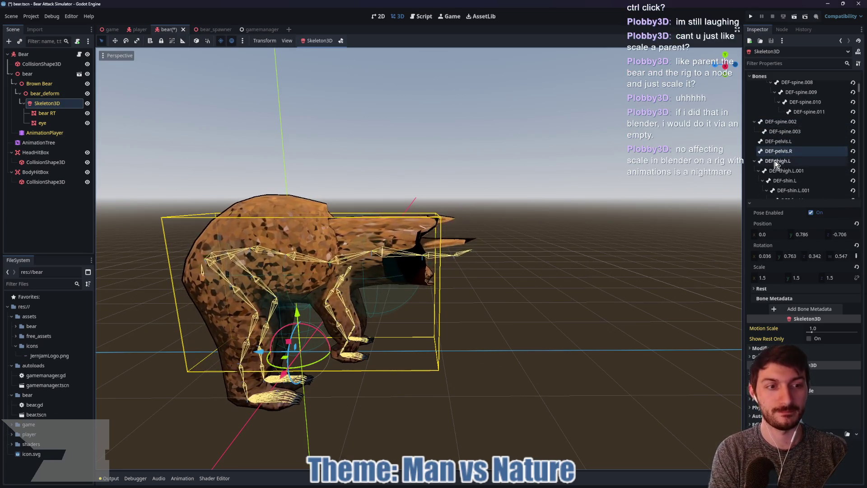
left_click(775, 163)
left_click(754, 161)
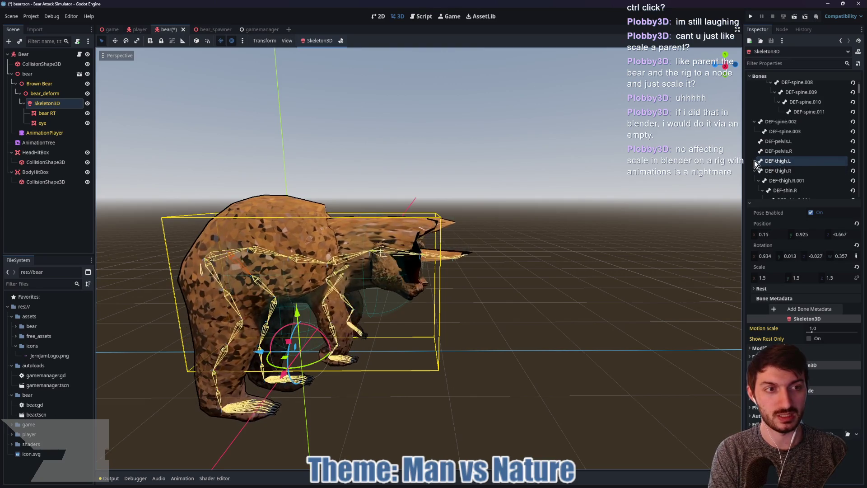
left_click(766, 172)
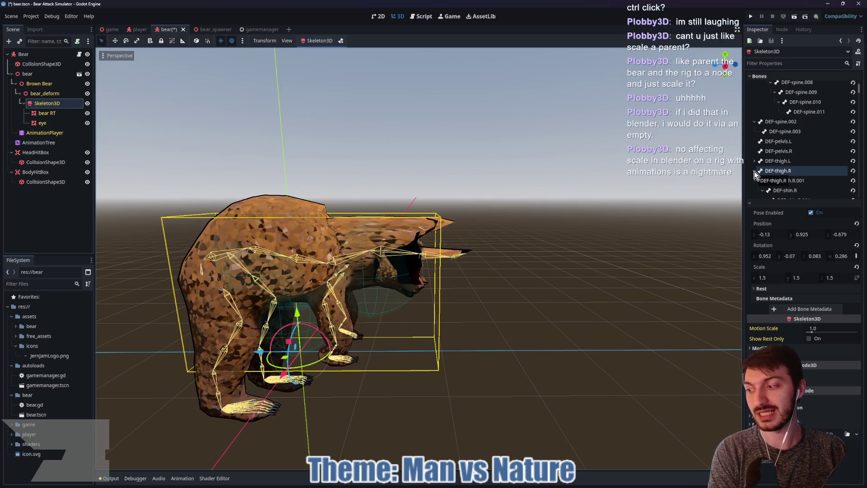
Step: Review the DEF-teeth and DEF-forehead bone scales to find one still at 1.0
left_click(770, 180)
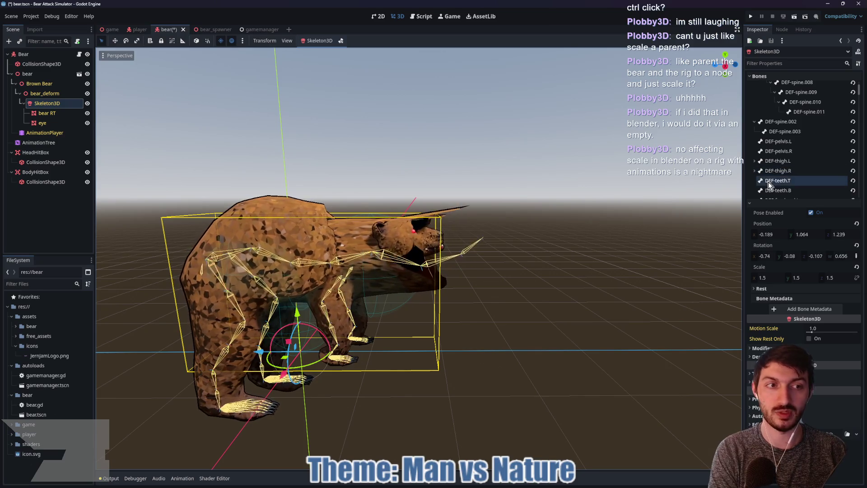
left_click(777, 190)
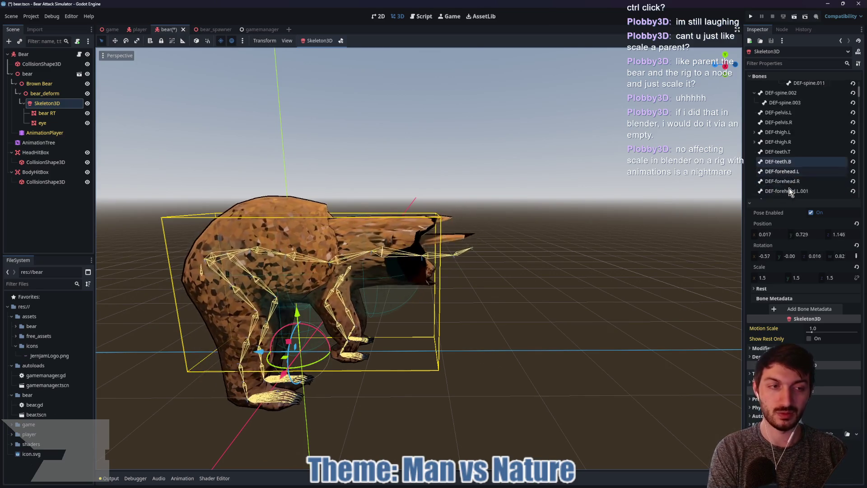
scroll(789, 187, "down", 2)
left_click(787, 158)
left_click(789, 166)
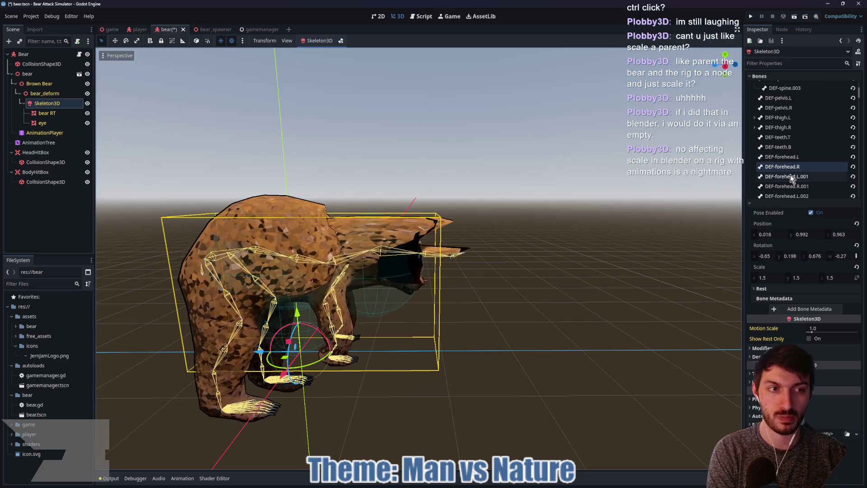
left_click(790, 176)
Step: Set DEF-forehead.L.001's Scale x to 1.5
left_click(787, 196)
left_click(767, 278)
type("1.5")
key("Return")
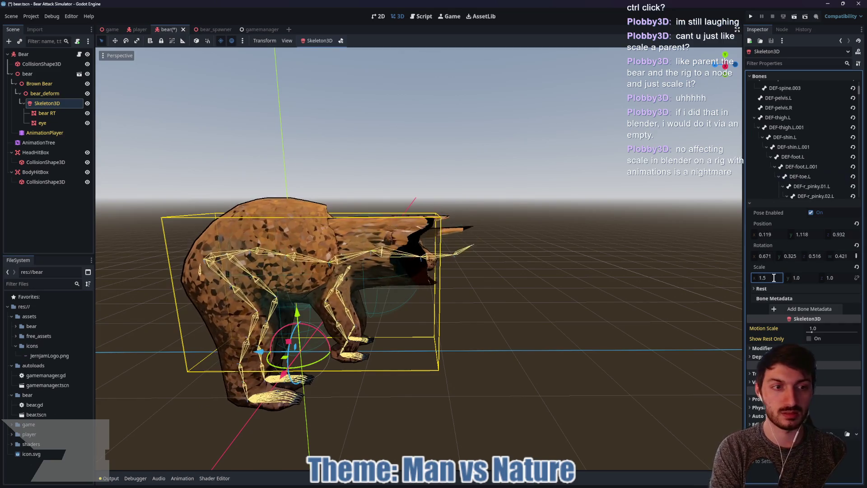
scroll(792, 154, "down", 5)
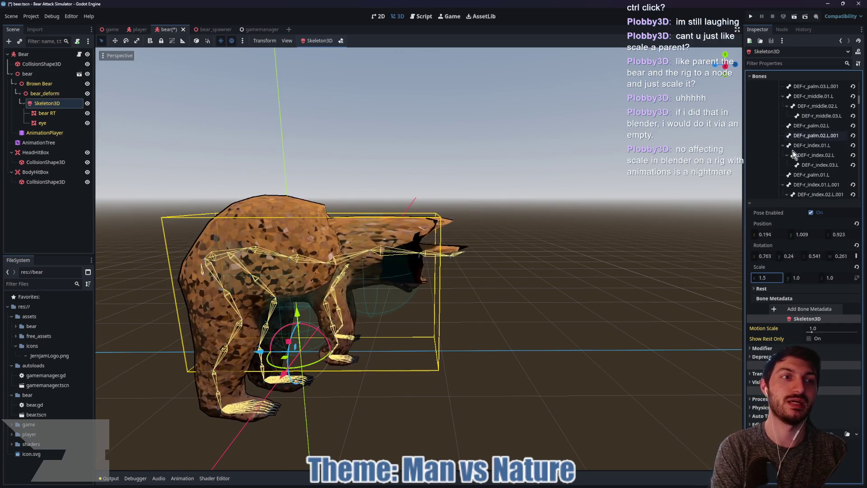
scroll(792, 150, "down", 6)
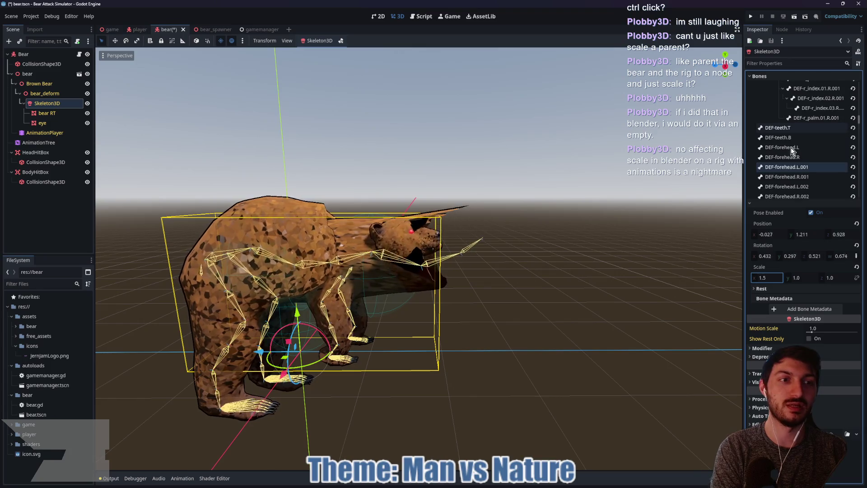
scroll(790, 147, "down", 3)
left_click(790, 147)
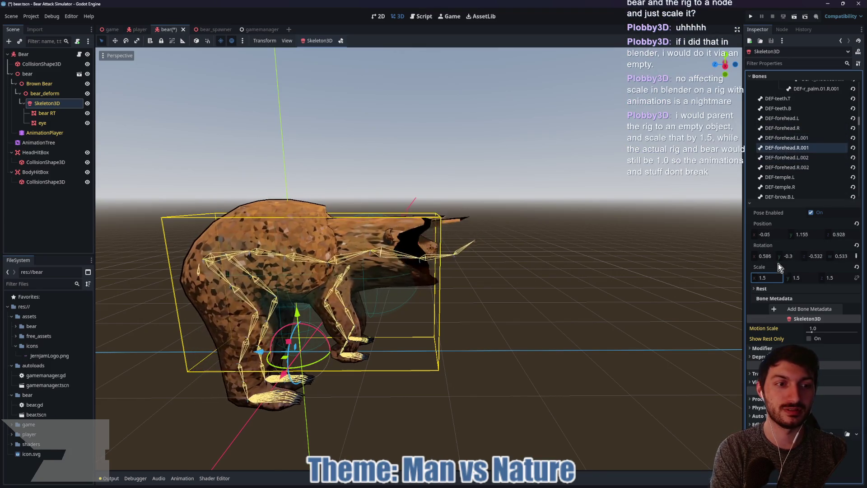
left_click(784, 157)
left_click(784, 167)
left_click(782, 177)
left_click(781, 187)
left_click(782, 202)
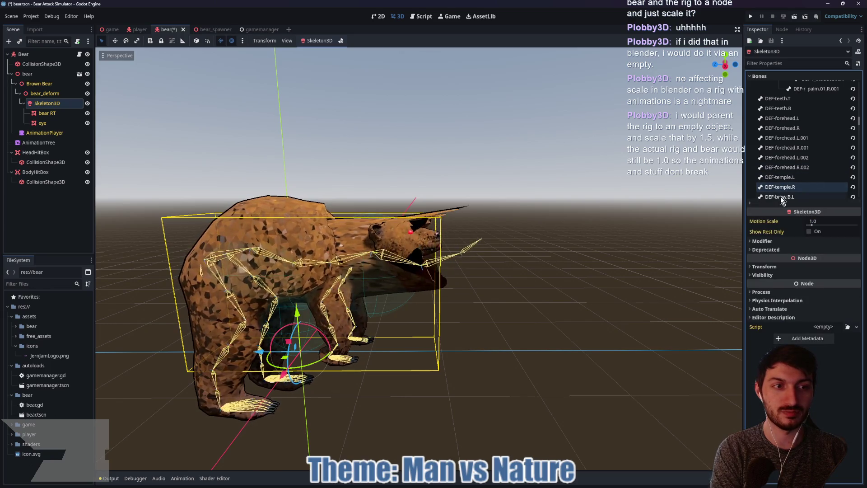
left_click(781, 197)
scroll(773, 175, "down", 3)
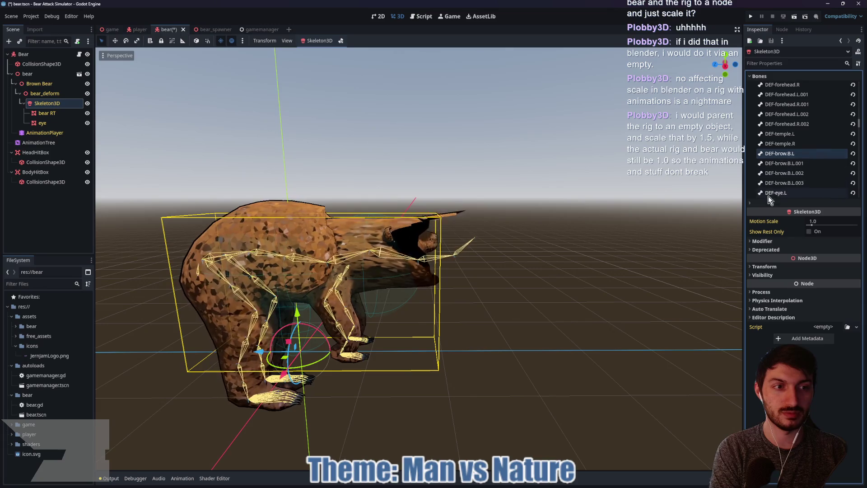
left_click(763, 203)
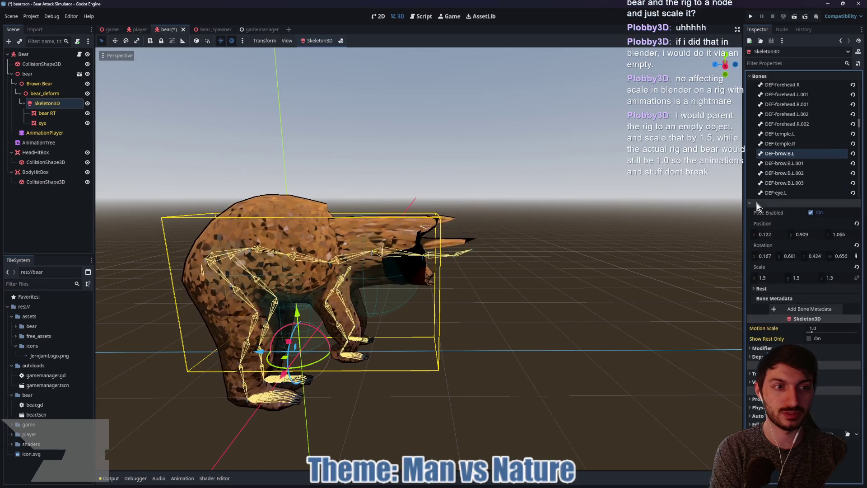
left_click(784, 163)
left_click(784, 173)
left_click(786, 183)
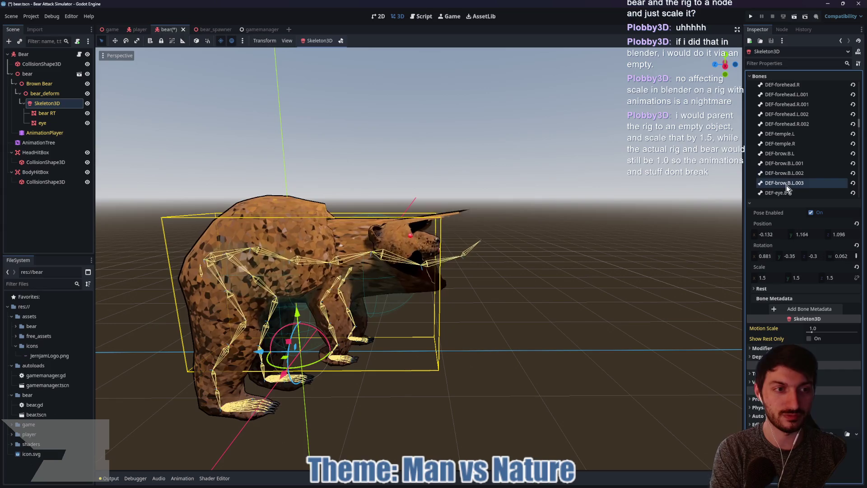
left_click(787, 193)
scroll(784, 174, "down", 5)
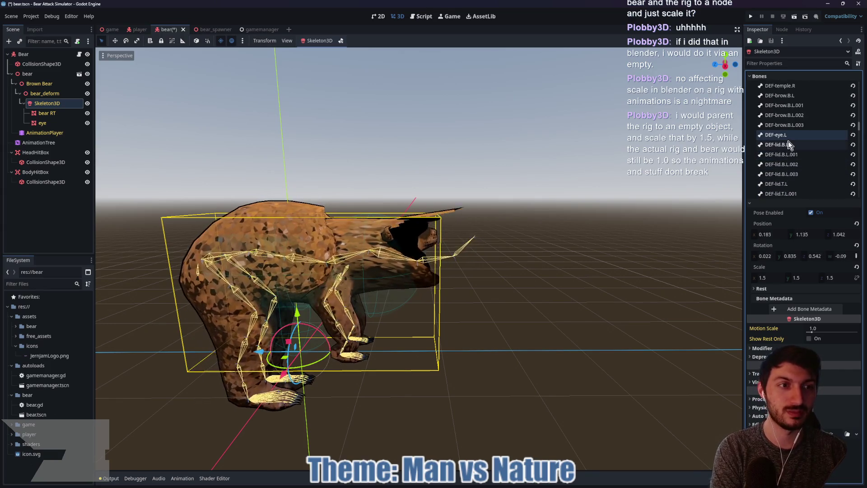
left_click(789, 145)
left_click(789, 155)
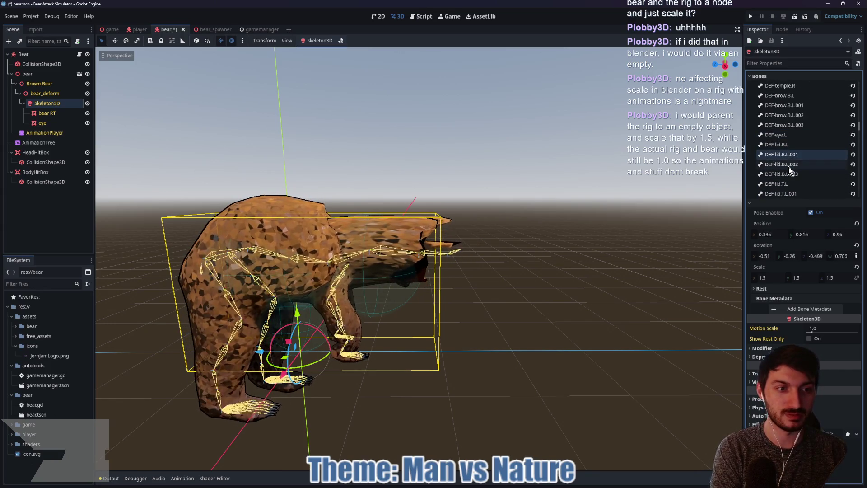
left_click(788, 164)
left_click(784, 173)
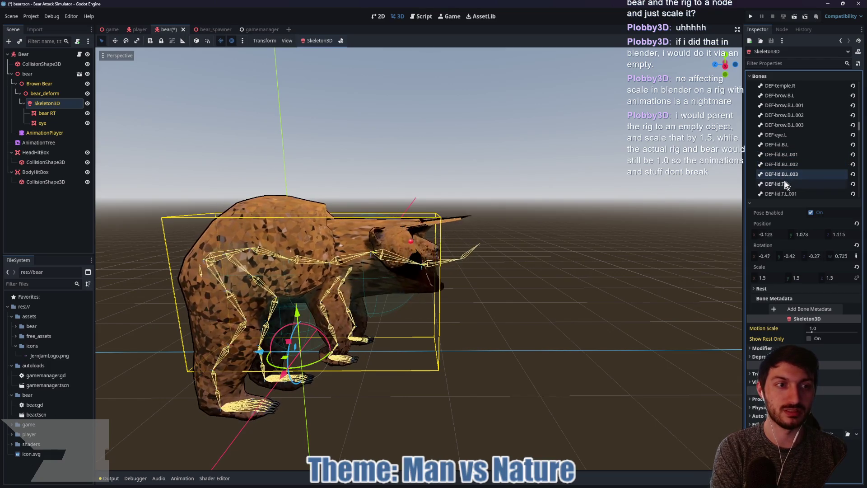
left_click(785, 184)
left_click(785, 193)
scroll(783, 180, "down", 5)
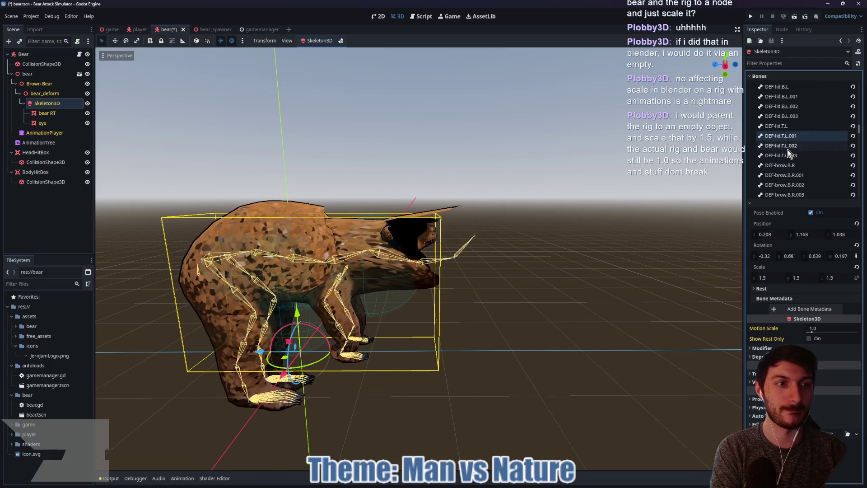
left_click(787, 149)
left_click(787, 156)
left_click(790, 166)
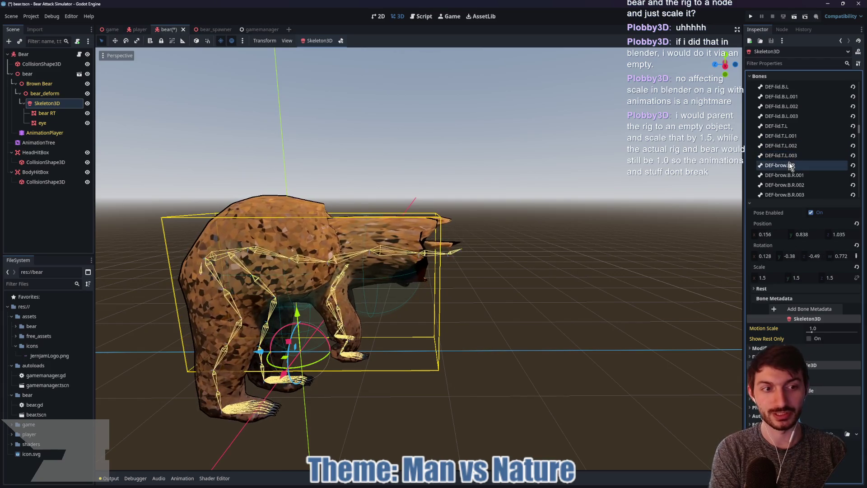
Step: Check the DEF-brow.B.R and DEF-eye.R bones, then scale DEF-lid.B.R to 1.5
left_click(790, 174)
left_click(787, 186)
left_click(787, 194)
scroll(790, 161, "down", 5)
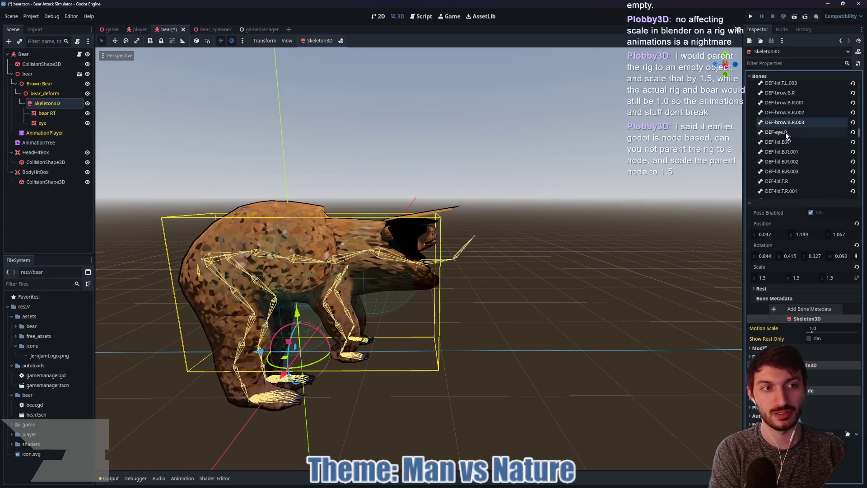
left_click(785, 133)
left_click(786, 143)
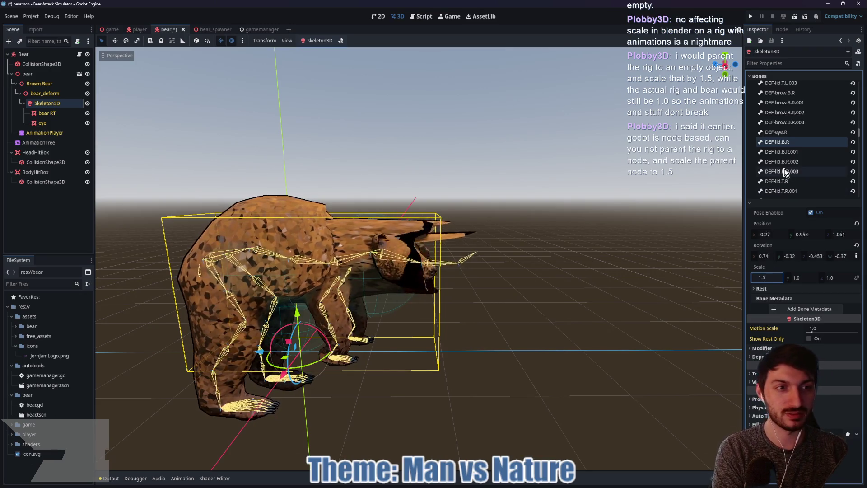
type("1.5")
key("Return")
left_click(856, 279)
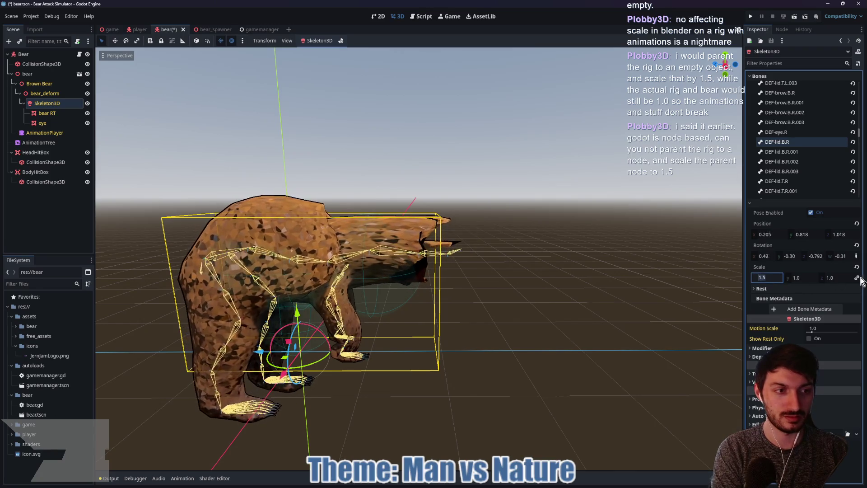
left_click(810, 277)
type("1.5")
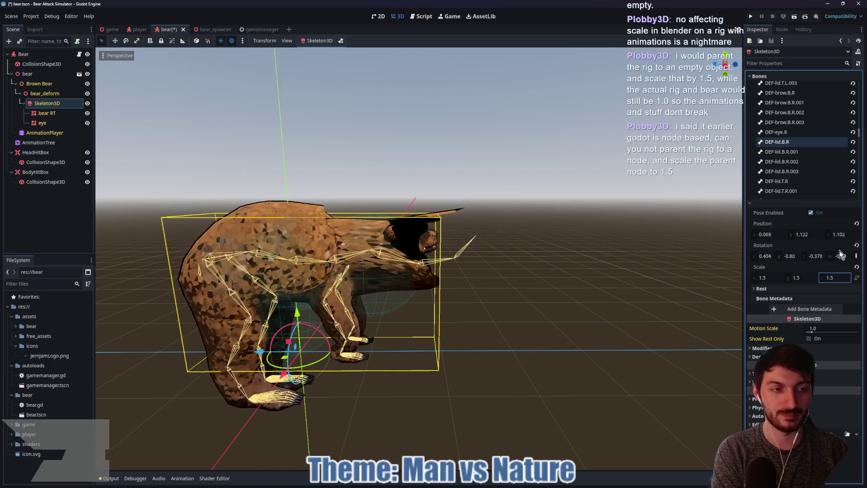
Step: Rescale DEF-lid.B.R.001 through DEF-lid.T.R.003 to 1.5 on each axis
left_click(790, 151)
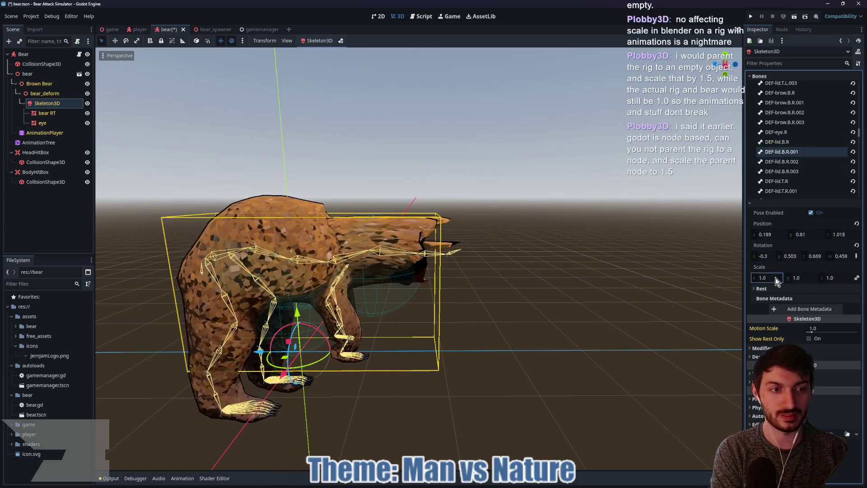
left_click(786, 162)
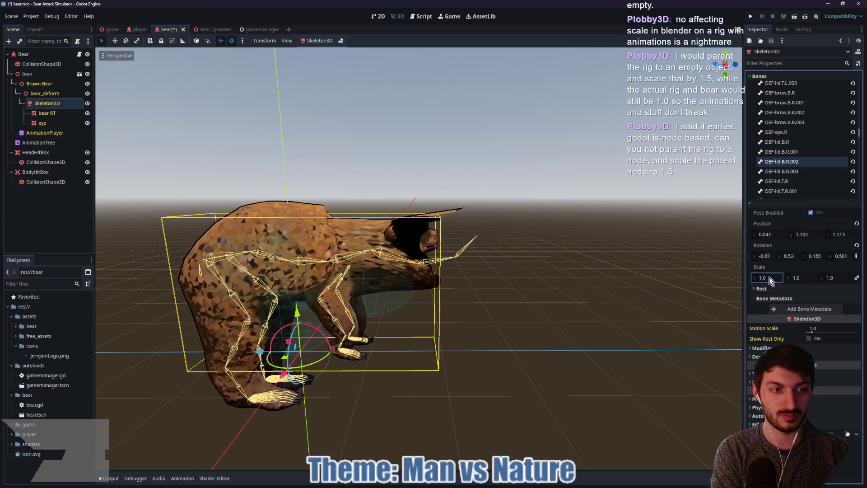
left_click(789, 172)
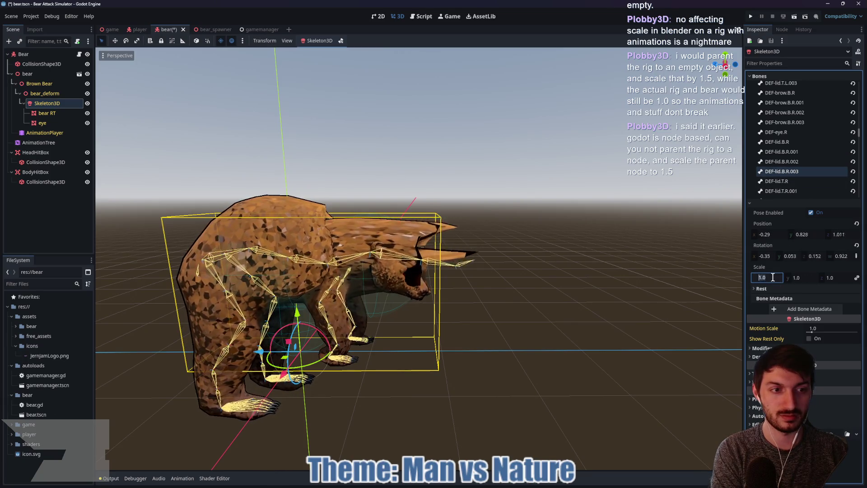
left_click(787, 180)
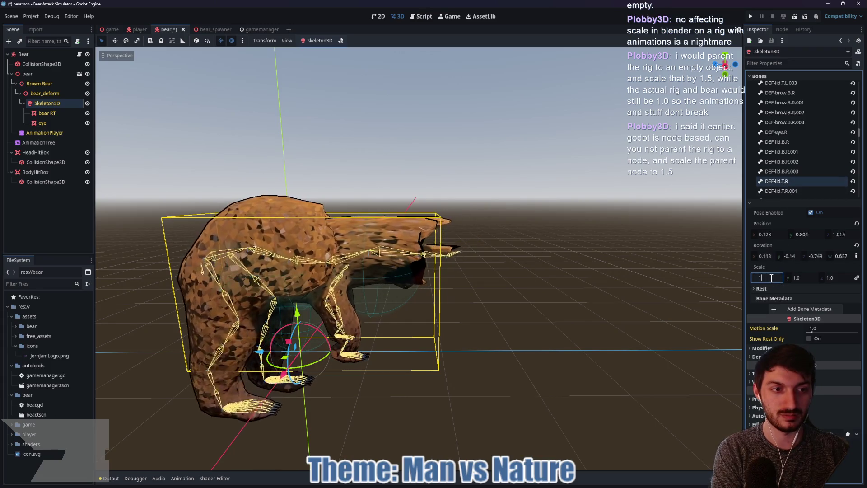
left_click(785, 190)
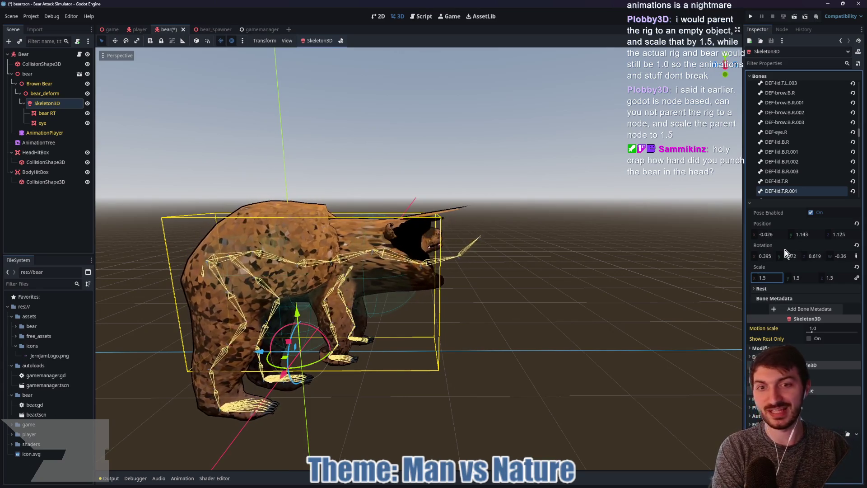
scroll(802, 162, "down", 2)
left_click(781, 157)
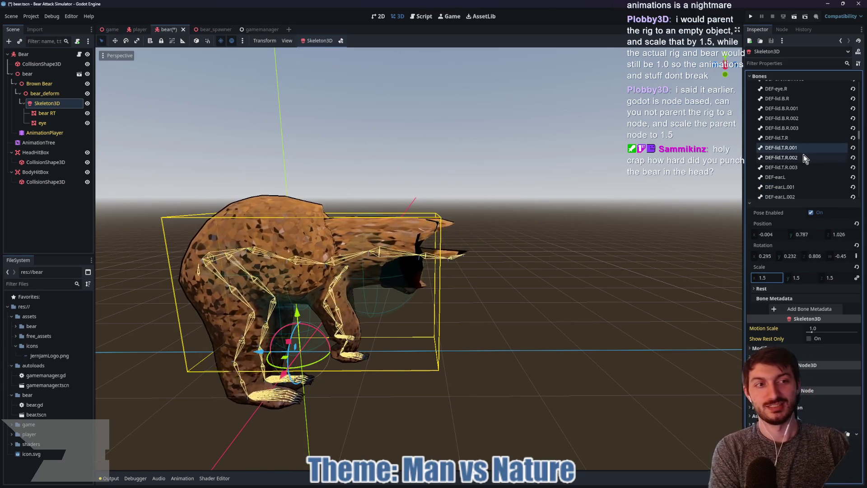
left_click(772, 274)
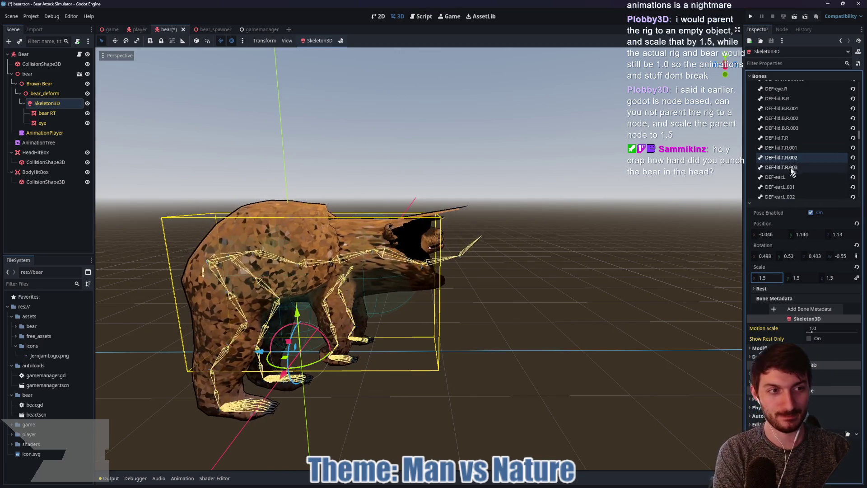
left_click(791, 167)
left_click(772, 277)
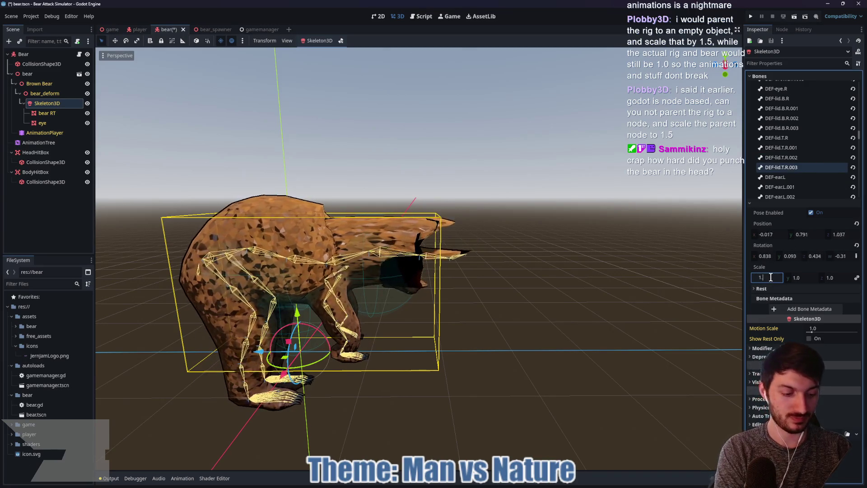
Step: Rescale DEF-ear.L through DEF-ear.L.003 to a uniform 1.5
left_click(781, 177)
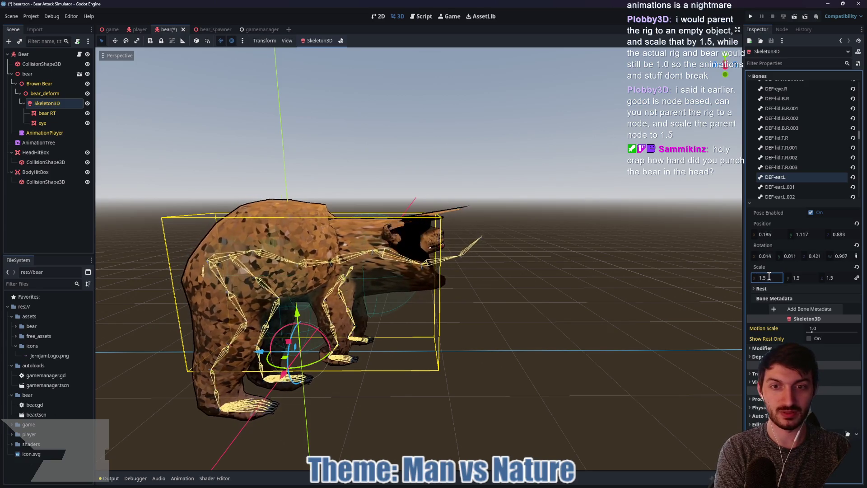
left_click(782, 187)
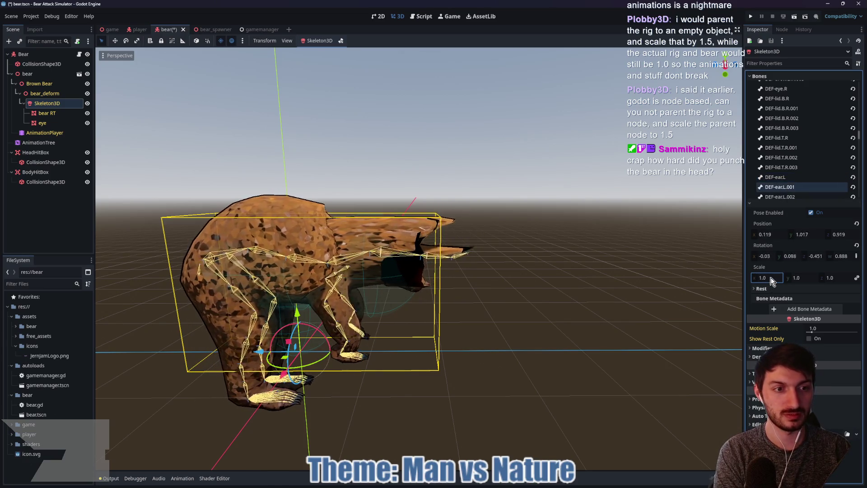
left_click(780, 196)
left_click(771, 278)
type("1")
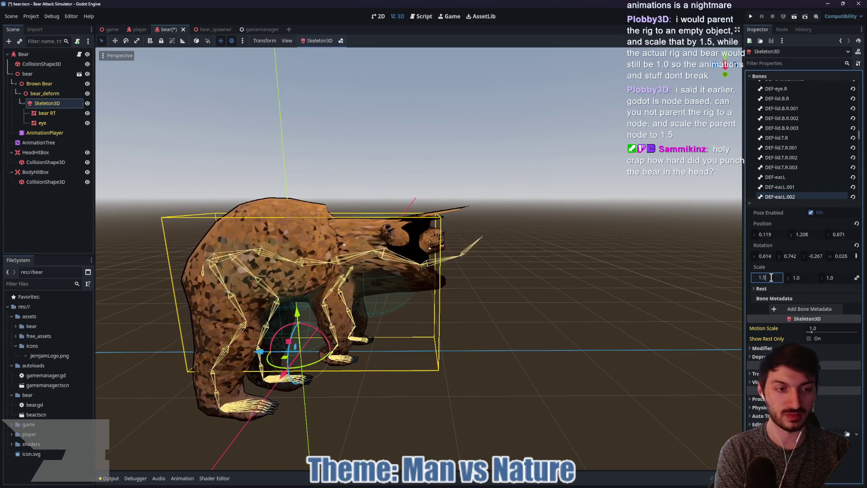
scroll(782, 190, "down", 3)
left_click(782, 175)
scroll(782, 176, "down", 3)
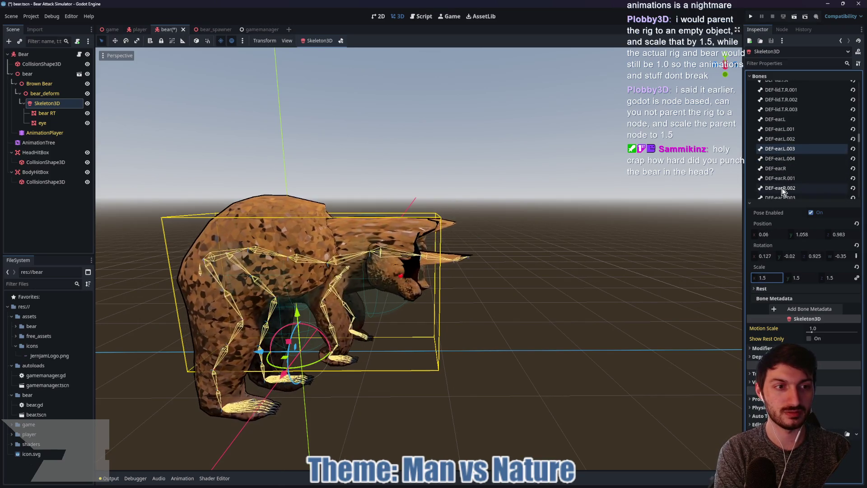
Step: Rescale DEF-ear.L.004 and DEF-ear.R through DEF-ear.R.004 to 1.5
left_click(780, 159)
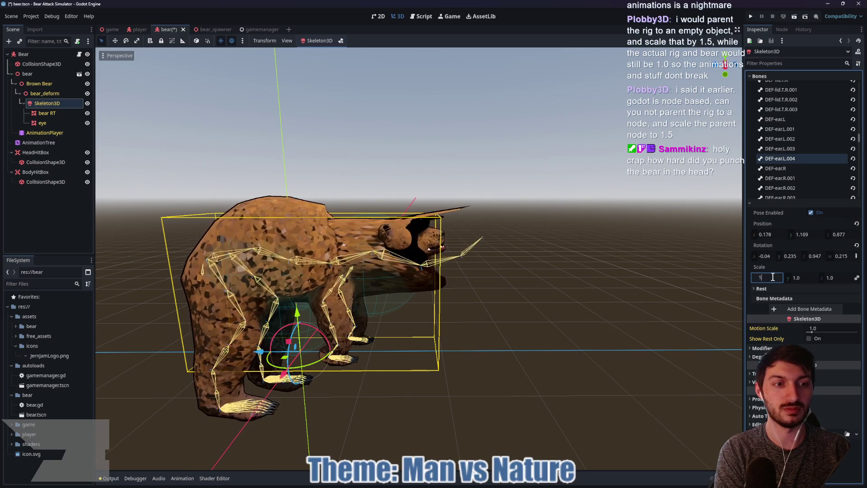
key("Down")
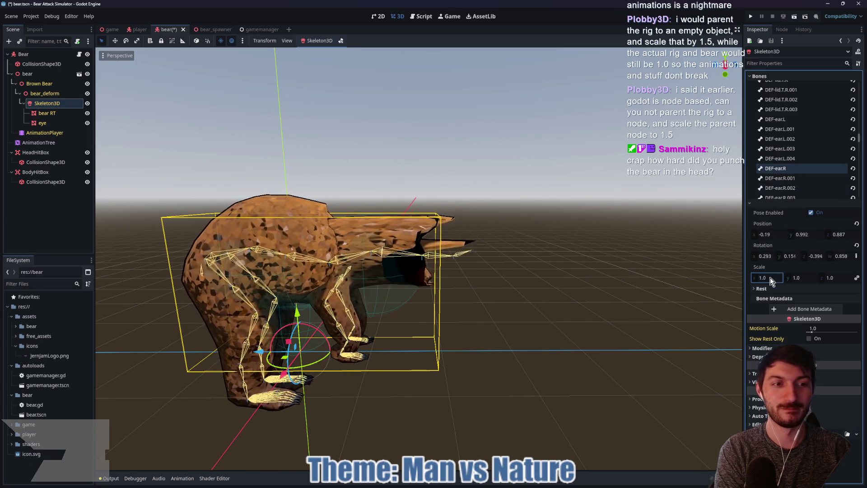
left_click(785, 181)
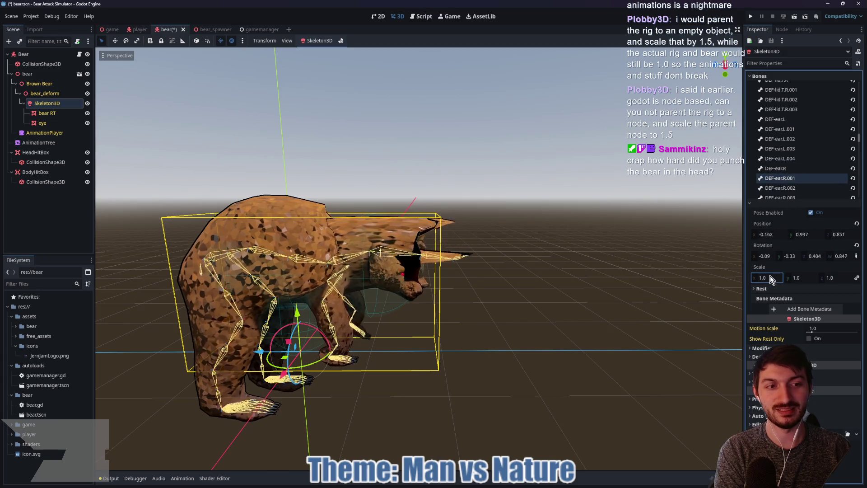
left_click(780, 187)
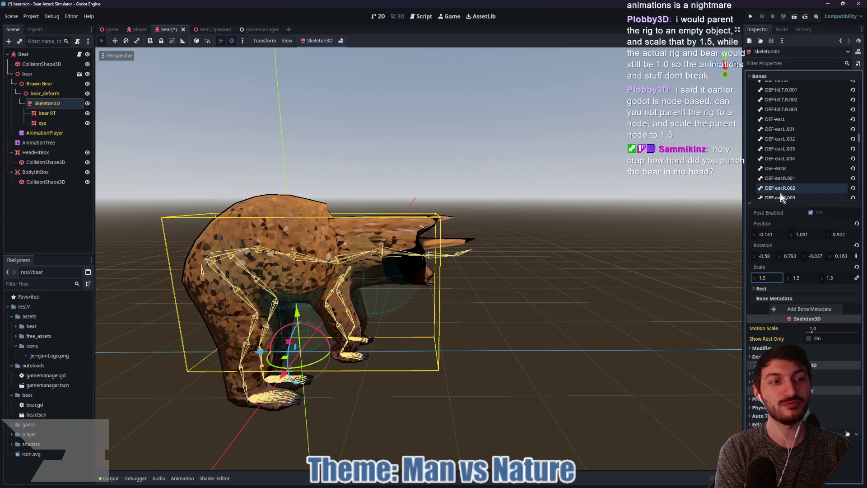
scroll(786, 186, "down", 4)
left_click(784, 111)
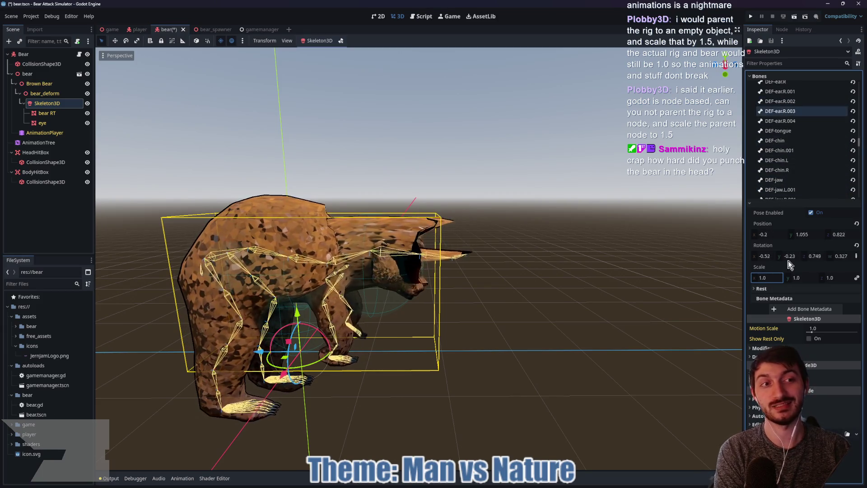
left_click(792, 121)
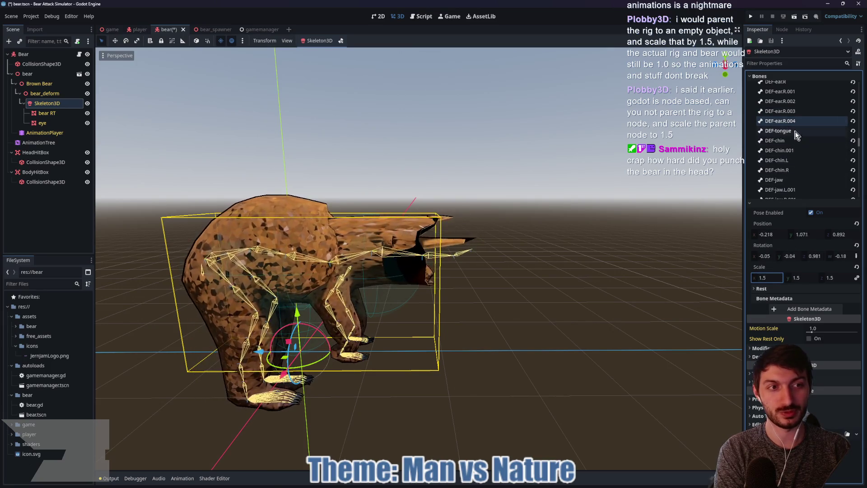
Step: Scale DEF-chin, DEF-chin.001, DEF-chin.L and DEF-chin.R to 1.5
left_click(795, 132)
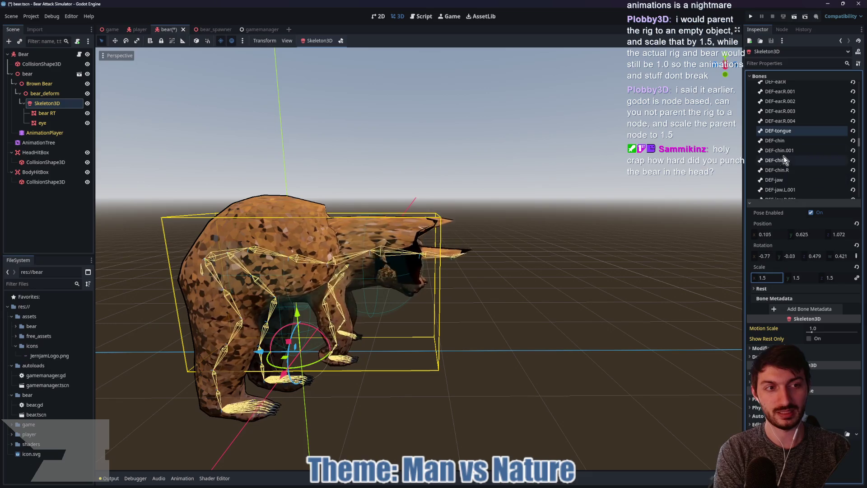
left_click(781, 141)
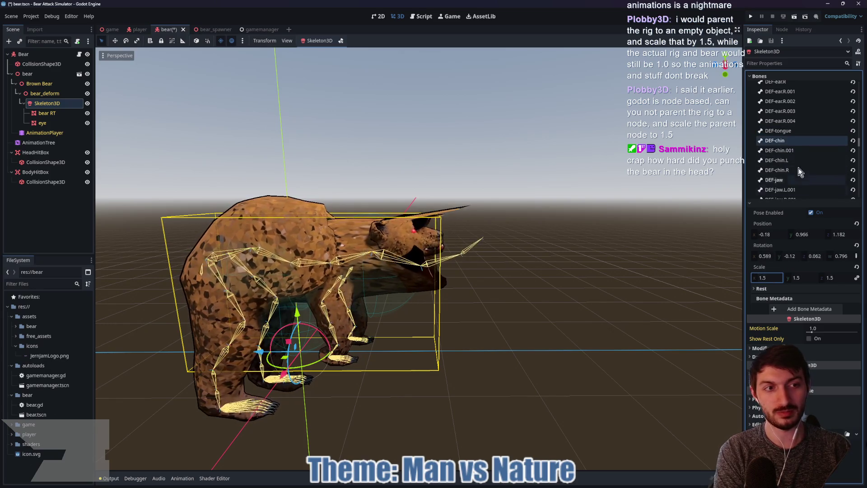
left_click(793, 151)
left_click(773, 280)
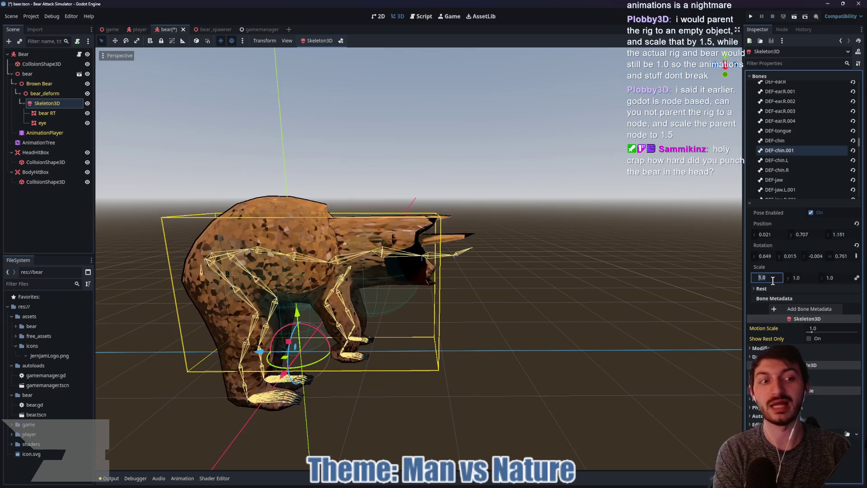
left_click(777, 160)
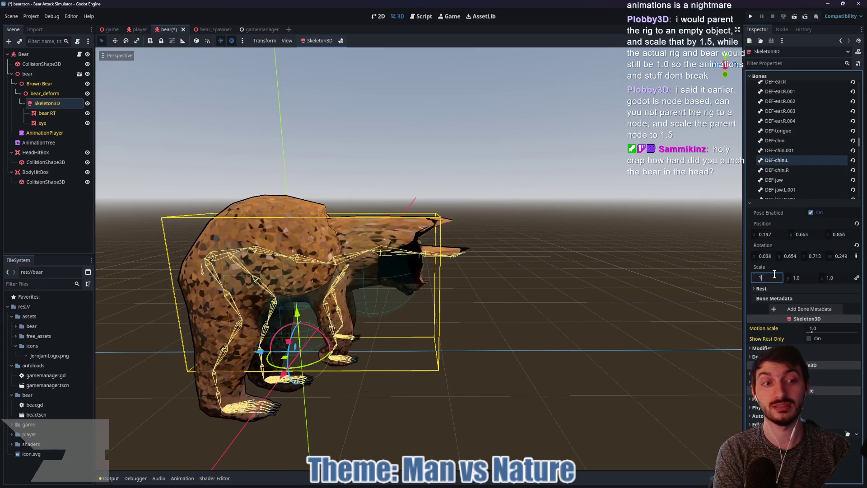
left_click(776, 170)
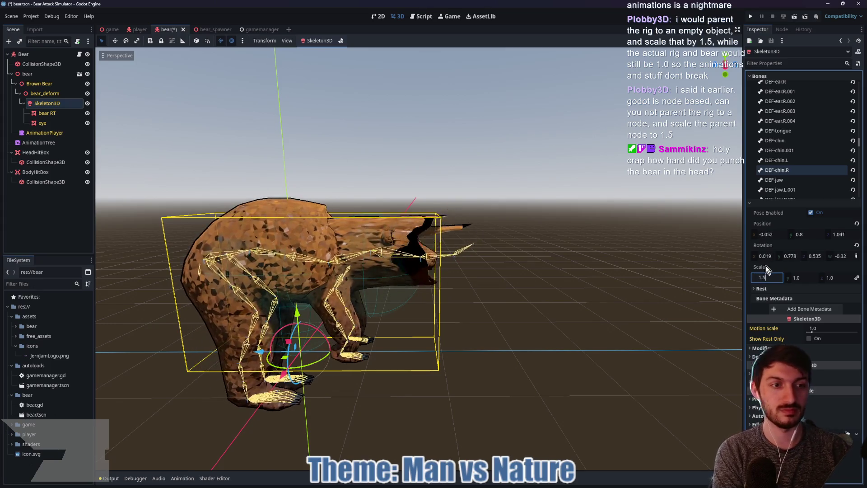
Step: Scale DEF-jaw, DEF-jaw.L.001 and DEF-bailey to 1.5 via Scale x
left_click(779, 180)
left_click(774, 277)
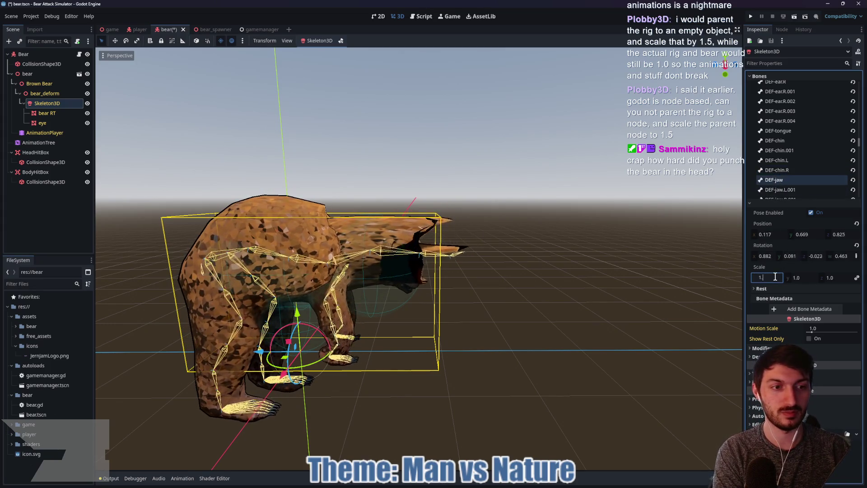
left_click(789, 189)
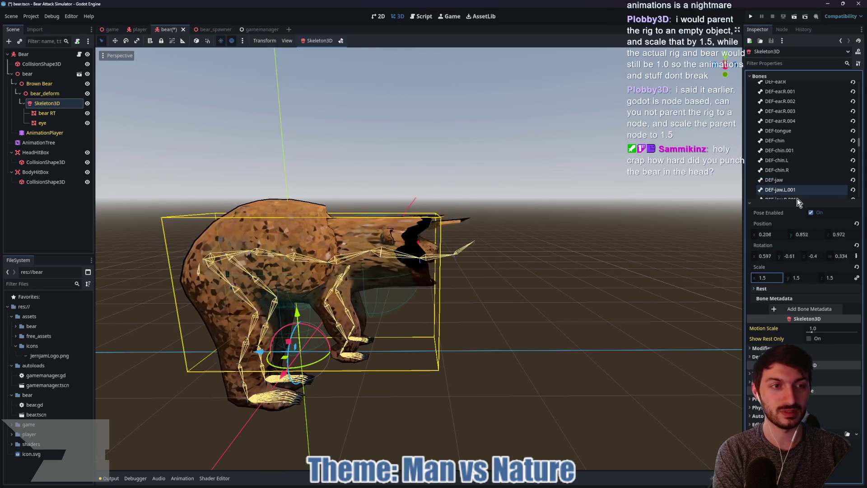
scroll(797, 181, "down", 5)
left_click(777, 191)
left_click(774, 277)
type("1.5")
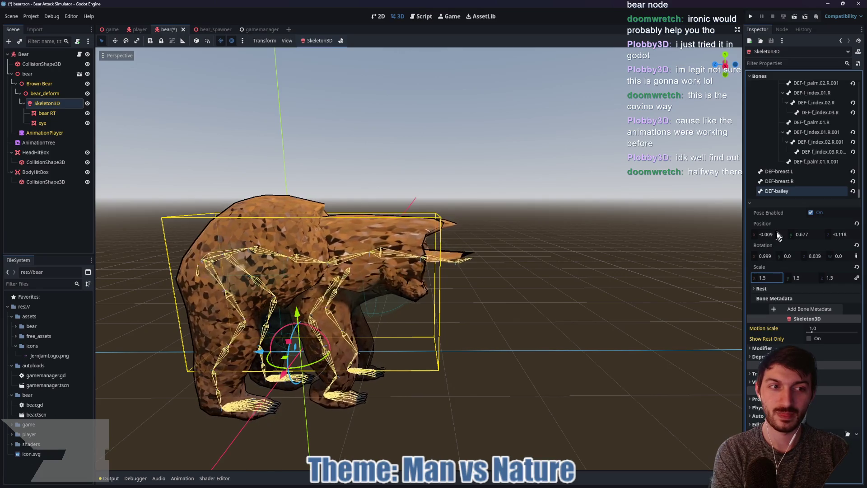
left_click(811, 151)
scroll(808, 159, "up", 3)
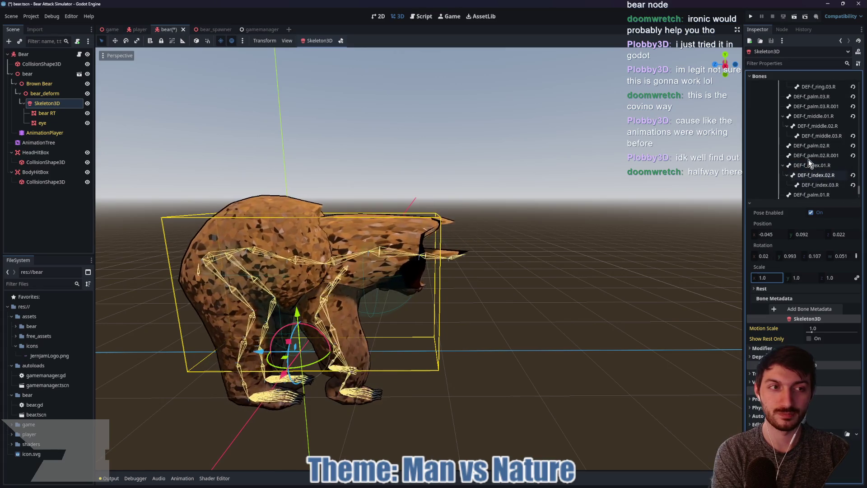
scroll(809, 159, "up", 5)
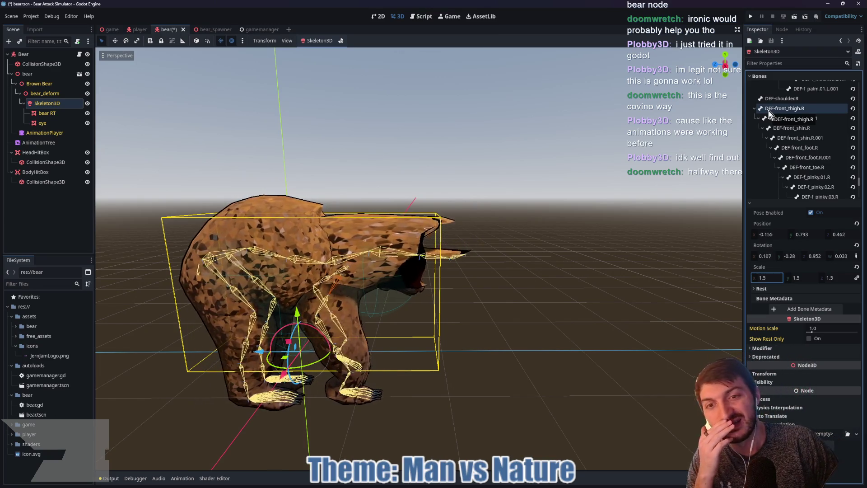
scroll(554, 232, "down", 3)
scroll(584, 215, "up", 3)
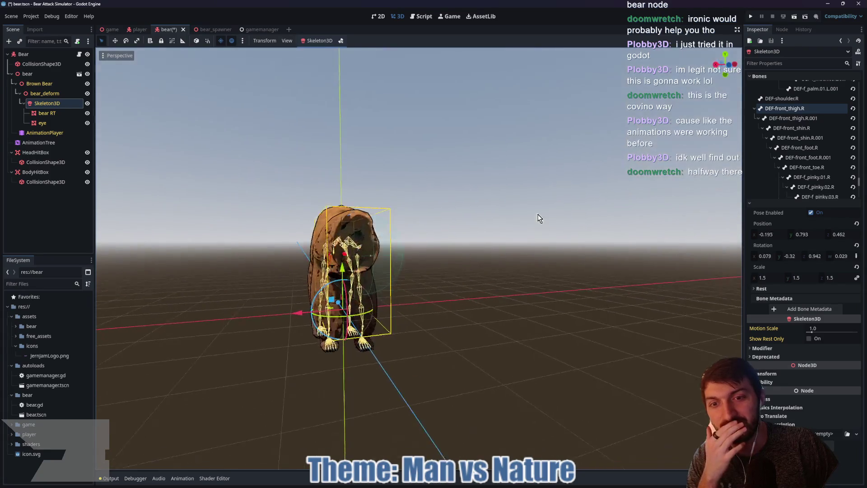
left_click_drag(584, 215, 629, 217)
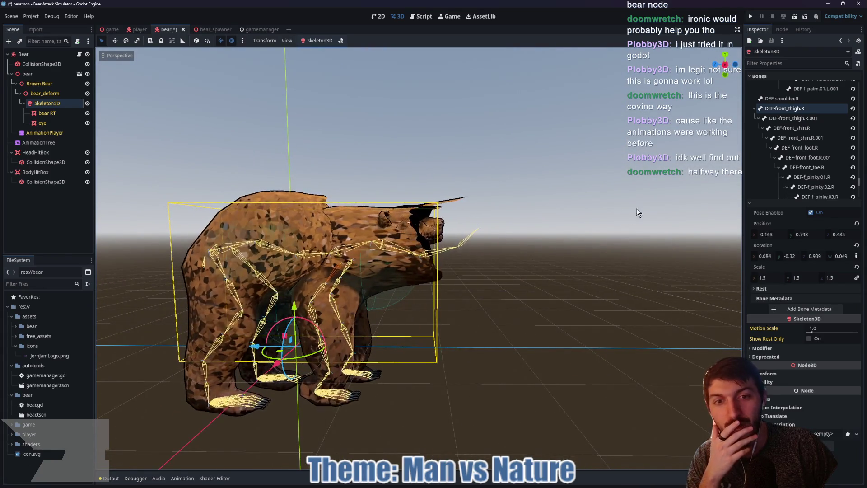
left_click(755, 109)
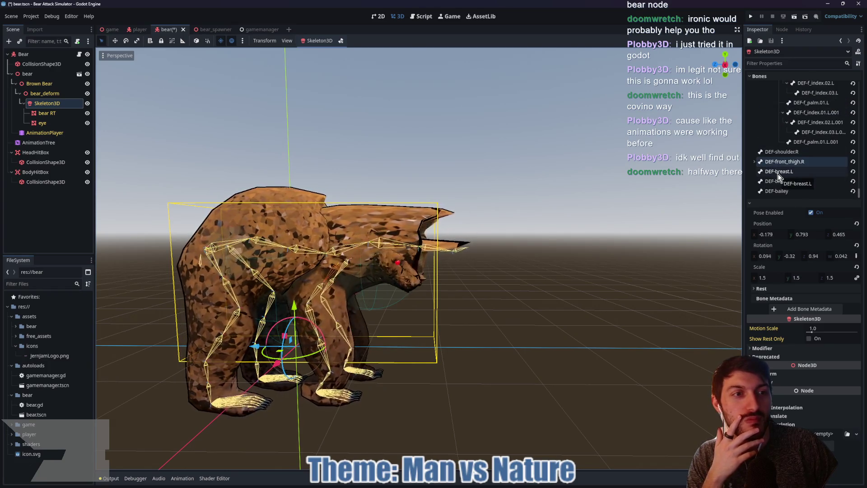
scroll(777, 153, "up", 5)
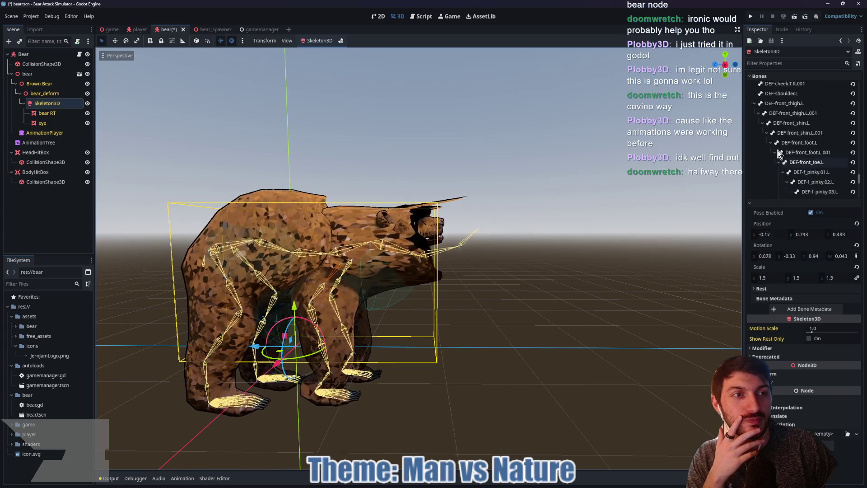
scroll(776, 154, "up", 1)
left_click(753, 119)
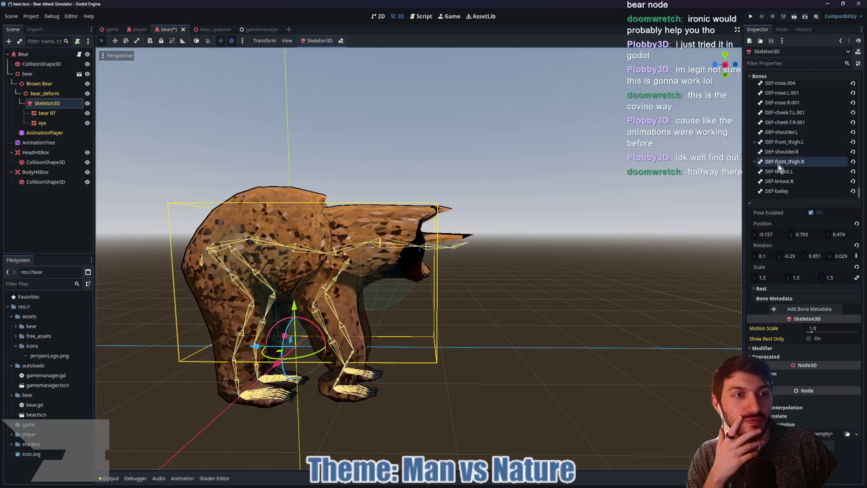
scroll(766, 140, "up", 1)
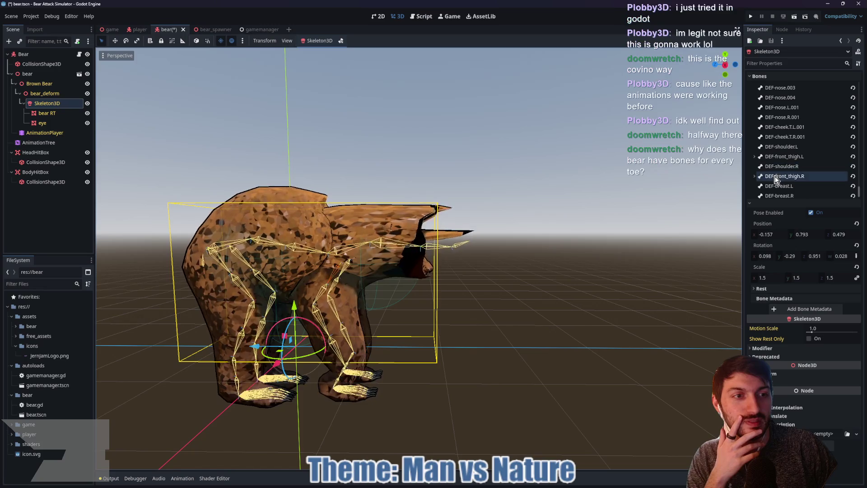
scroll(779, 179, "down", 1)
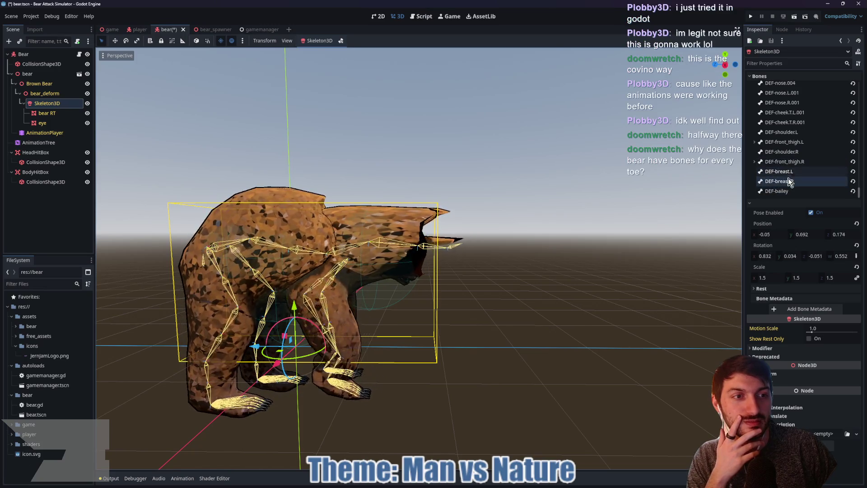
left_click(785, 194)
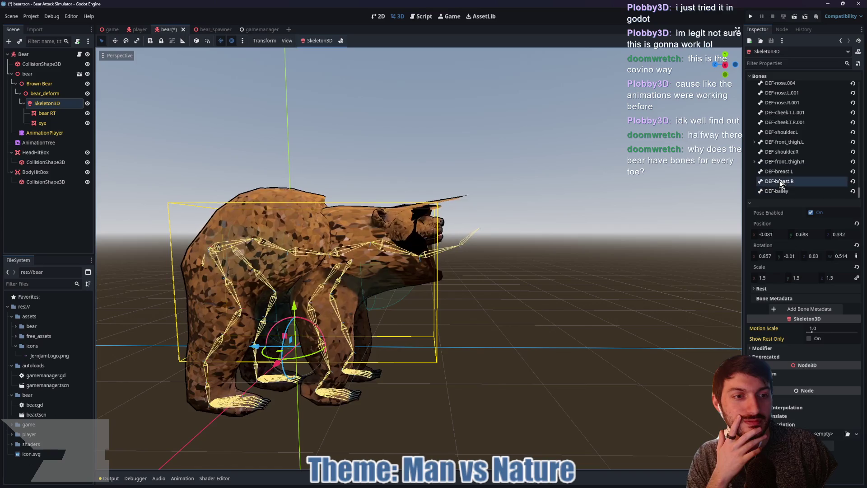
left_click(779, 162)
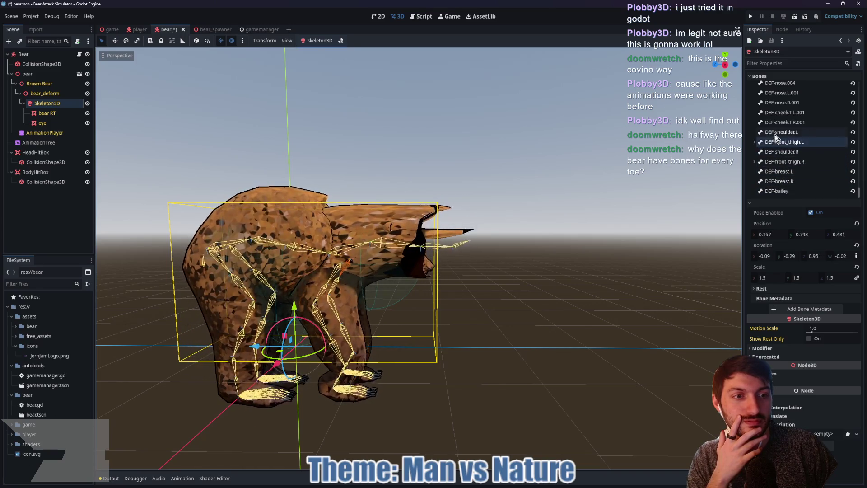
scroll(785, 145, "up", 3)
left_click(776, 92)
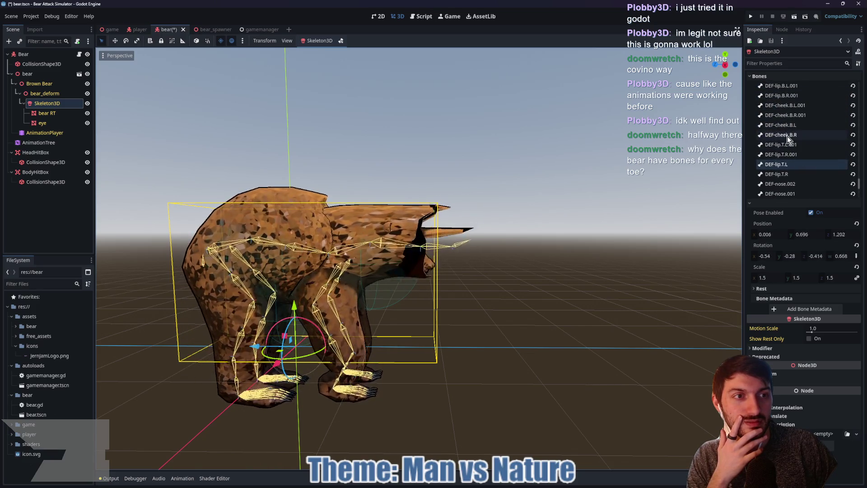
scroll(787, 136, "up", 3)
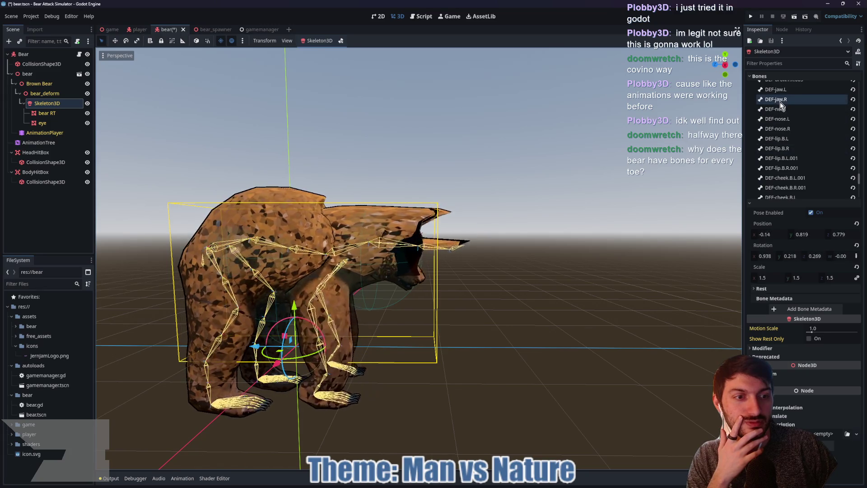
left_click(779, 110)
left_click(778, 128)
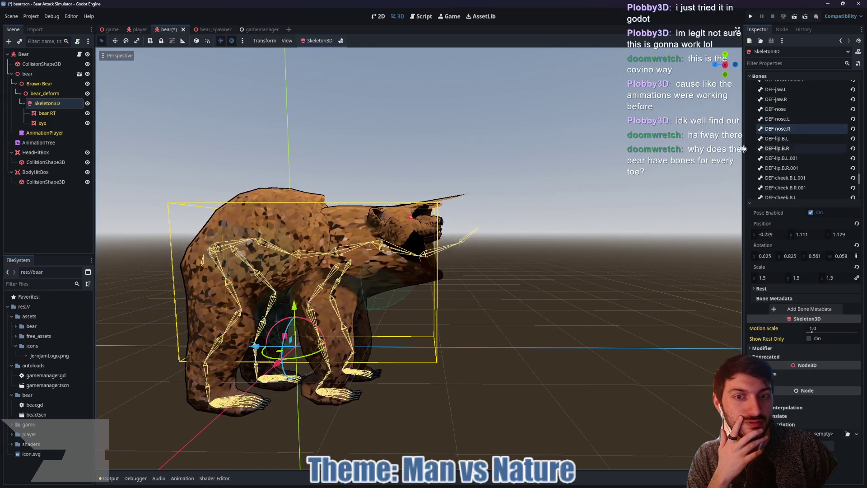
mouse_move(641, 191)
left_mouse_down()
mouse_move(581, 211)
mouse_move(573, 203)
left_mouse_up()
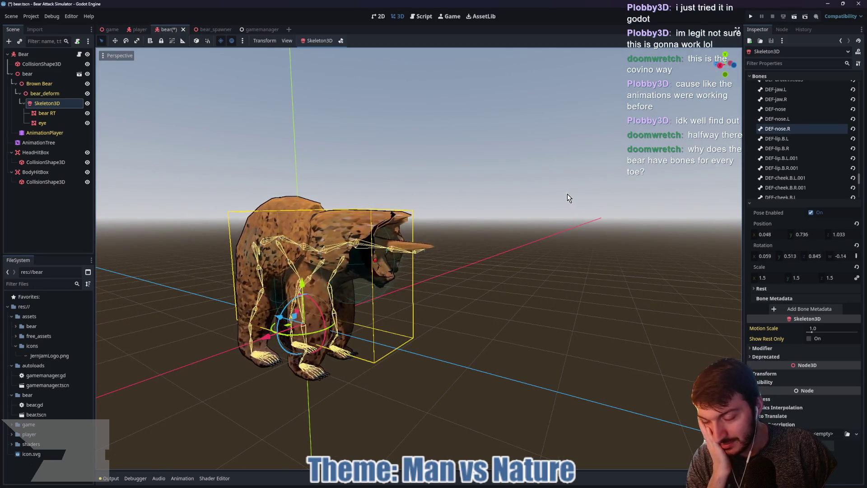
Step: Toggle bear RT's visibility and inspect Brown Bear and bear node transforms: 1.5 scale, 180° Y rotation
left_click_drag(521, 211, 588, 204)
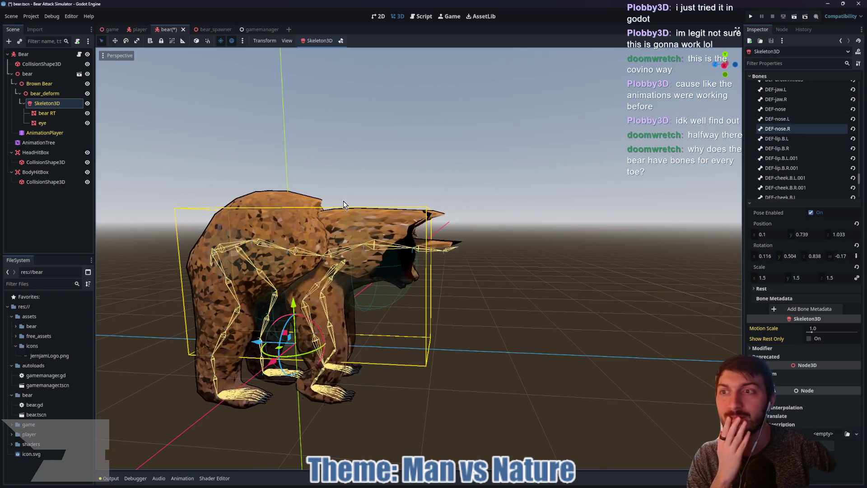
left_click(88, 113)
left_click(88, 113)
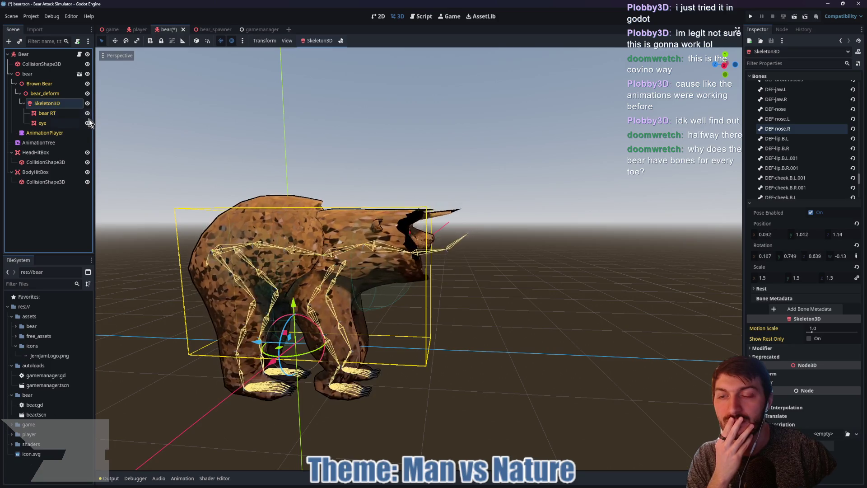
left_click(43, 84)
left_click(764, 85)
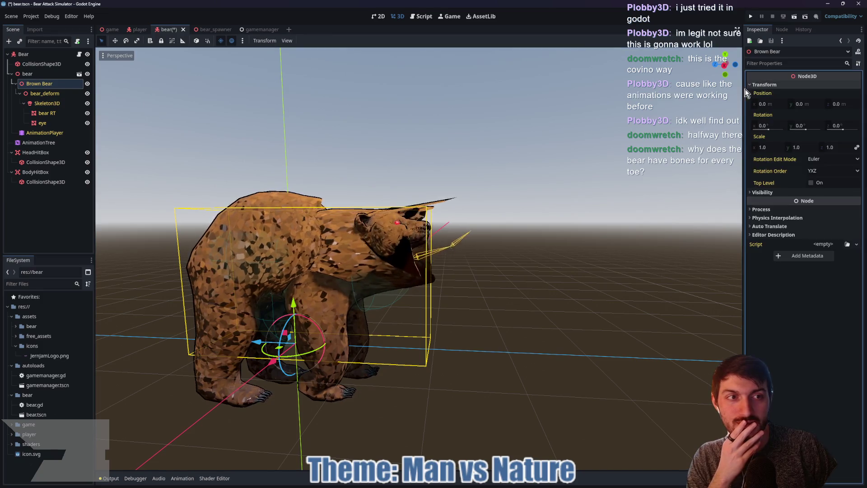
left_click(27, 73)
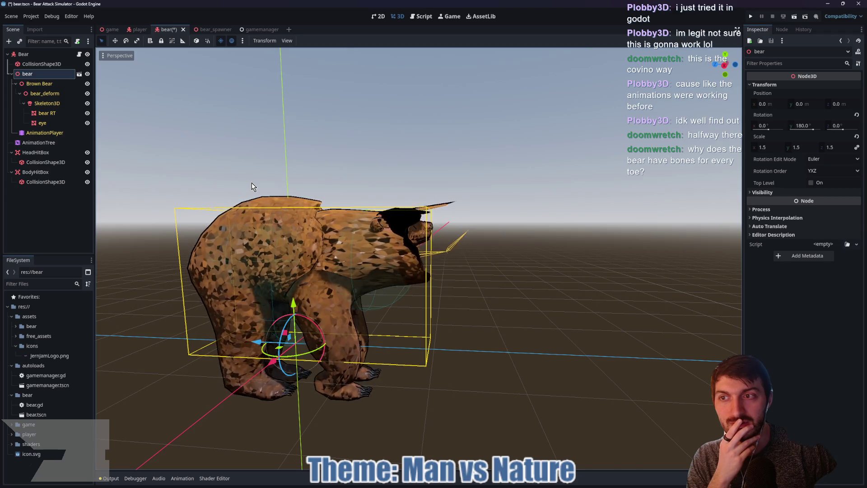
Step: Set the bear RT mesh's Scale x to 1.5, then undo it back to 1.0
left_click(55, 113)
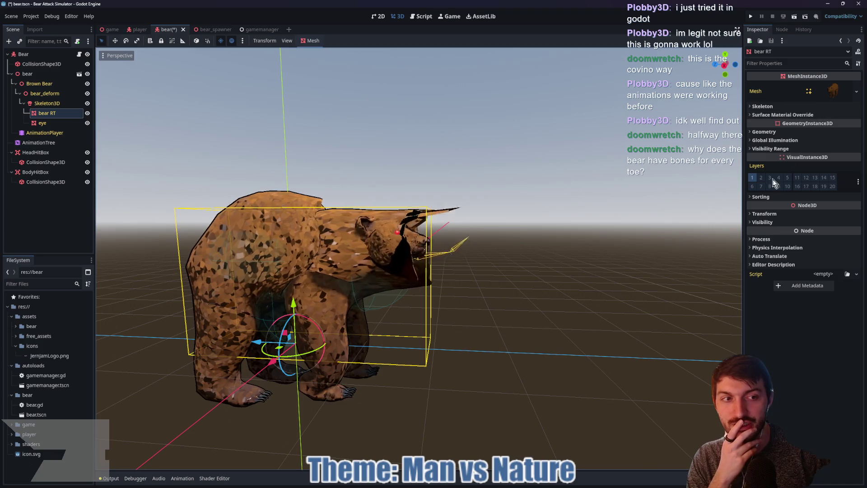
left_click(765, 213)
left_click(759, 276)
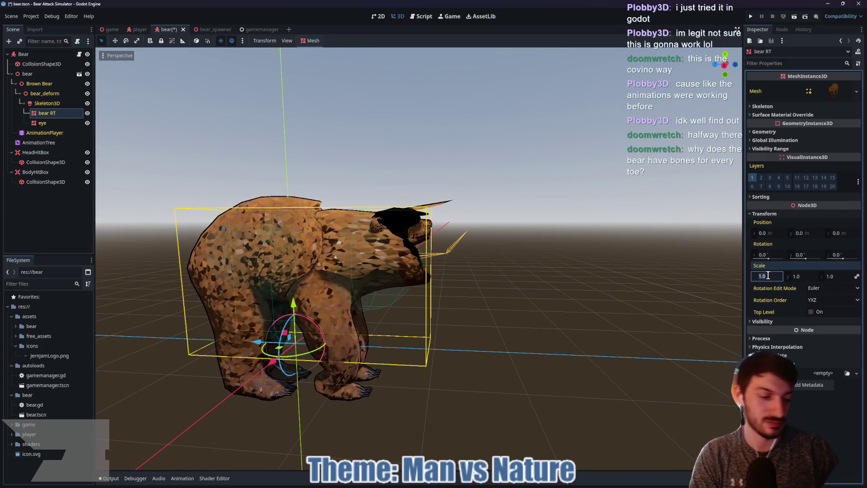
key("BackSpace")
type("1.5")
key("Return")
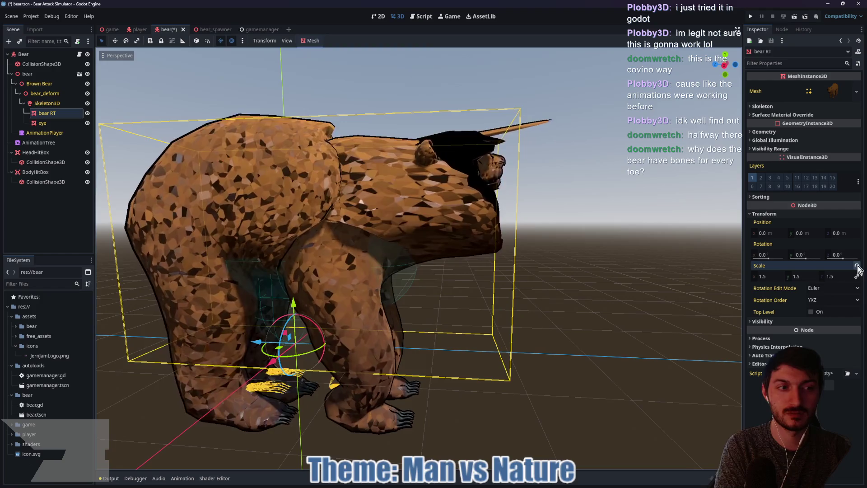
key("ctrl+z")
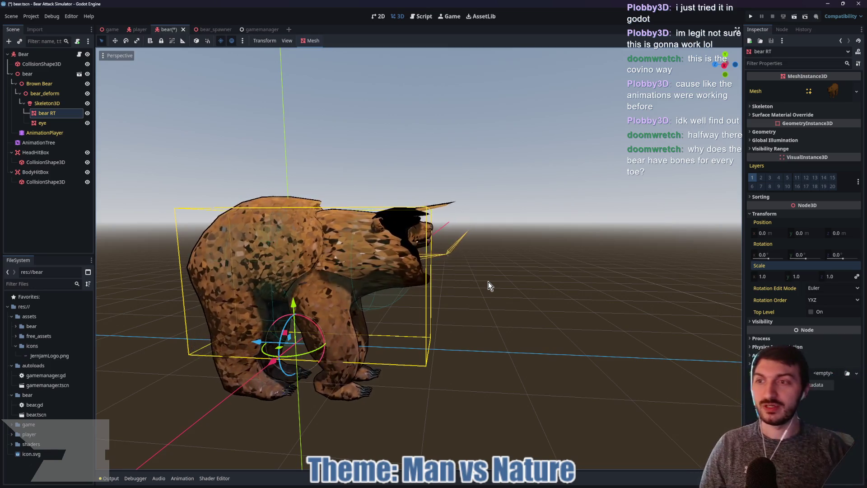
Step: Select Skeleton3D and collapse the DEF-spine.004 and DEF-thigh.L bone branches
left_click(40, 106)
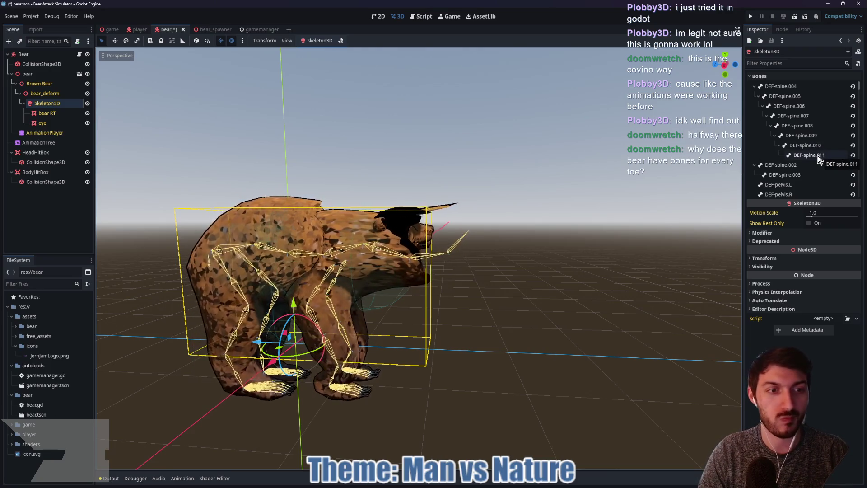
mouse_move(568, 222)
left_mouse_down()
mouse_move(455, 240)
mouse_move(375, 230)
mouse_move(329, 251)
mouse_move(447, 296)
mouse_move(533, 287)
left_mouse_up()
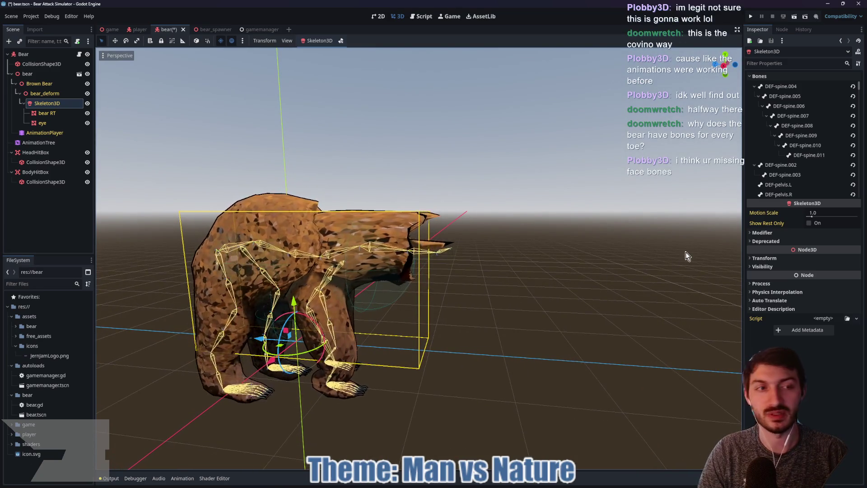
left_click(754, 87)
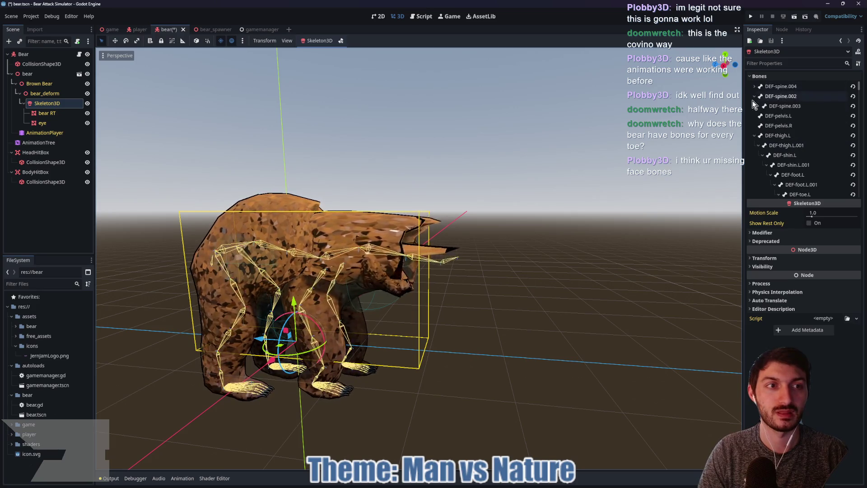
left_click(754, 126)
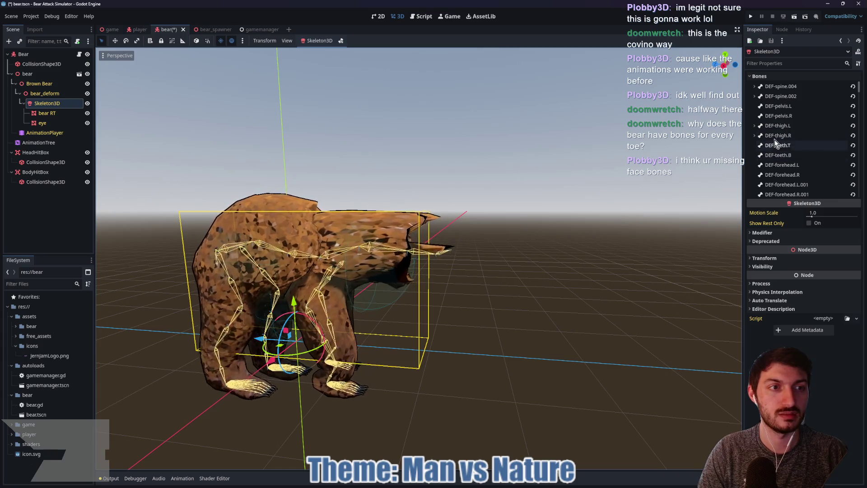
Step: Check the poses of DEF-teeth.T, the forehead and temple bones, and the lower left brow bones
left_click(774, 145)
left_click(776, 165)
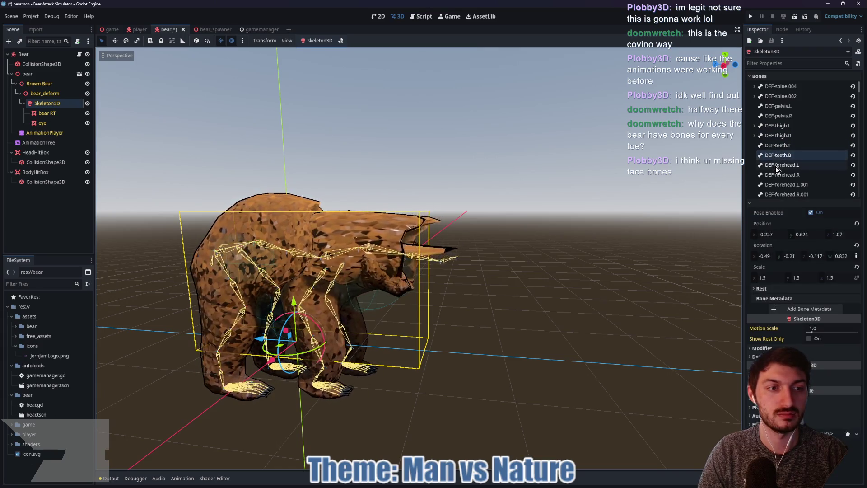
left_click(777, 177)
left_click(778, 186)
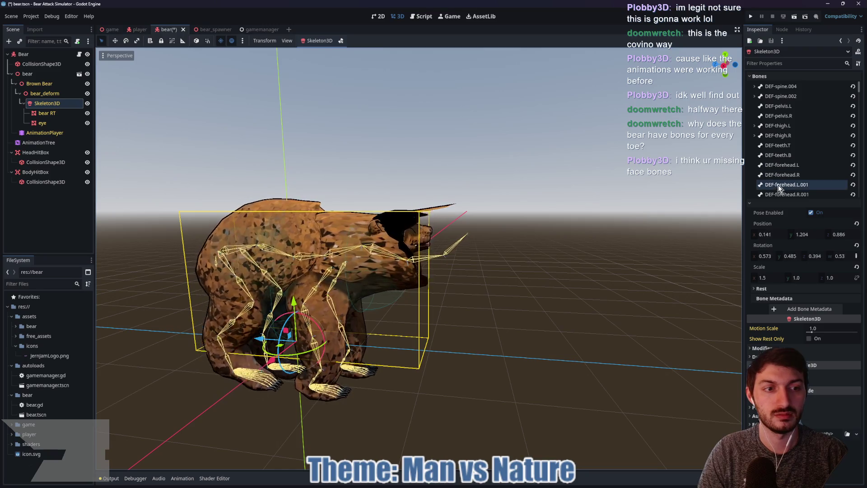
scroll(779, 186, "down", 2)
left_click(800, 137)
left_click(795, 147)
left_click(795, 156)
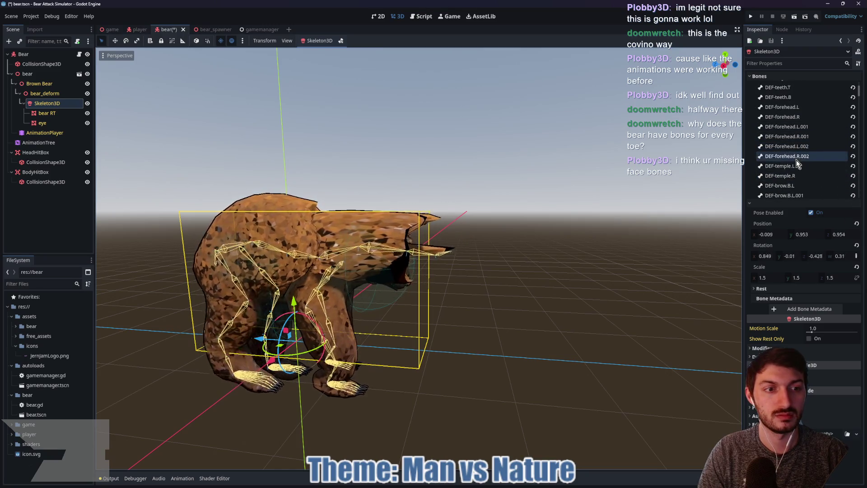
left_click(793, 167)
left_click(789, 176)
left_click(790, 186)
left_click(790, 195)
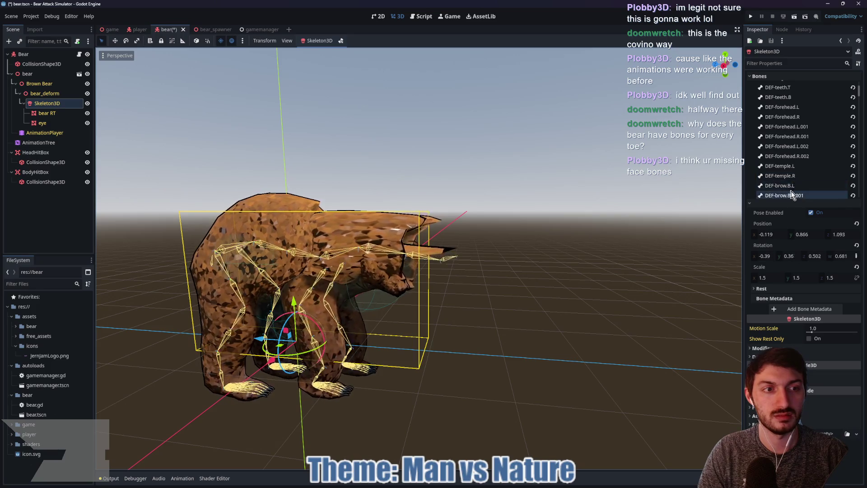
scroll(790, 194, "down", 3)
left_click(794, 133)
left_click(792, 143)
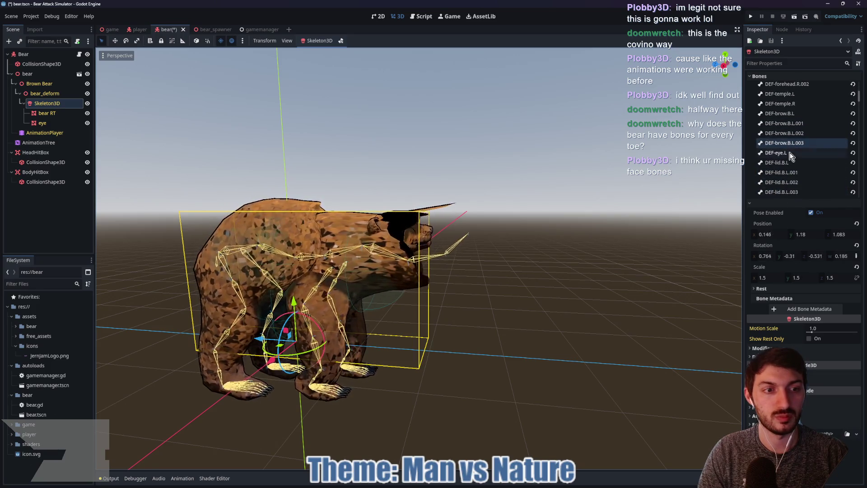
Step: Check the poses of DEF-eye.L and the lower and upper left eyelid bones
left_click(793, 153)
left_click(792, 163)
left_click(791, 170)
left_click(790, 181)
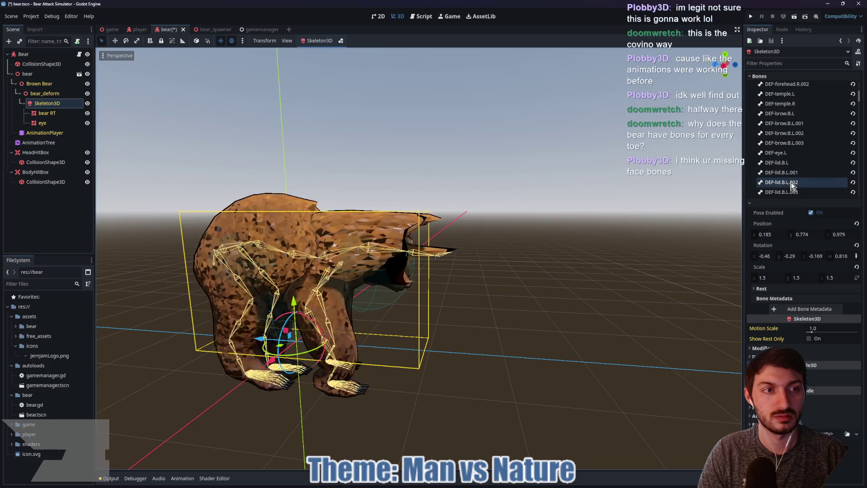
left_click(790, 191)
scroll(788, 180, "down", 3)
left_click(793, 130)
left_click(791, 139)
left_click(791, 149)
left_click(790, 159)
Step: Check the lower right brow bones, DEF-eye.R and the right eyelid bones
left_click(788, 169)
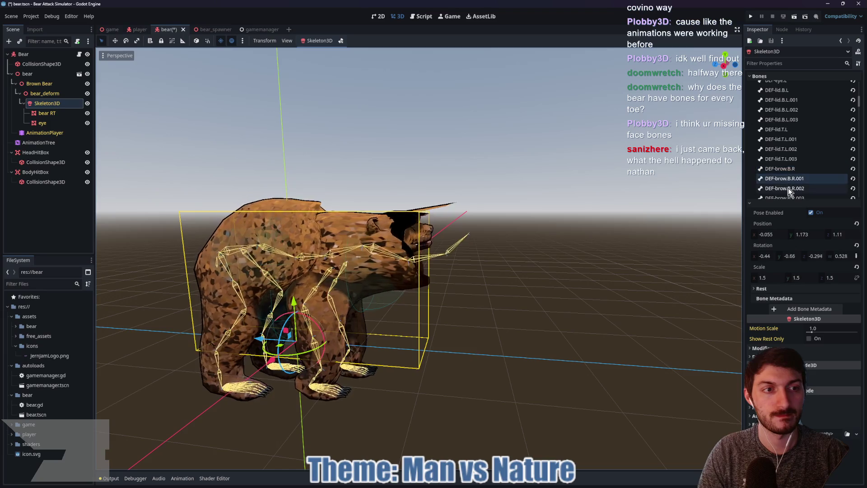
left_click(788, 188)
scroll(789, 180, "down", 4)
left_click(789, 112)
left_click(788, 122)
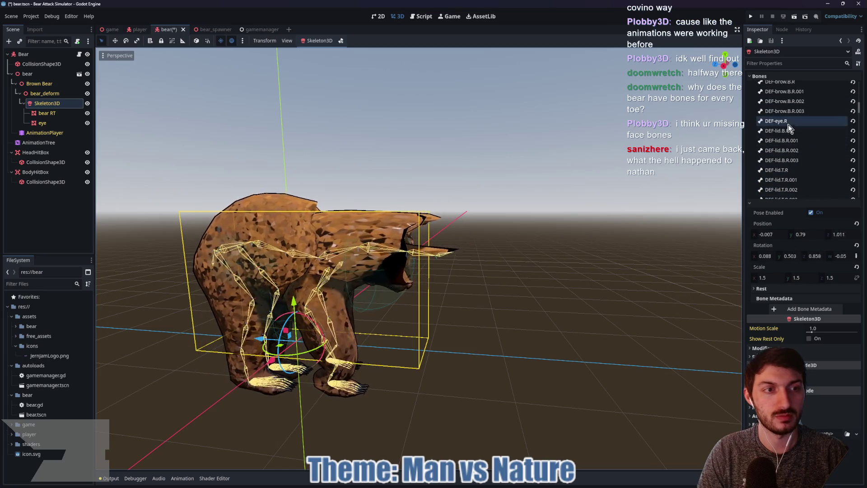
left_click(788, 131)
left_click(786, 141)
left_click(785, 150)
left_click(784, 160)
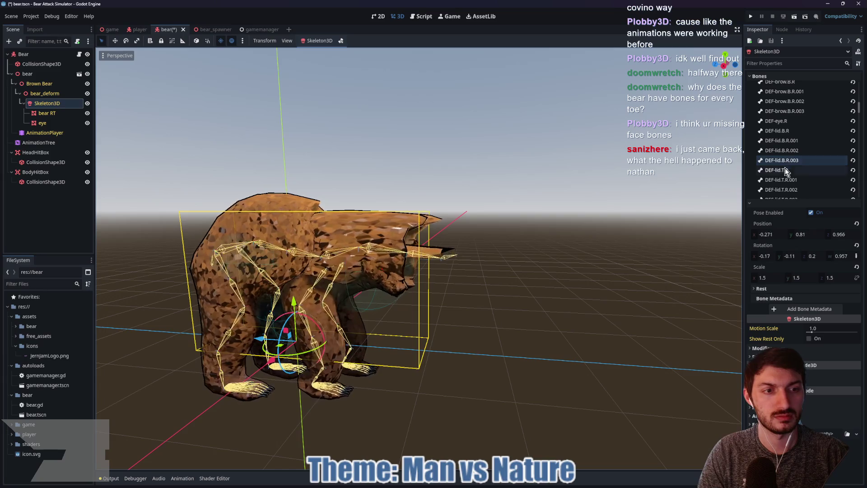
left_click(785, 170)
left_click(784, 180)
left_click(783, 190)
scroll(786, 155, "down", 4)
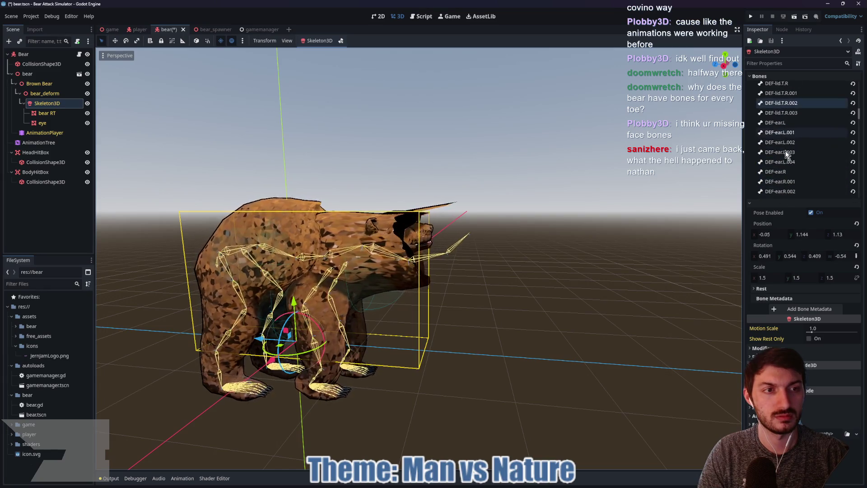
left_click(787, 113)
Step: Check the poses of the left and right ear bones, DEF-ear.L through DEF-ear.R.004
left_click(787, 123)
left_click(785, 133)
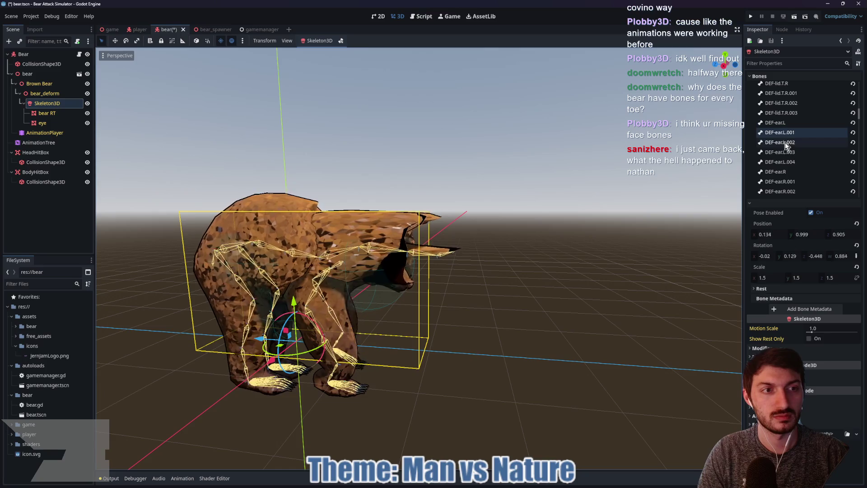
left_click(784, 142)
left_click(784, 152)
left_click(783, 162)
left_click(782, 171)
left_click(782, 181)
left_click(783, 192)
scroll(782, 181, "down", 3)
left_click(781, 129)
left_click(782, 139)
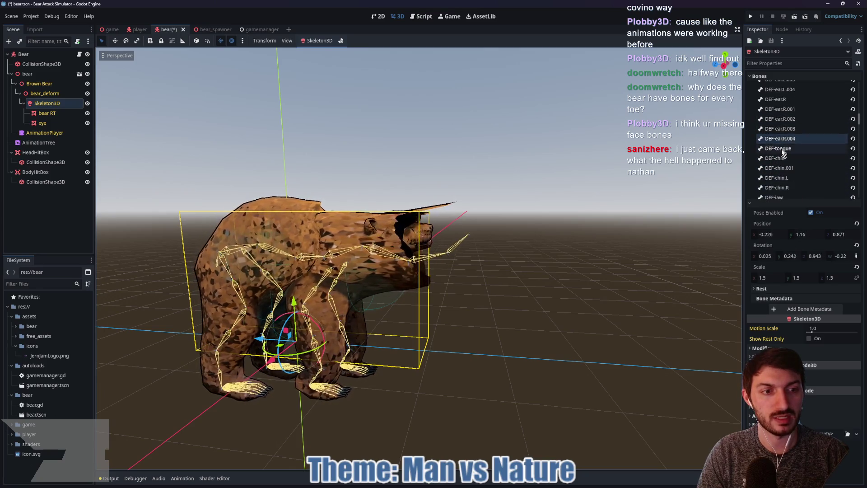
Step: Check the tongue, chin and jaw bones, plus DEF-cheek.T.L and the upper left brow bones
left_click(781, 149)
left_click(781, 159)
left_click(781, 168)
left_click(781, 178)
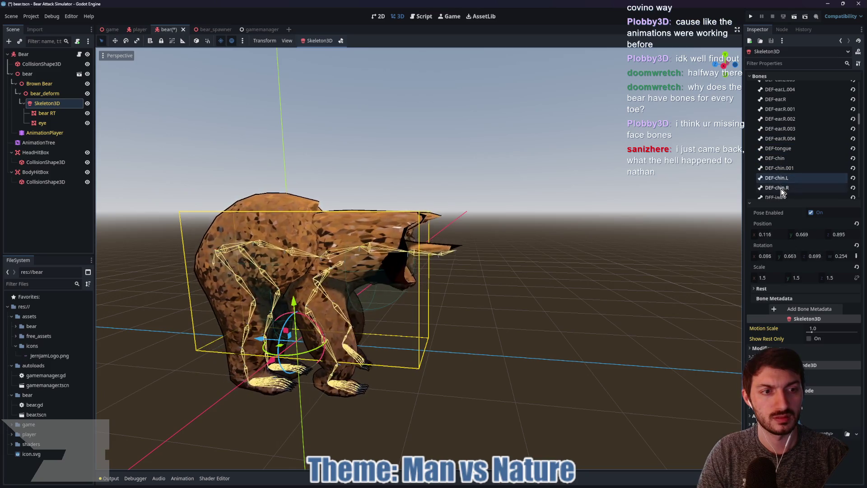
left_click(781, 188)
scroll(782, 172, "down", 3)
left_click(782, 126)
left_click(781, 135)
left_click(782, 144)
left_click(782, 155)
left_click(782, 165)
left_click(782, 175)
left_click(782, 184)
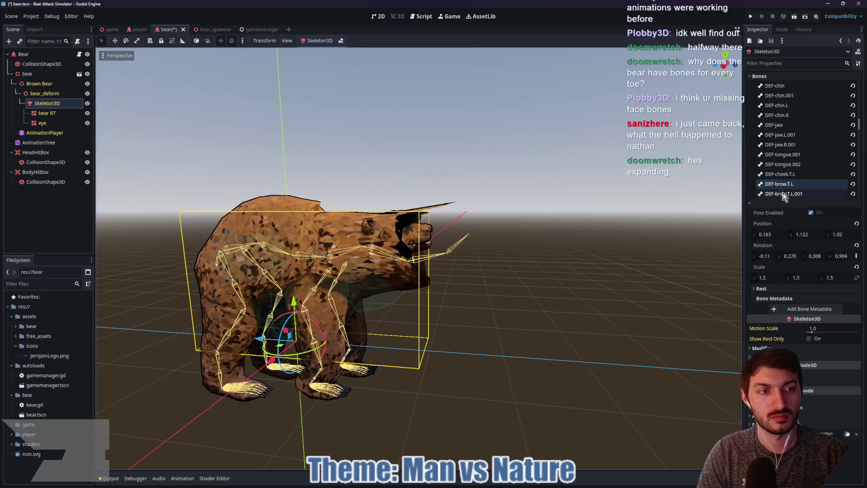
left_click(783, 194)
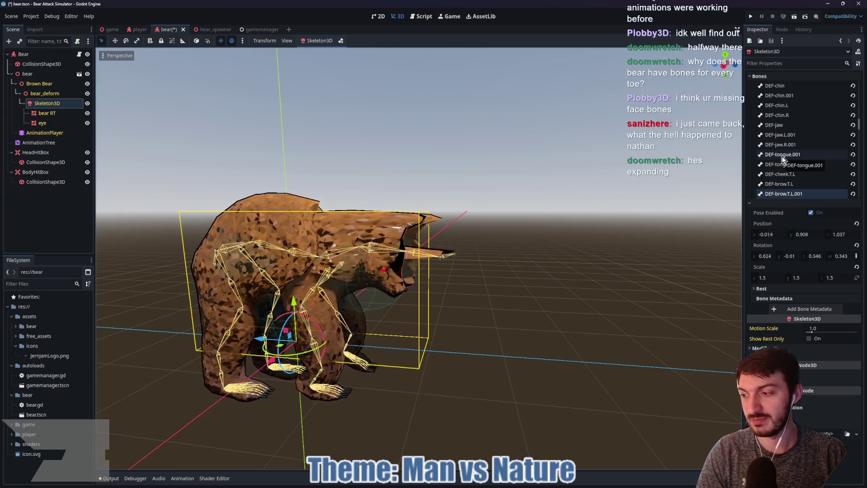
Step: Check the upper brow bones, DEF-nose, and the lower lip and lower cheek bones
scroll(782, 156, "down", 5)
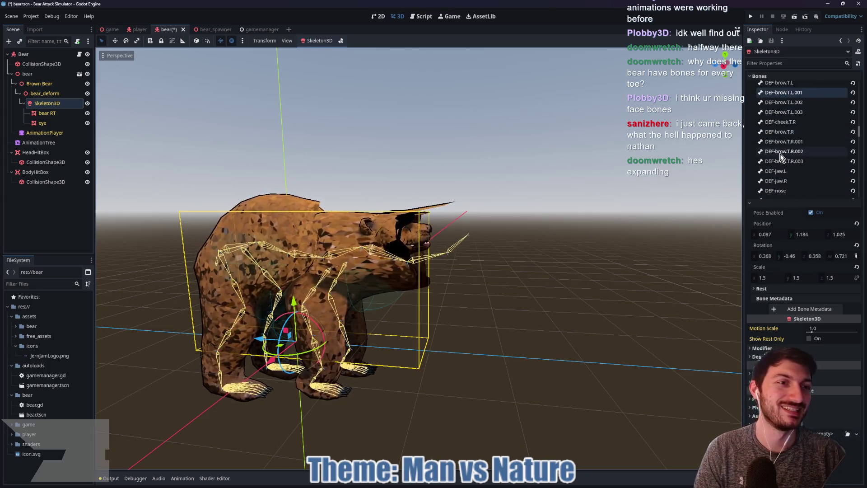
left_click(795, 112)
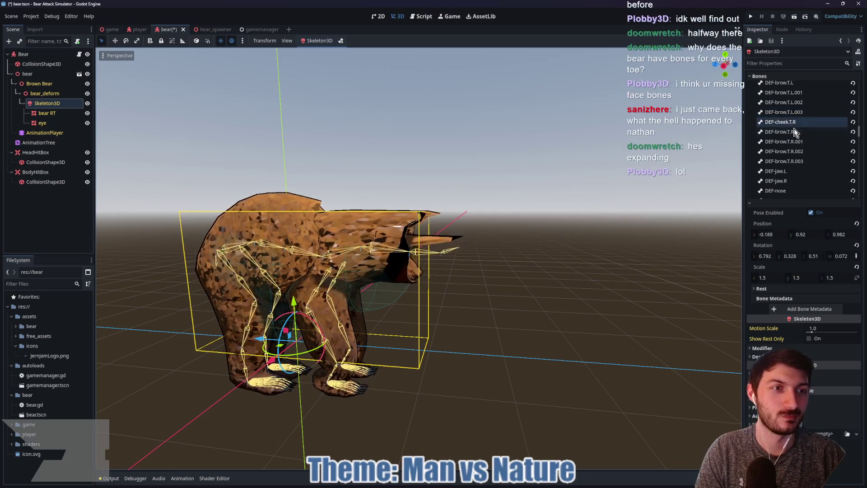
left_click(794, 131)
key("Down")
key("Down")
key("Down")
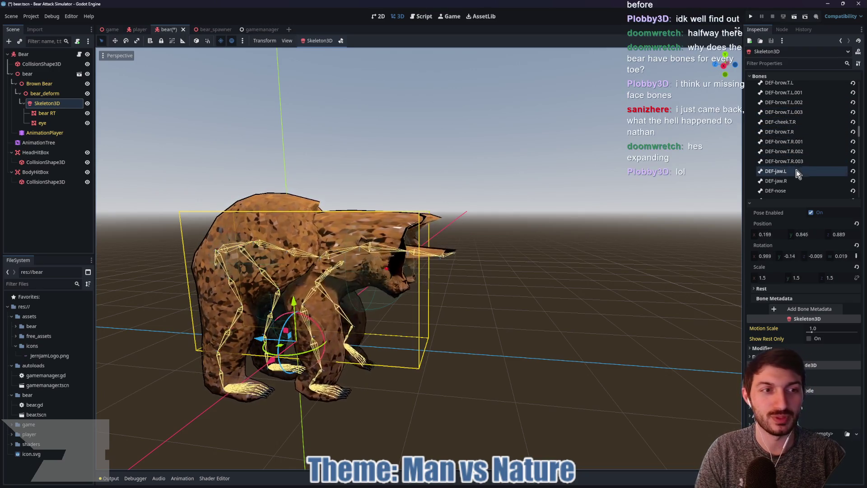
scroll(794, 169, "down", 3)
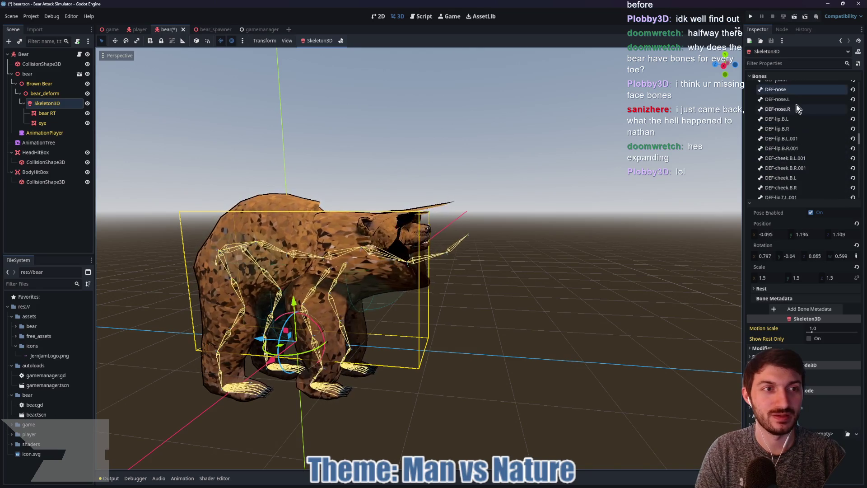
left_click(790, 120)
left_click(792, 135)
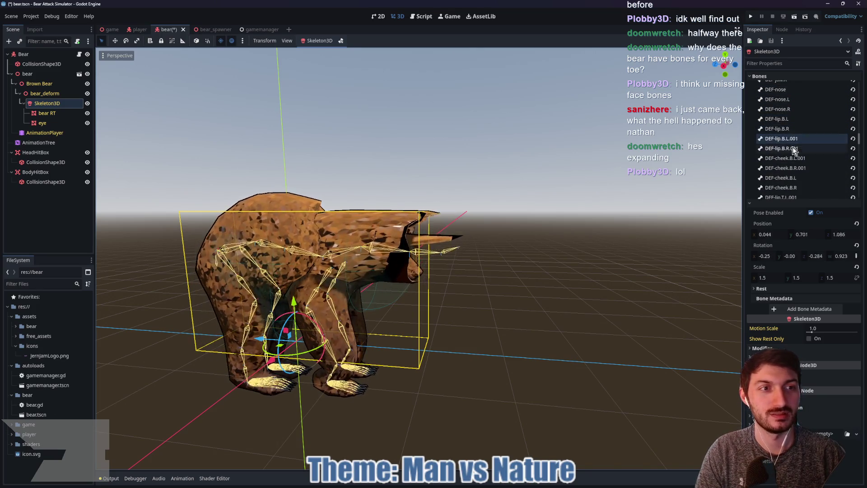
left_click(794, 148)
left_click(795, 158)
left_click(796, 168)
left_click(795, 178)
left_click(795, 187)
left_click(795, 198)
Step: Check the upper lip bones, DEF-nose.L.001 and DEF-cheek.T.R.001
scroll(803, 145, "down", 3)
left_click(780, 120)
left_click(781, 130)
left_click(783, 140)
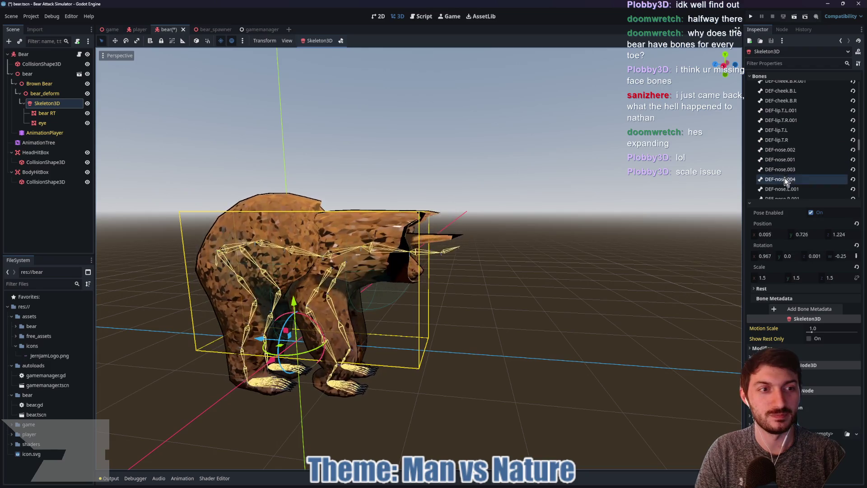
left_click(784, 190)
scroll(794, 154, "down", 3)
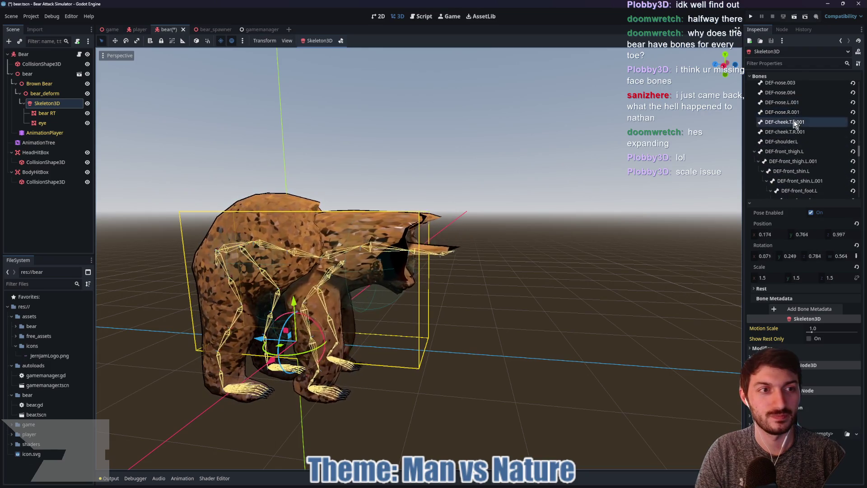
left_click(792, 132)
Step: Collapse both front thigh branches and check DEF-shoulder.L, the breast bones and DEF-bailey
left_click(790, 142)
left_click(784, 152)
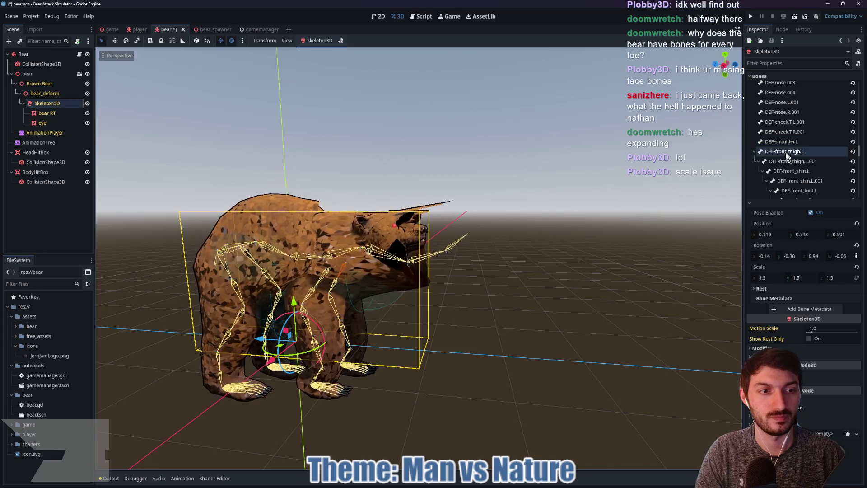
left_click(754, 150)
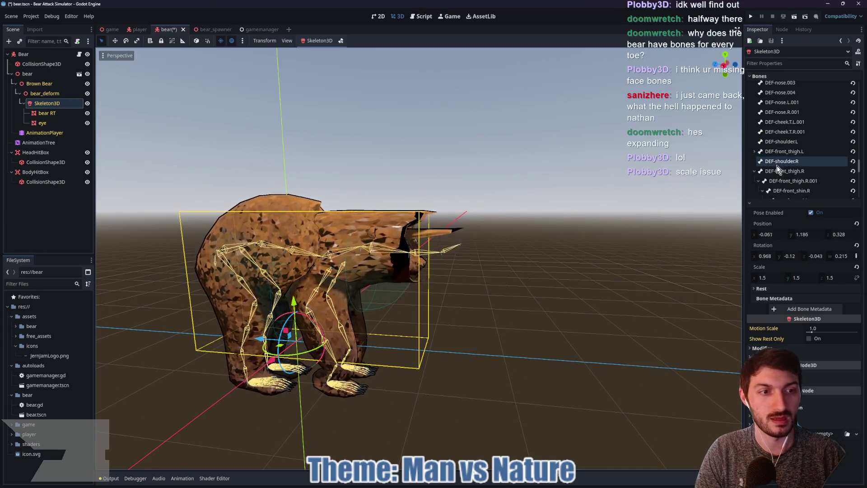
left_click(785, 171)
left_click(754, 171)
left_click(784, 180)
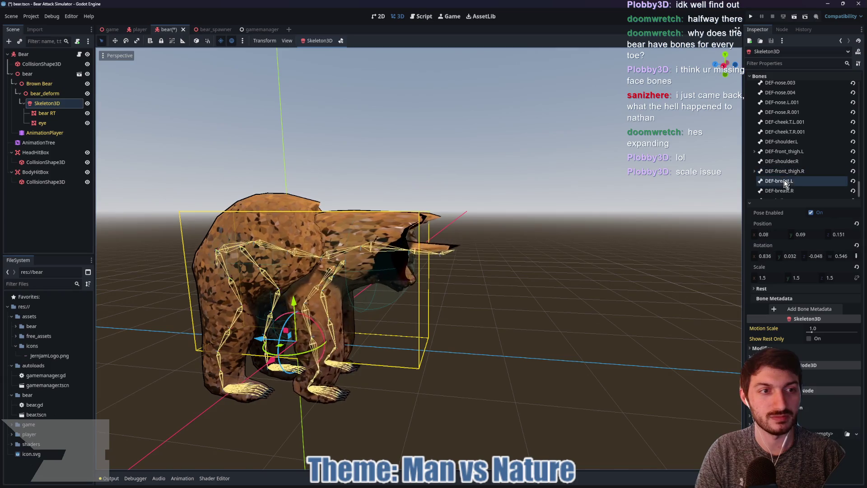
left_click(785, 190)
left_click(785, 191)
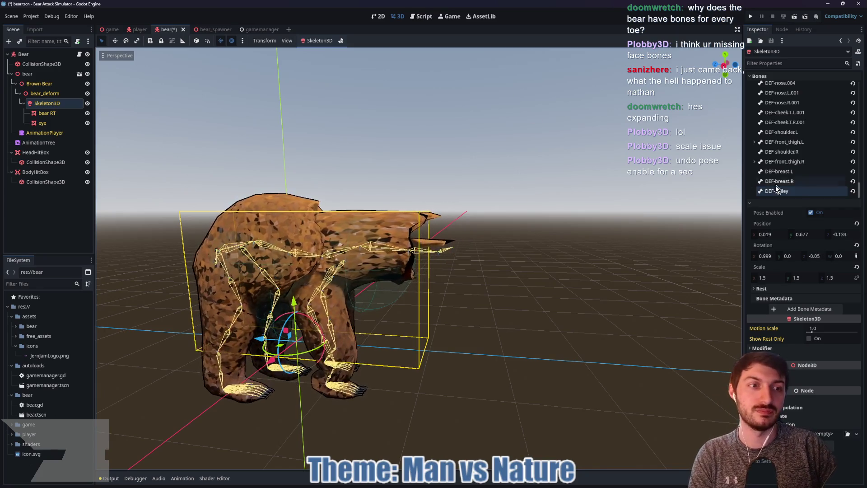
Step: Toggle off the pose on DEF-bailey, the last bone in the skeleton list
left_click(811, 213)
left_click(811, 213)
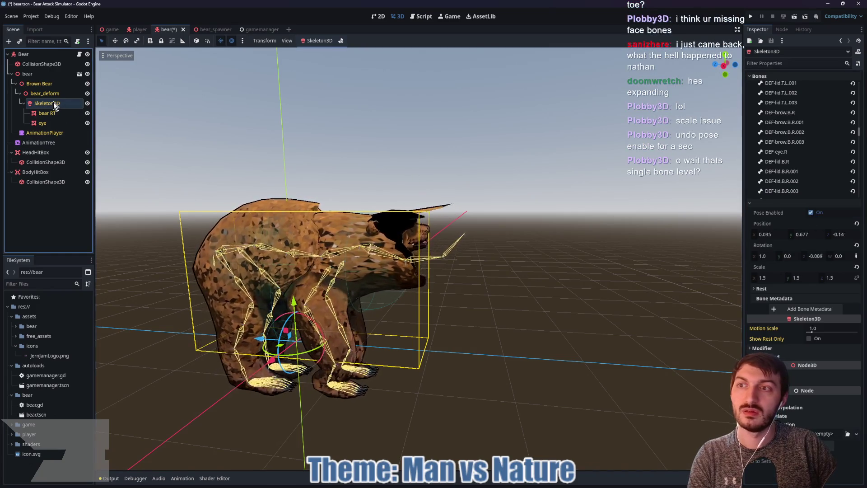
scroll(806, 154, "down", 10)
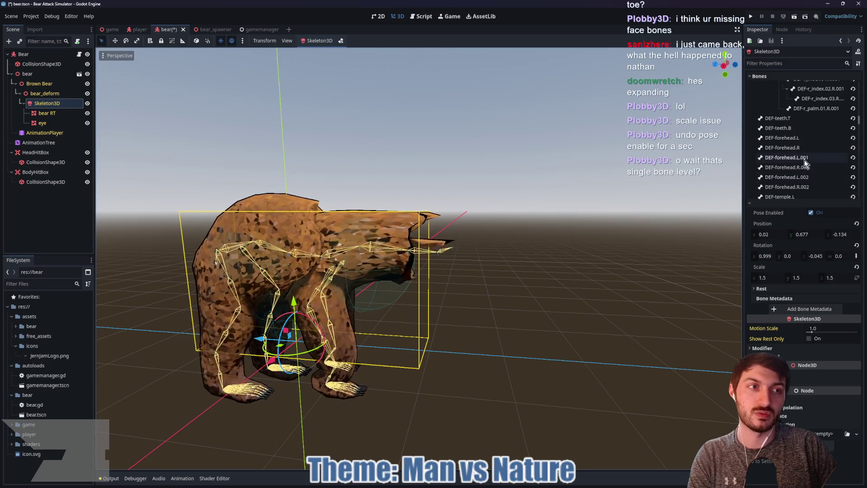
scroll(795, 140, "up", 5)
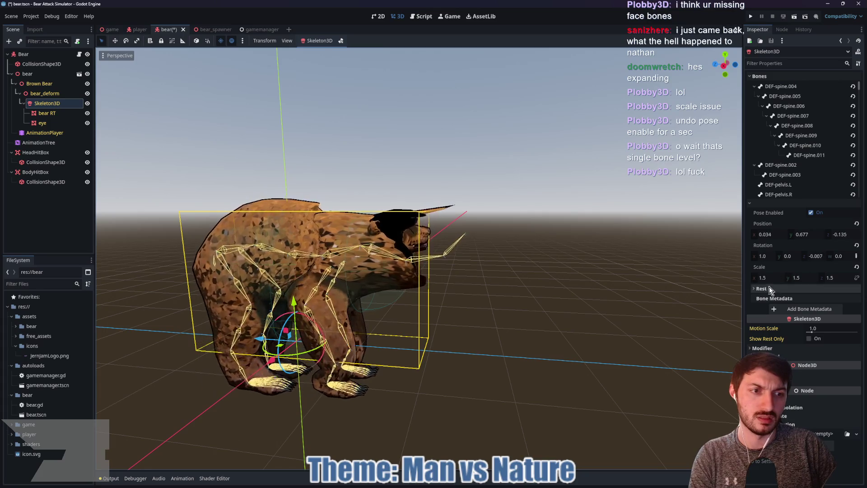
scroll(406, 271, "down", 2)
left_click(56, 142)
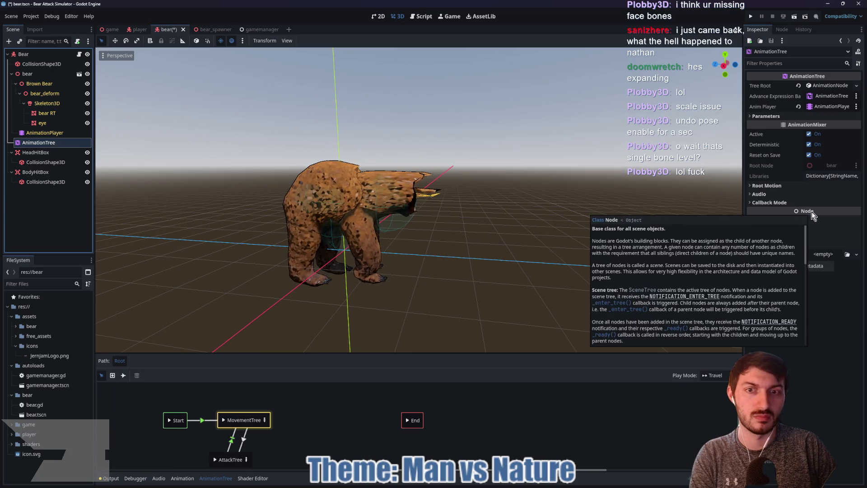
Step: Toggle the AnimationTree's Active off and on, save the scene, and check DEF-spine.003's 1.0 scale
left_click(809, 134)
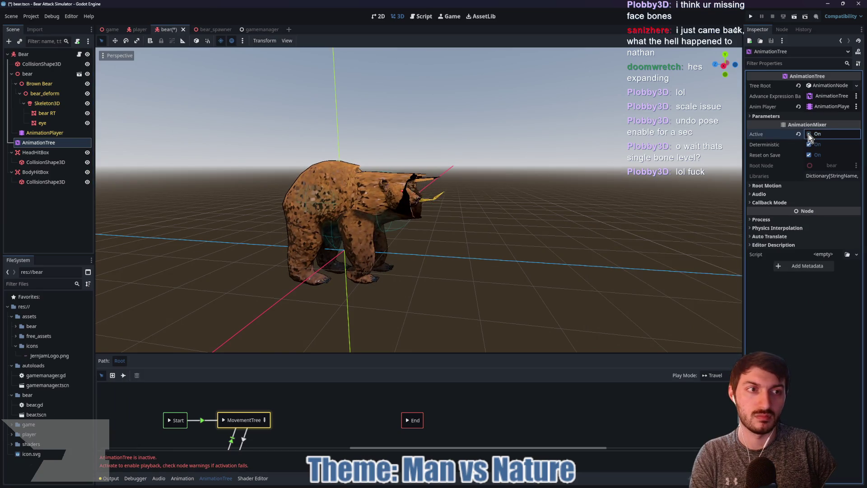
left_click(808, 134)
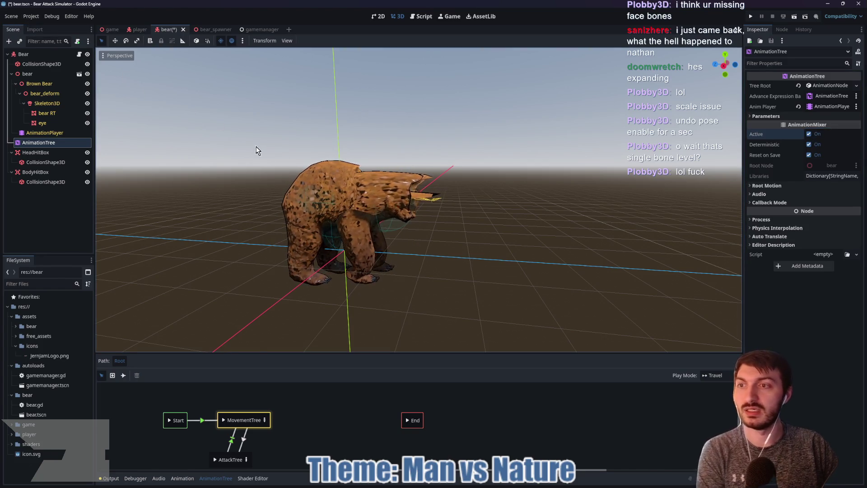
key("ctrl+s")
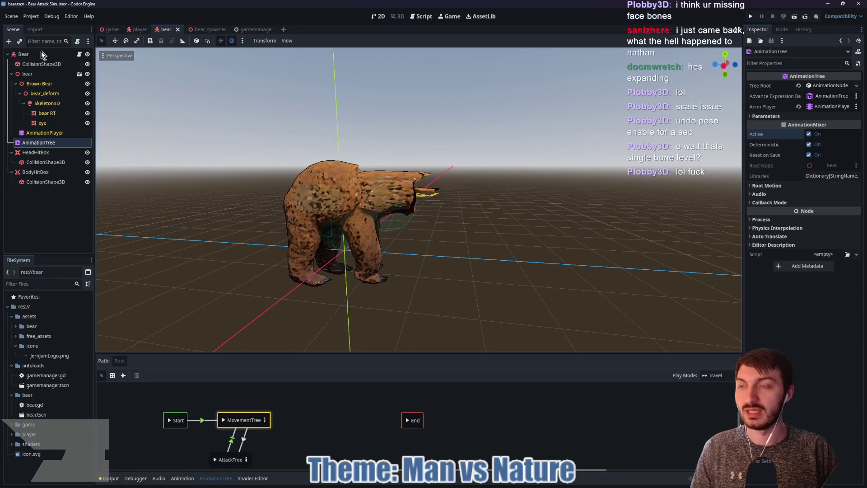
left_click(46, 103)
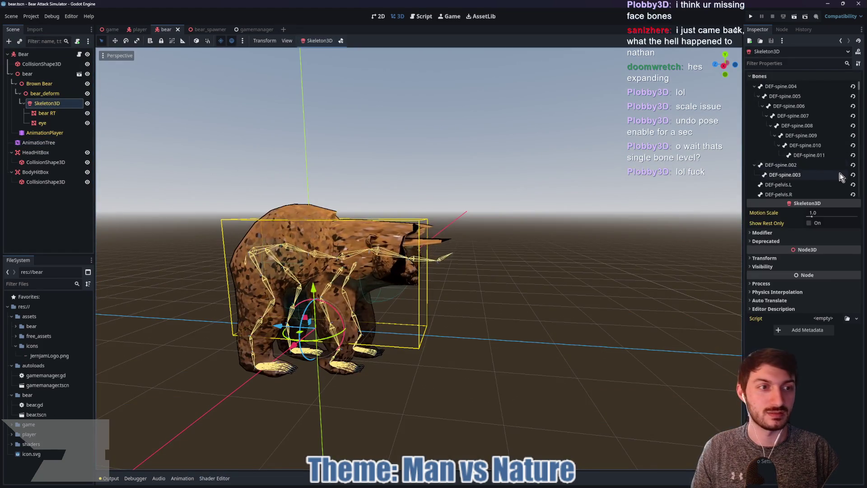
left_click(805, 174)
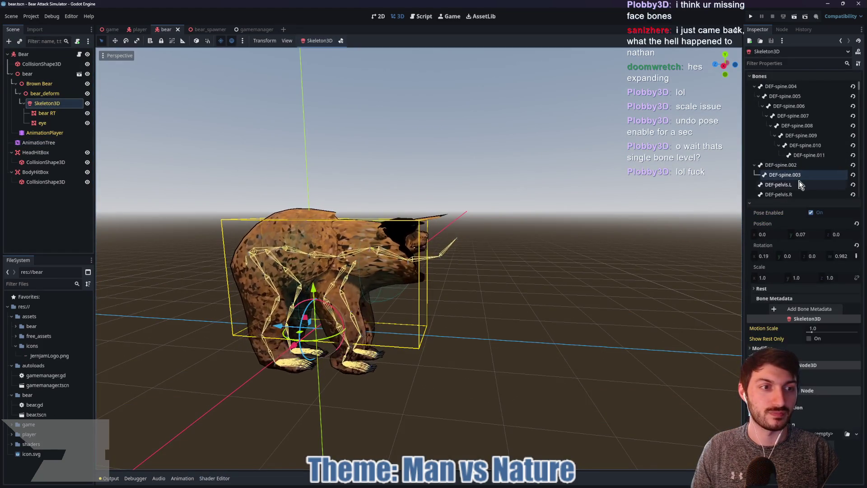
Step: Check a few spine bones and DEF-breast.R's scale, then switch to the skeleton boss project
left_click(800, 185)
left_click(777, 96)
scroll(778, 135, "down", 10)
left_click(779, 181)
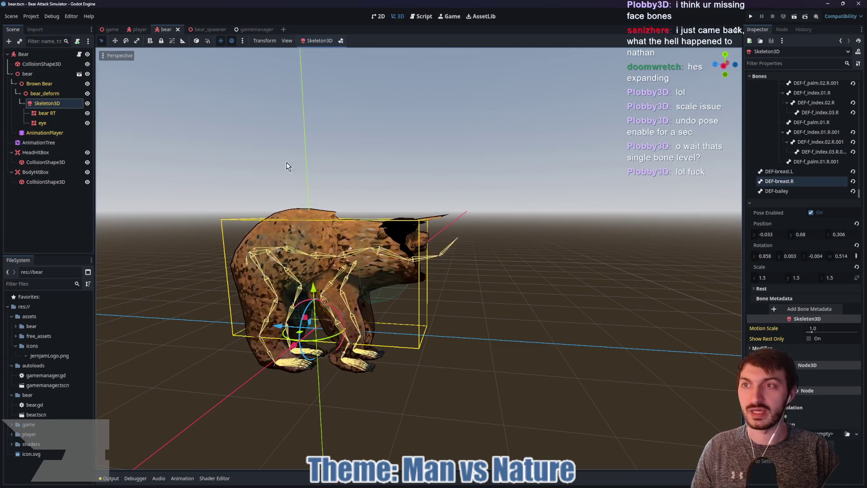
left_click(31, 16)
left_click(67, 106)
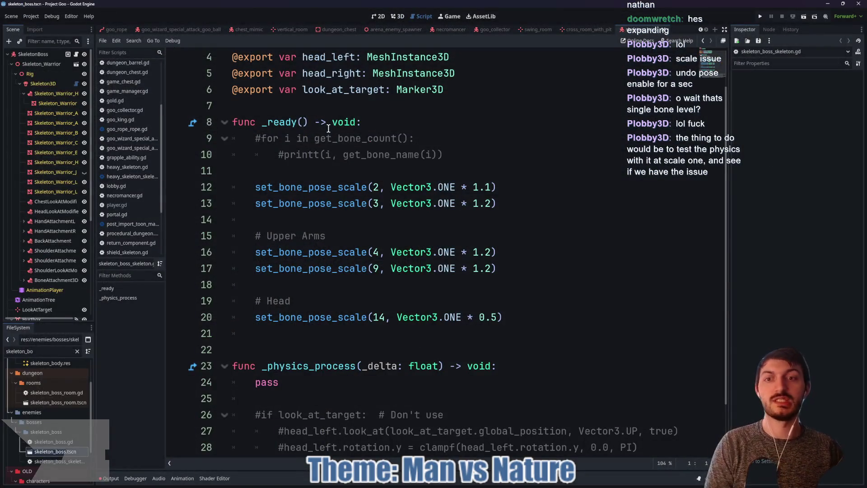
Step: Run the skeleton boss project with F5 to test it
key("F5")
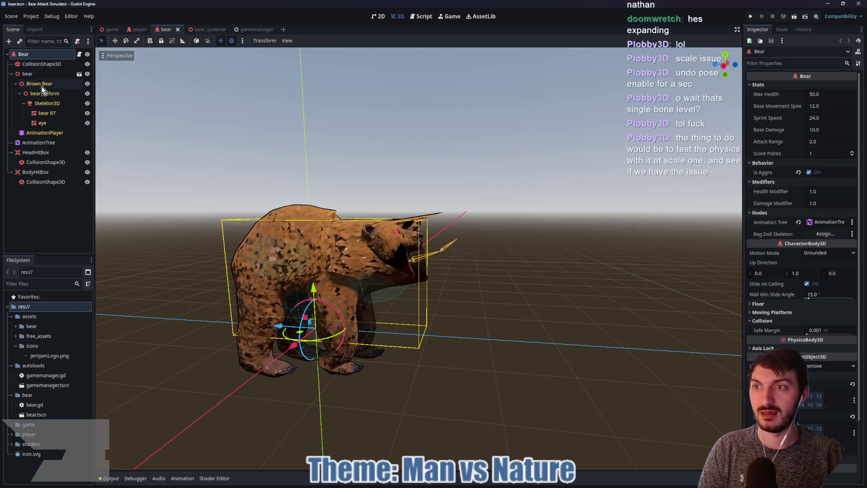
Step: Try a Scale of 1.0 on the bear model node, then restore it to 1.5
left_click(39, 75)
left_click(771, 146)
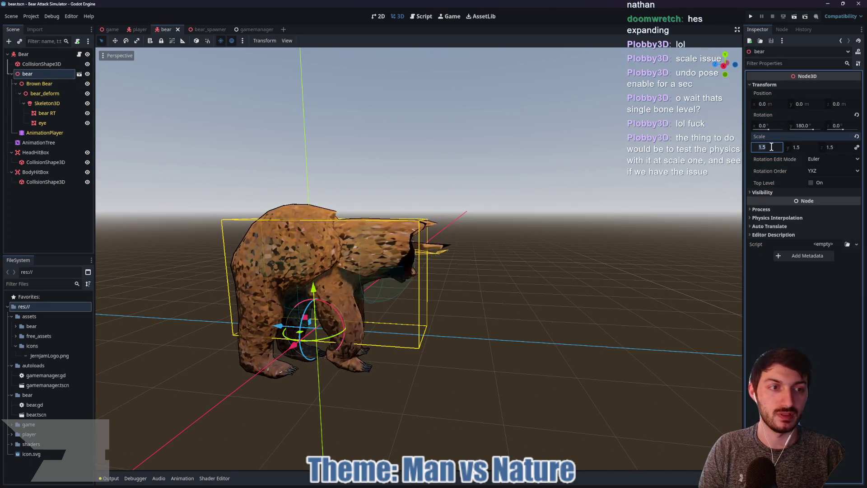
type("1")
key("Return")
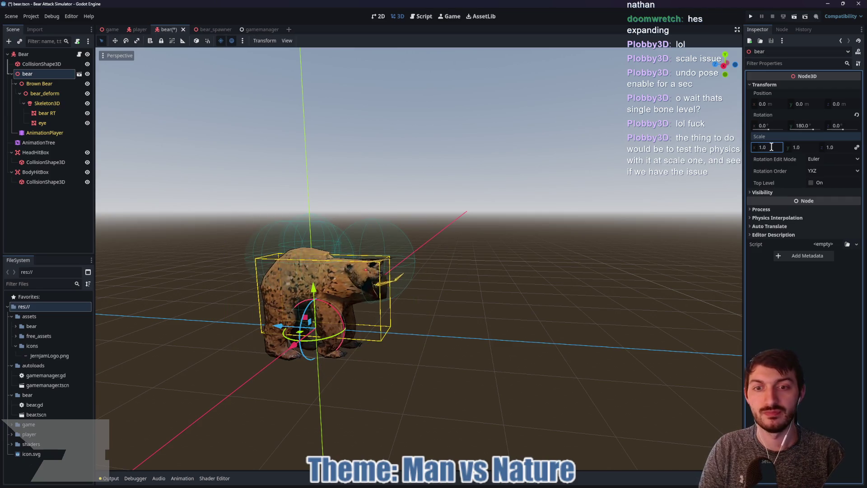
type("1")
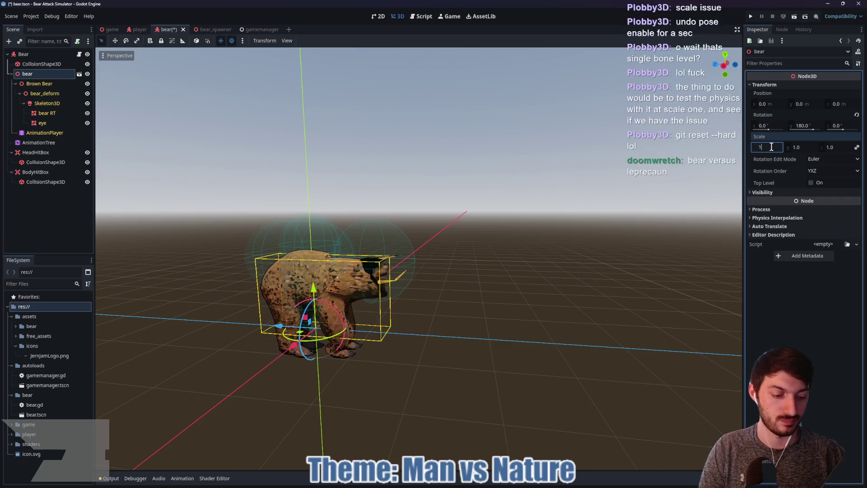
key("Return")
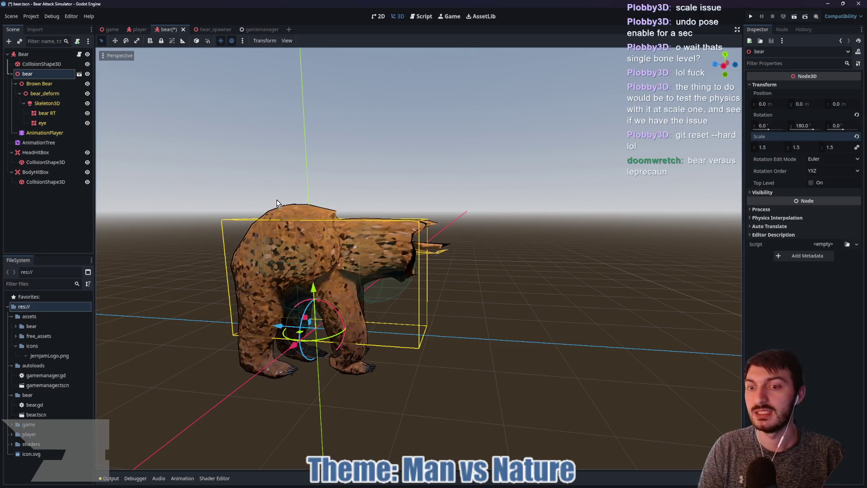
Step: Delete the old bear node and drag assets/bear/bear.glb into the viewport as a fresh instance
left_click(31, 75)
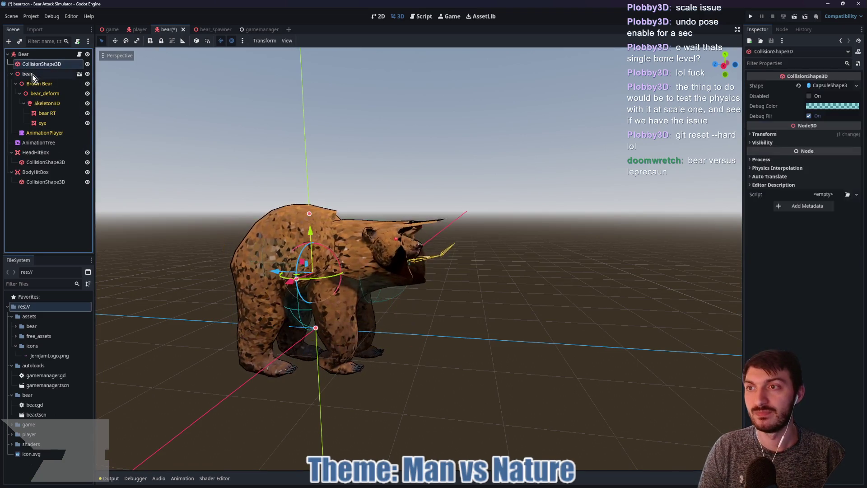
key("Delete")
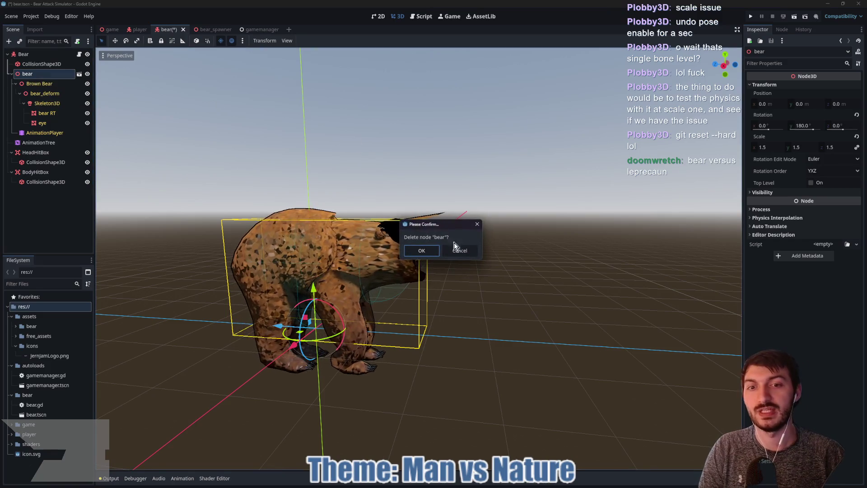
left_click(432, 251)
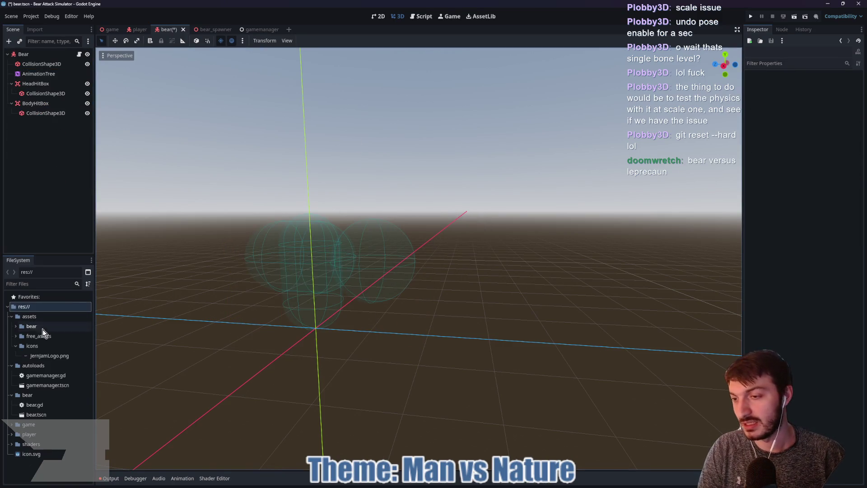
left_click(16, 327)
left_click_drag(45, 339, 311, 305)
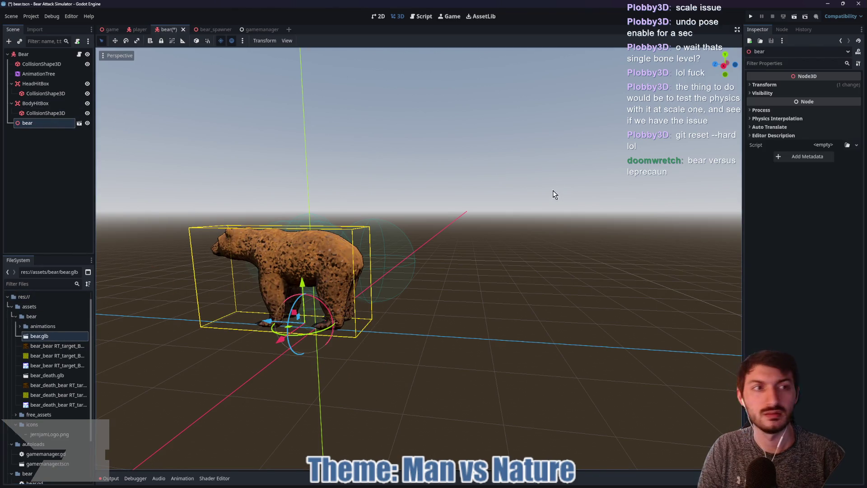
left_click(764, 85)
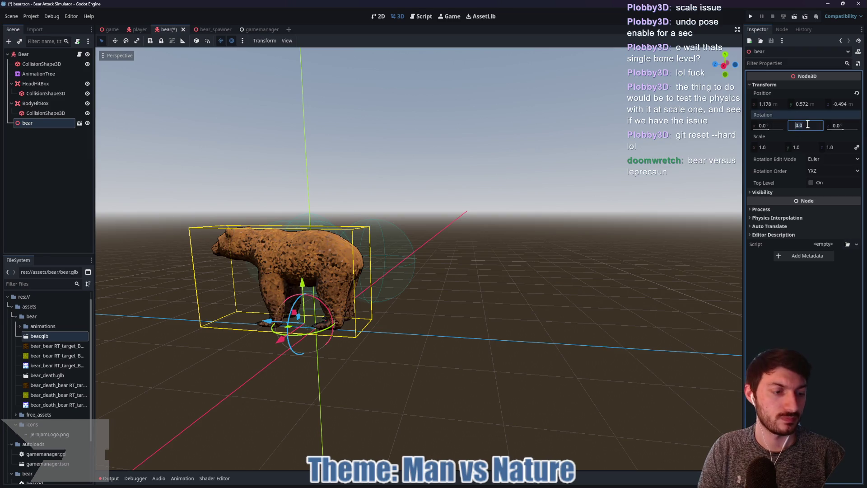
Step: Set the new bear's Rotation Y to -180 and its Position to 0, 0, 0
key("Return")
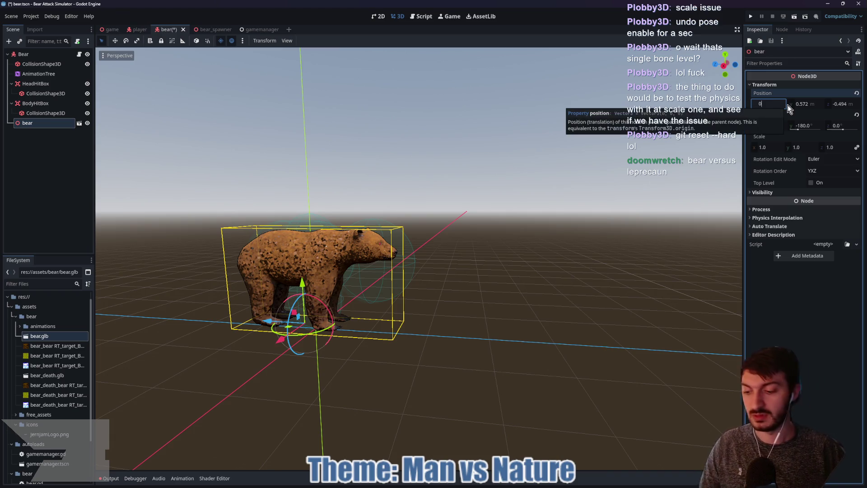
key("Tab")
type("0")
key("Tab")
type("0")
key("Return")
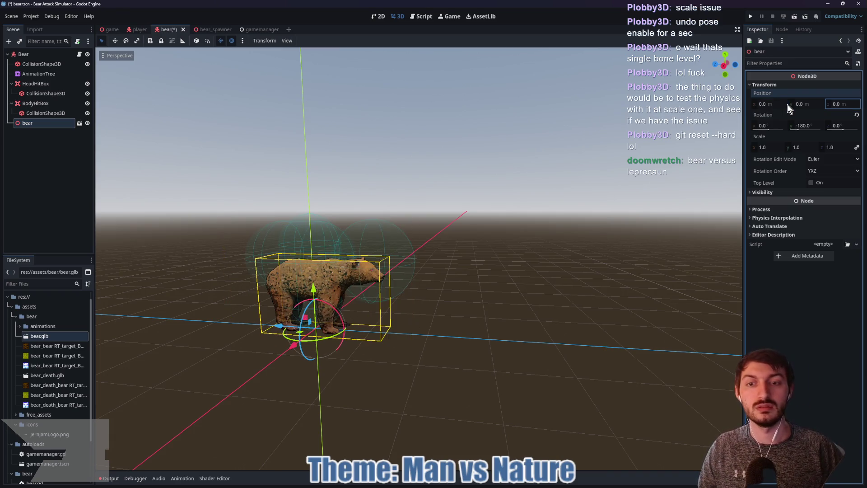
mouse_move(250, 229)
left_mouse_down()
mouse_move(296, 218)
mouse_move(278, 221)
left_mouse_up()
Step: Enable Editable Children on the bear and move it up under the root node
right_click(31, 123)
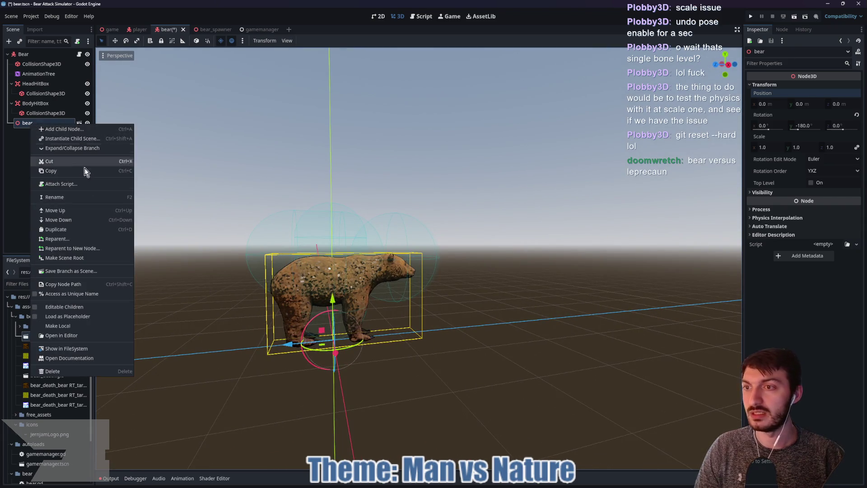
left_click(79, 316)
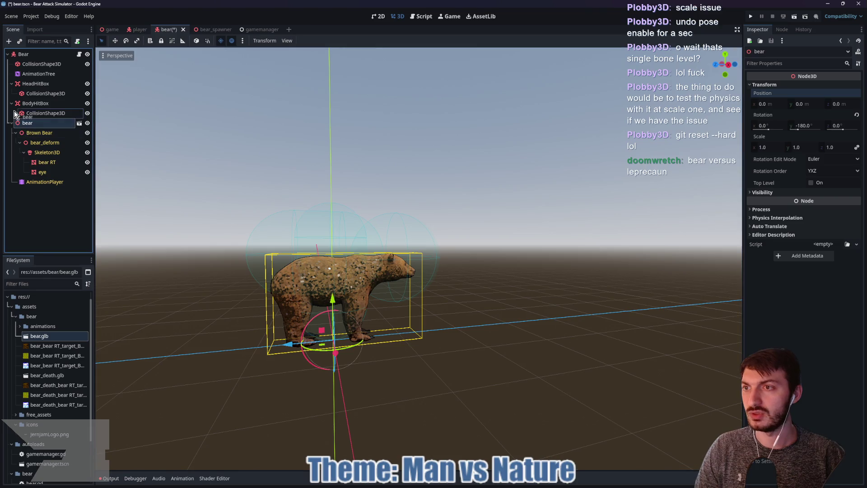
left_click_drag(21, 71, 16, 71)
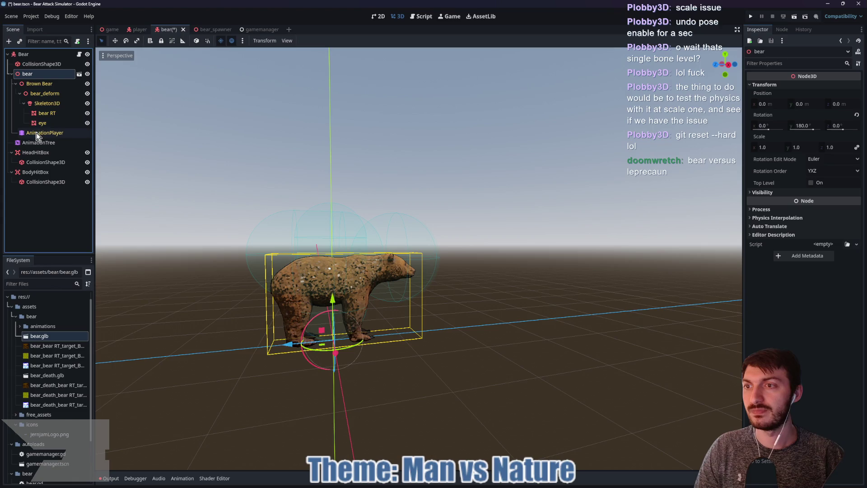
Step: Assign the bear's AnimationPlayer as the AnimationTree's Anim Player and save the scene
left_click(38, 142)
left_click(826, 108)
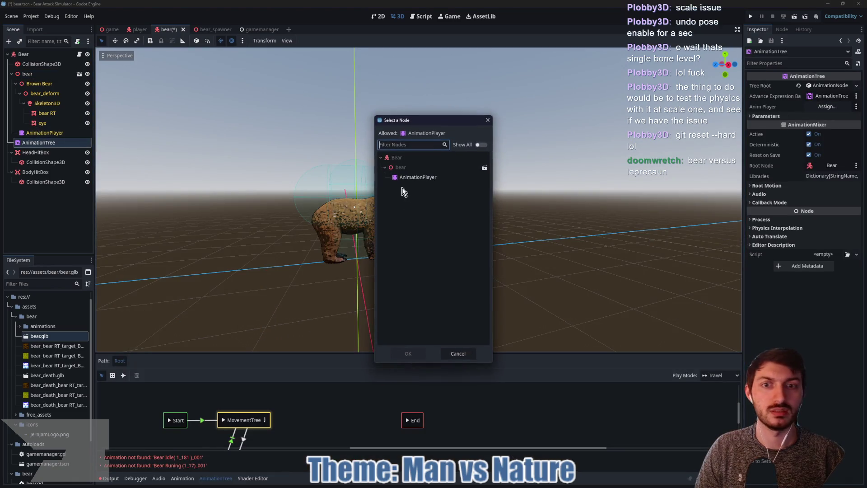
left_click(402, 354)
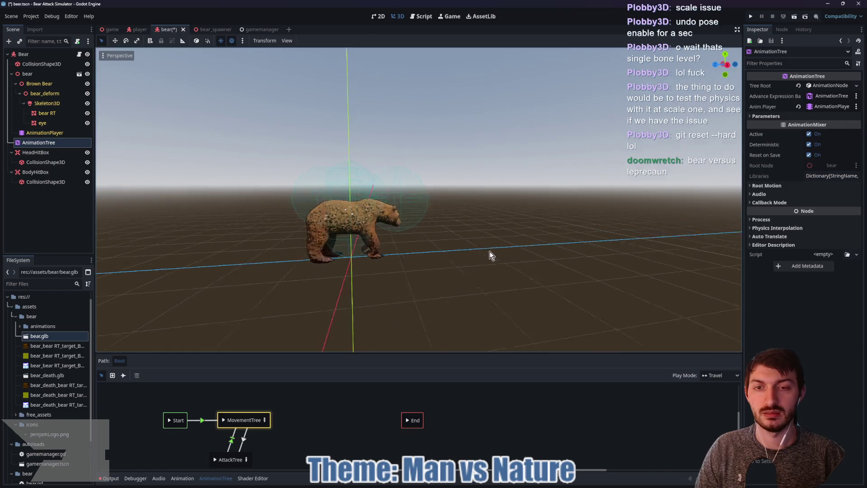
scroll(481, 267, "up", 4)
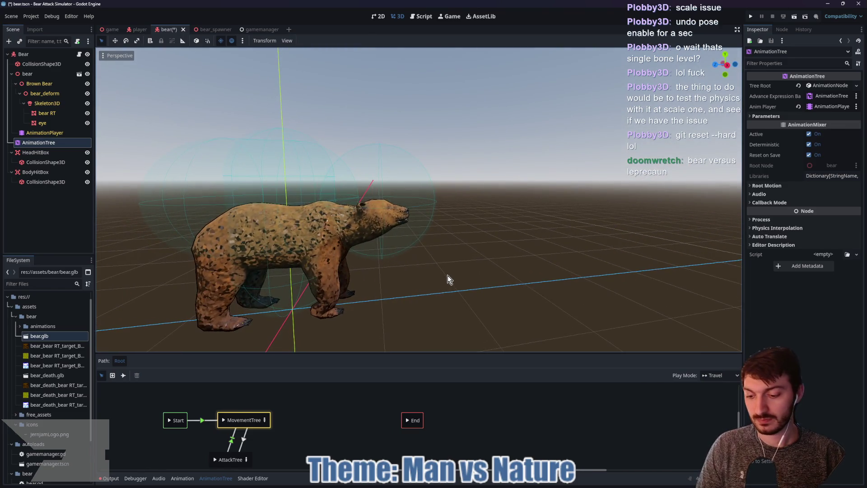
key("ctrl+s")
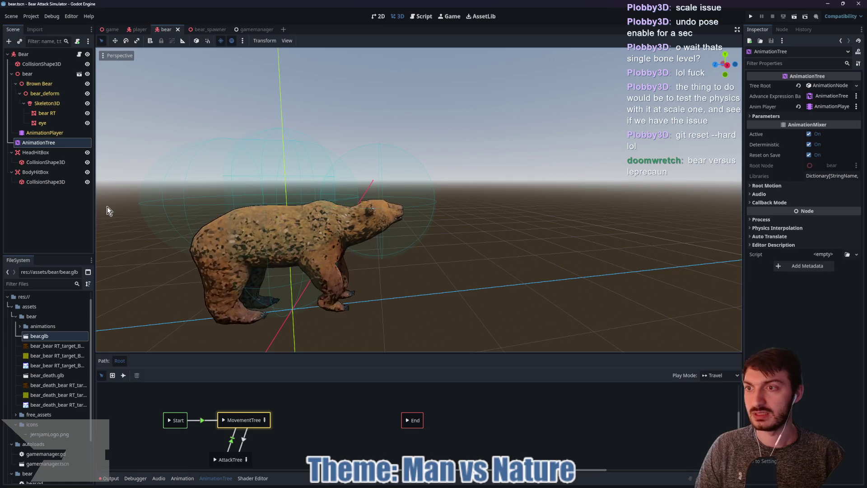
left_click(45, 104)
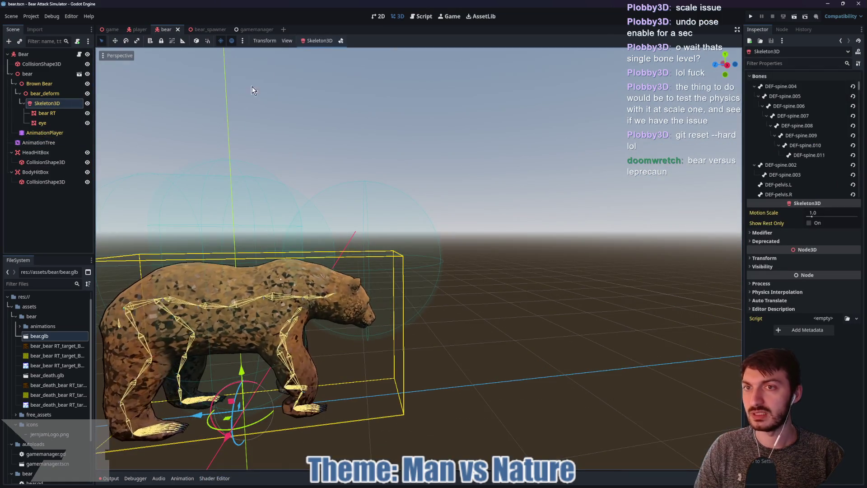
Step: Run Create Physical Skeleton from the Skeleton3D menu and select the new PhysicalBoneSimulator3D
scroll(289, 149, "down", 2)
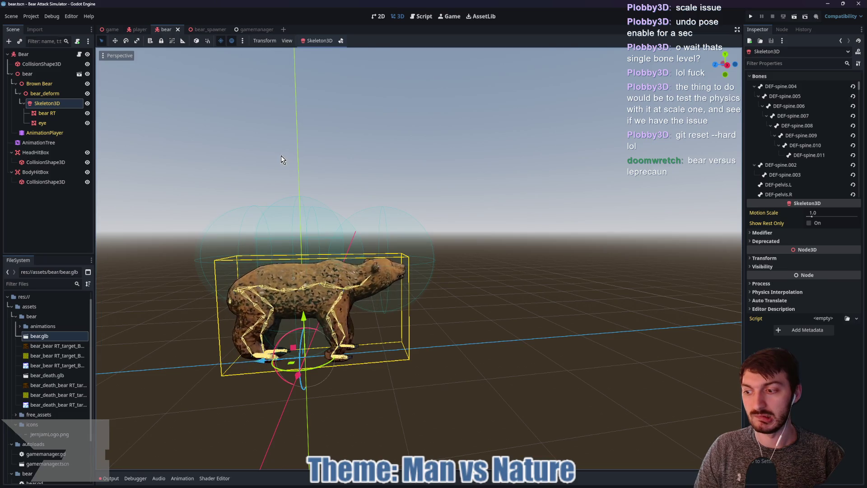
left_click(324, 39)
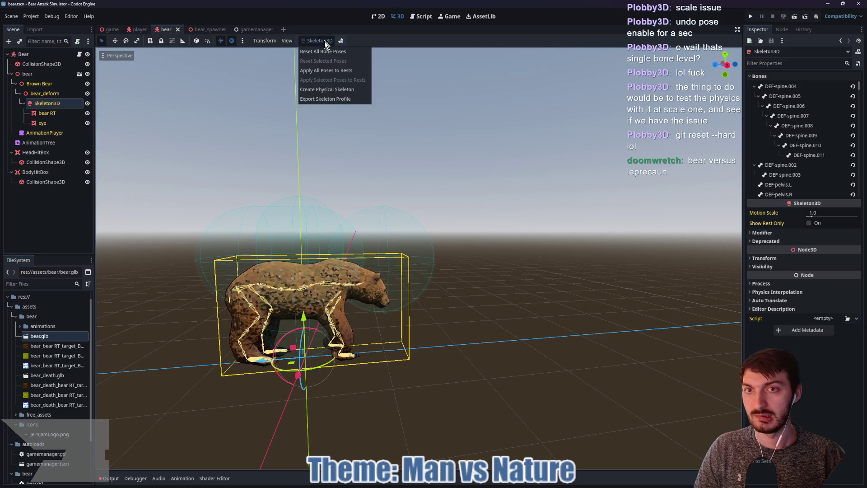
left_click(332, 89)
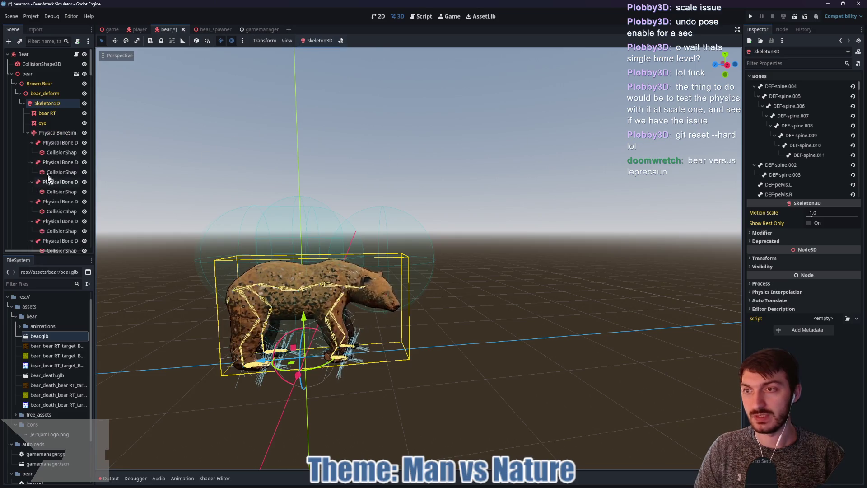
left_click(58, 137)
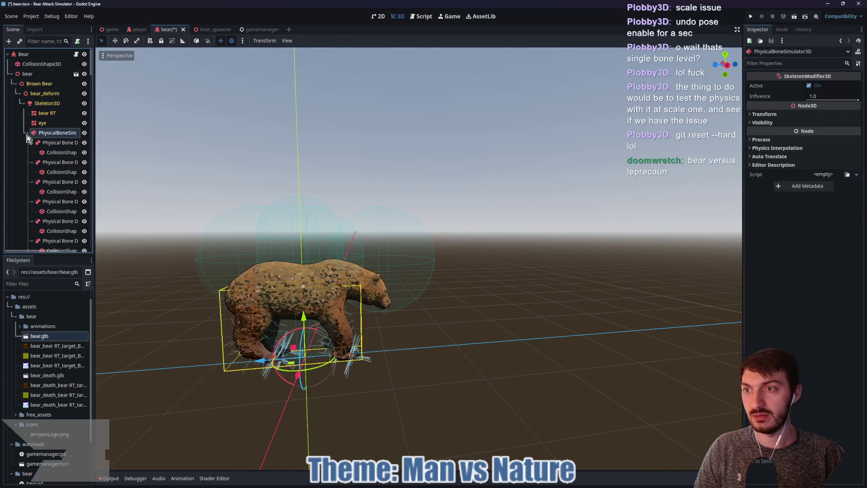
Step: Multi-select every Physical Bone node in the bear's Scene tree, starting from DEF-spine.004
left_click(50, 142)
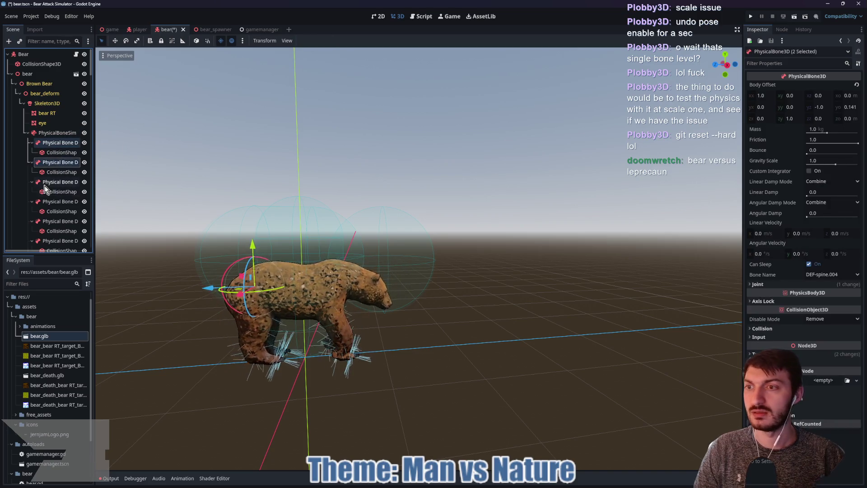
scroll(59, 209, "down", 5)
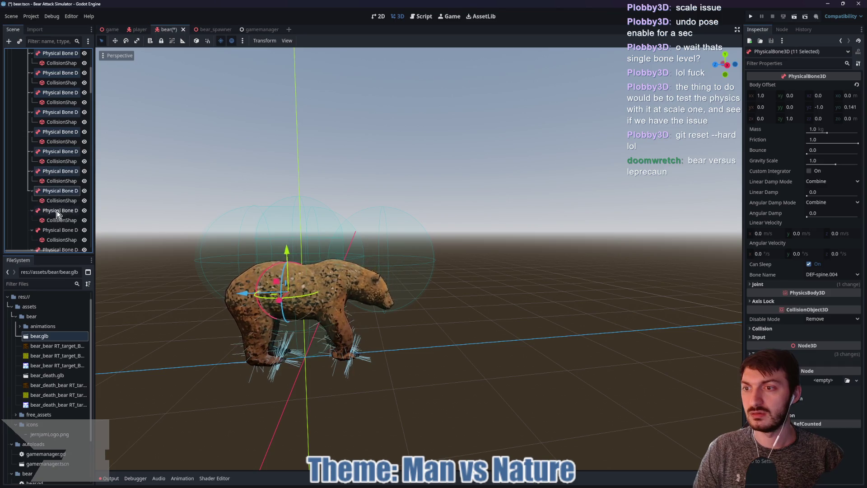
scroll(54, 208, "down", 1)
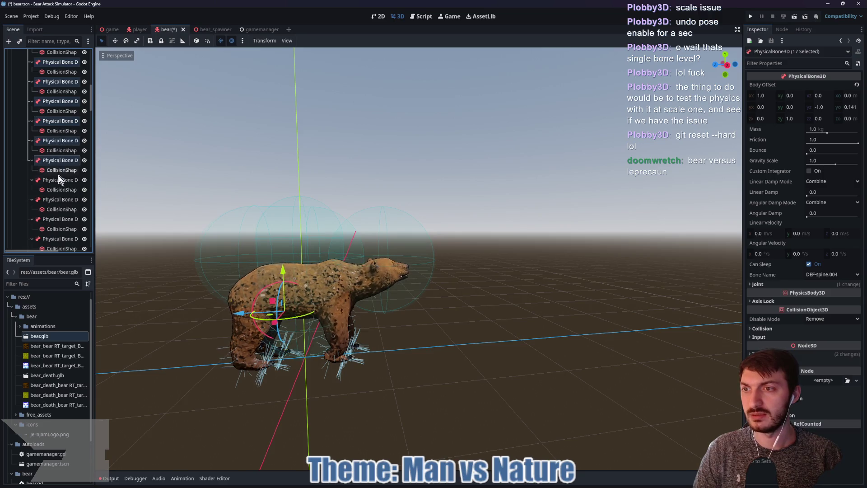
left_click(55, 201, "shift")
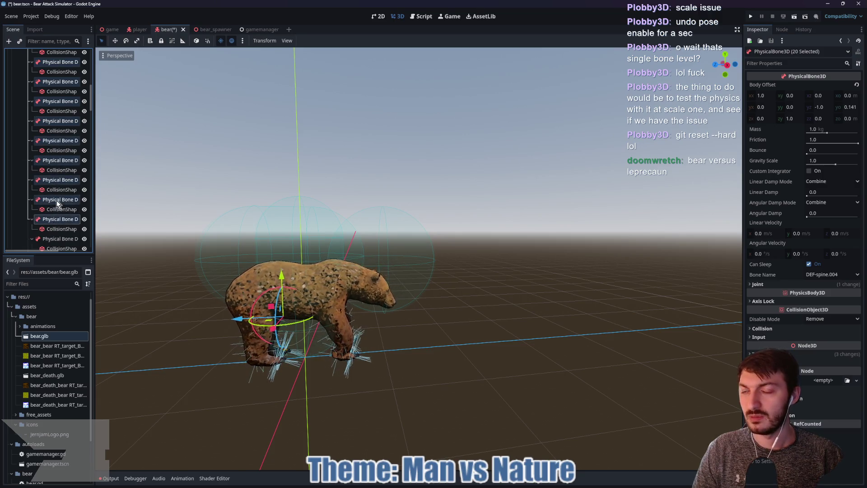
scroll(56, 200, "down", 1)
scroll(56, 200, "down", 3)
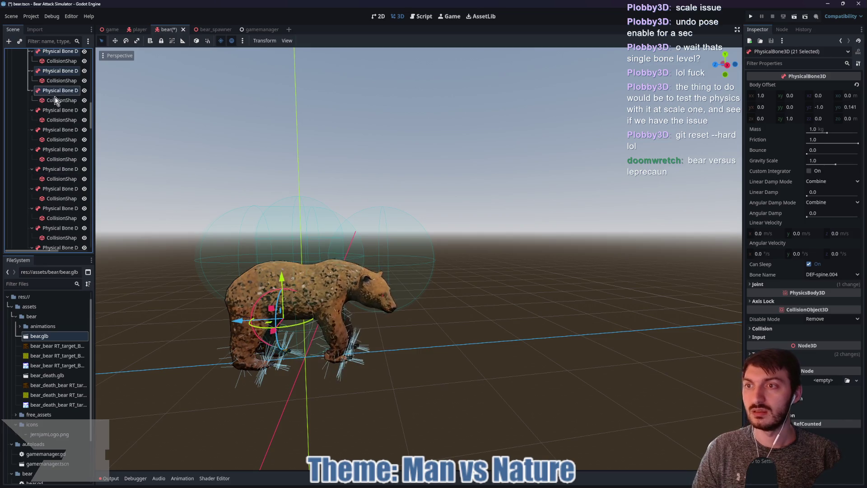
left_click(58, 110, "ctrl")
left_click(58, 129, "ctrl")
left_click(58, 149, "ctrl")
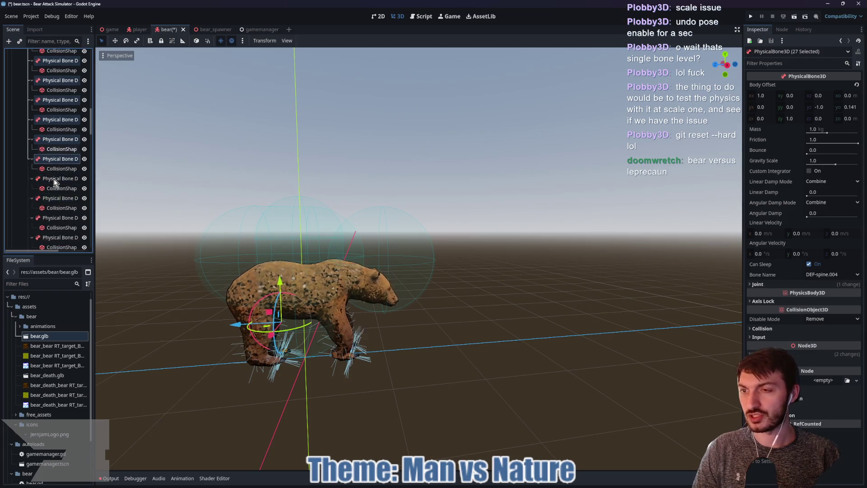
scroll(54, 179, "down", 3)
left_click(57, 154, "ctrl")
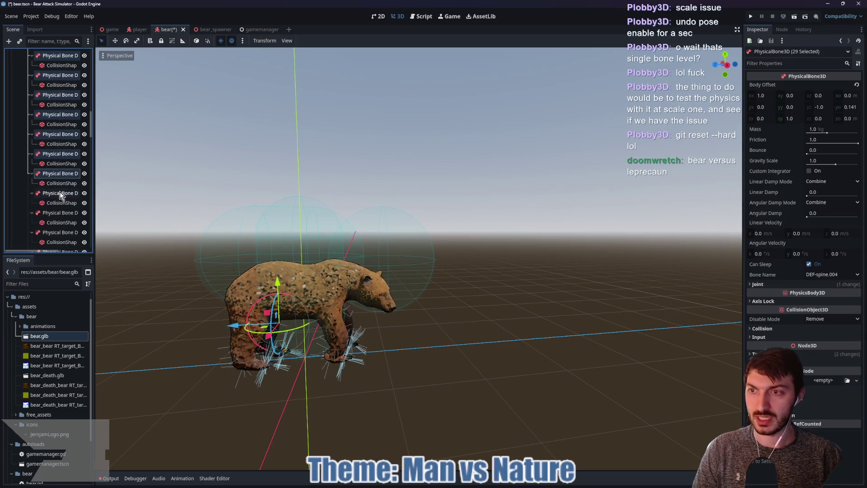
left_click(60, 212, "ctrl")
scroll(53, 202, "down", 3)
left_click(58, 134, "ctrl")
left_click(57, 154, "ctrl")
left_click(56, 173, "ctrl")
left_click(59, 213, "ctrl")
left_click(59, 232, "ctrl")
scroll(58, 190, "down", 5)
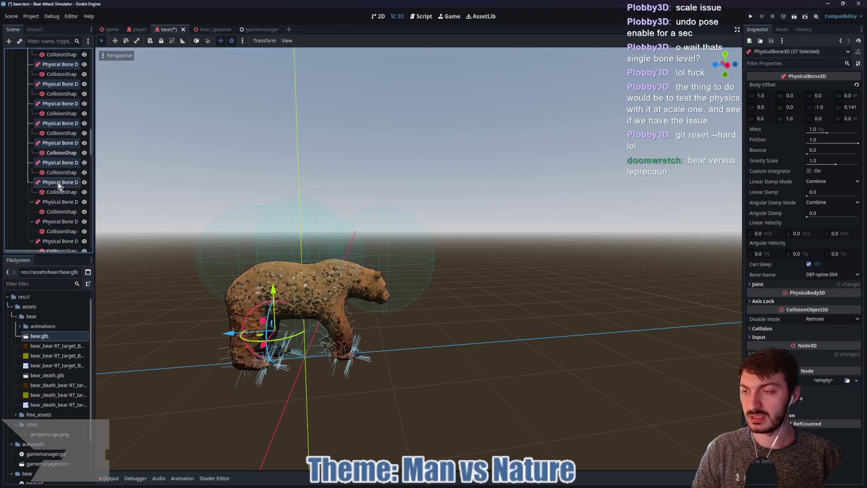
left_click(57, 104, "ctrl")
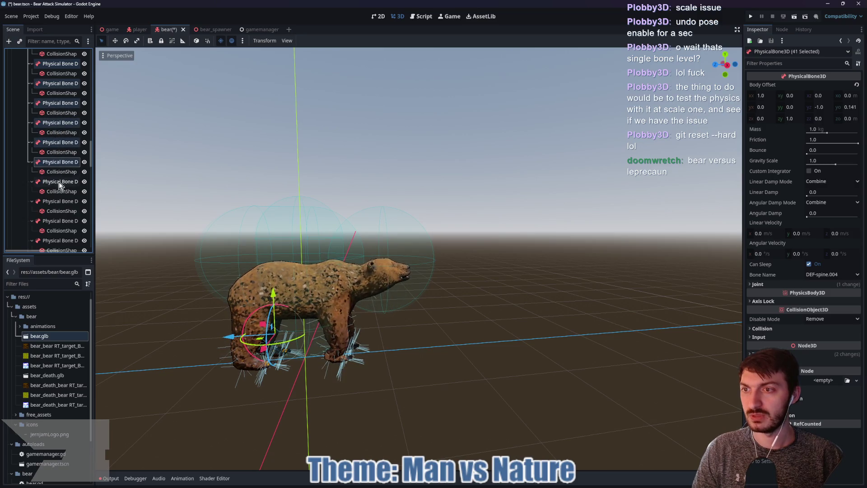
scroll(54, 216, "down", 3)
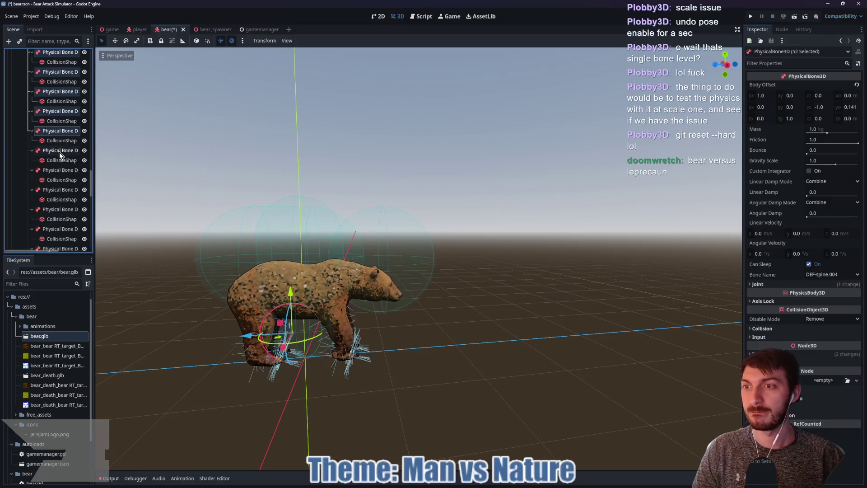
left_click(58, 189, "ctrl")
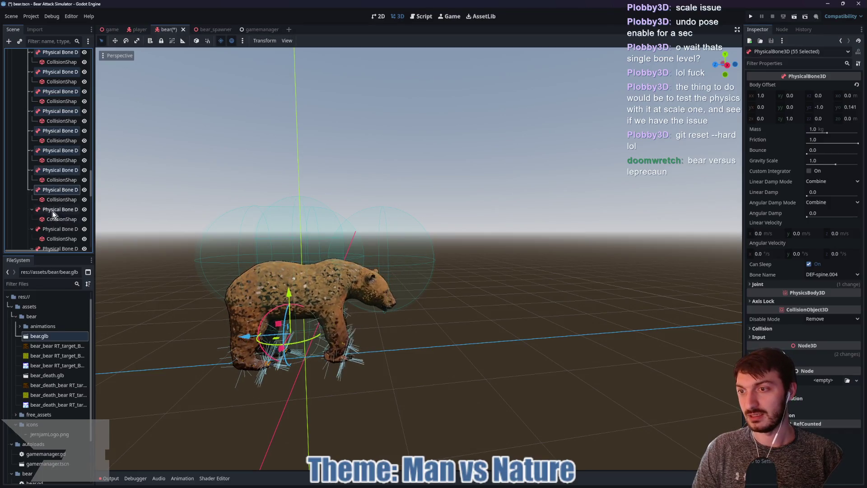
scroll(59, 199, "down", 2)
left_click(56, 150, "ctrl")
left_click(56, 170, "ctrl")
left_click(62, 189, "ctrl")
left_click(60, 209, "ctrl")
left_click(56, 226, "ctrl")
scroll(71, 212, "down", 3)
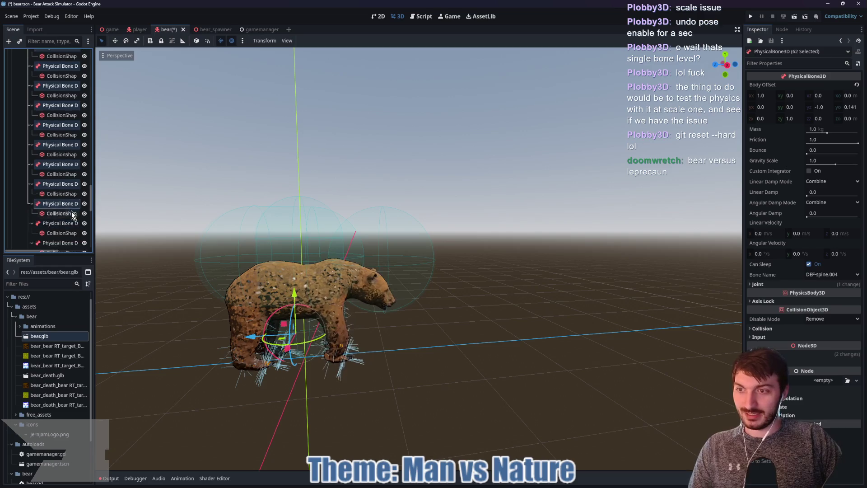
left_click(63, 169, "ctrl")
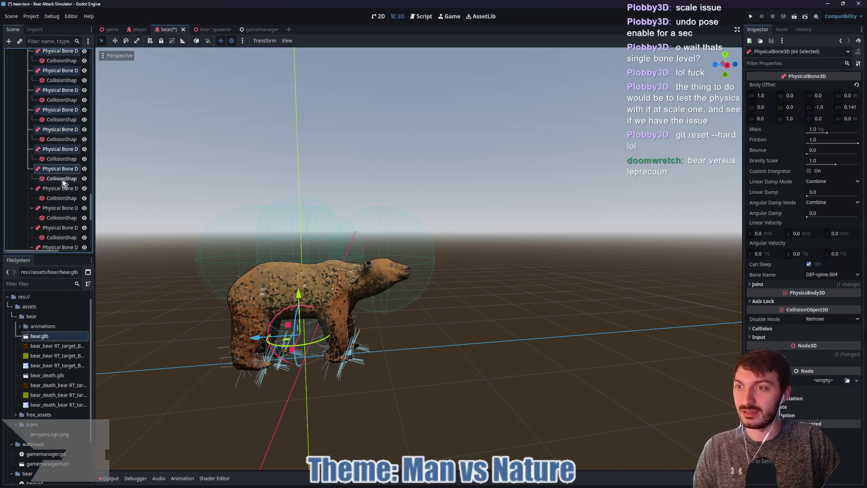
scroll(64, 211, "down", 4)
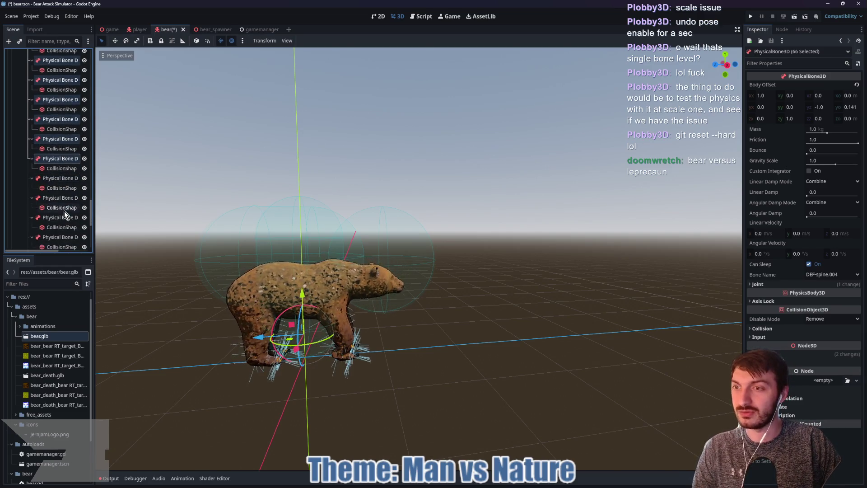
left_click(59, 193, "ctrl")
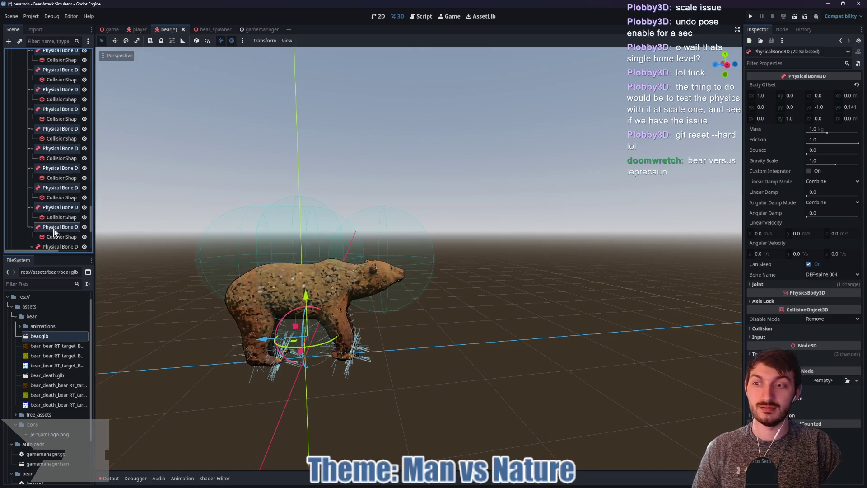
scroll(54, 222, "down", 1)
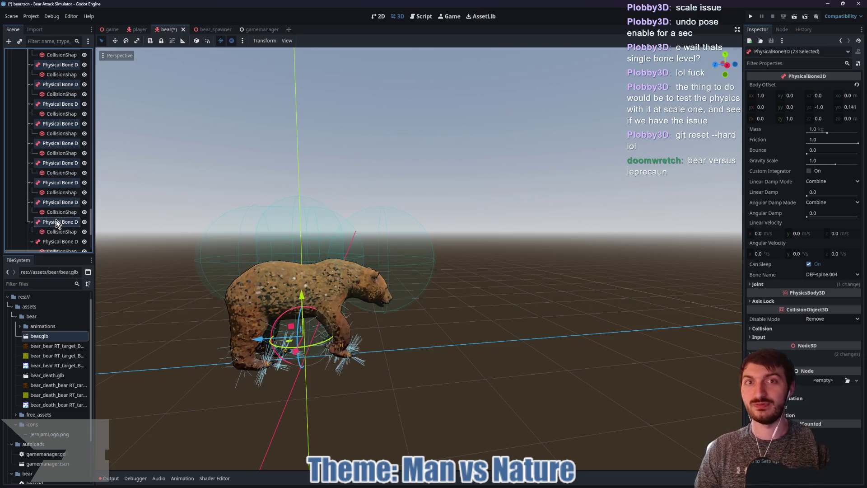
left_click(56, 219, "ctrl")
scroll(56, 197, "down", 1)
scroll(55, 208, "down", 1)
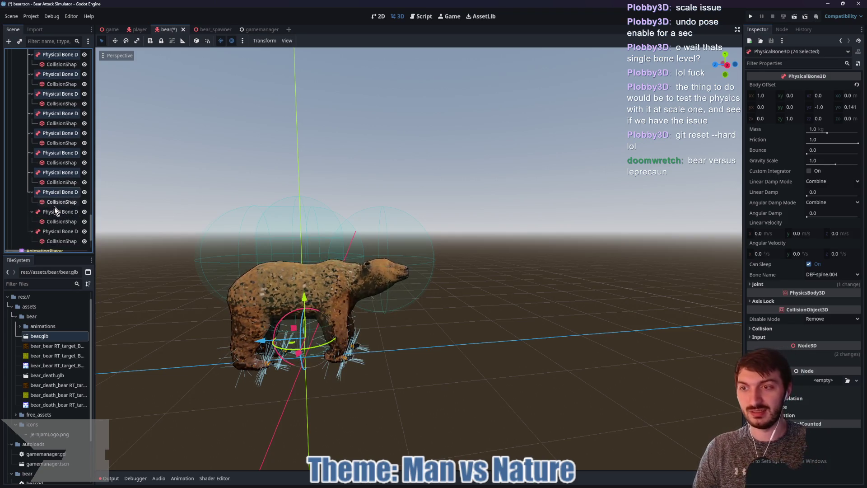
left_click(55, 211, "ctrl")
scroll(55, 204, "down", 1)
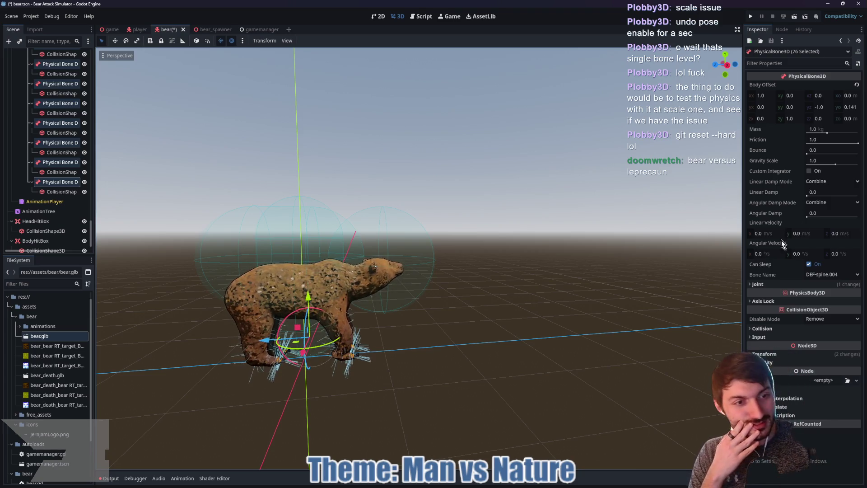
Step: Set the selected bones' Joint Type to ConeJoint and save the bear scene
left_click(770, 284)
left_click(826, 294)
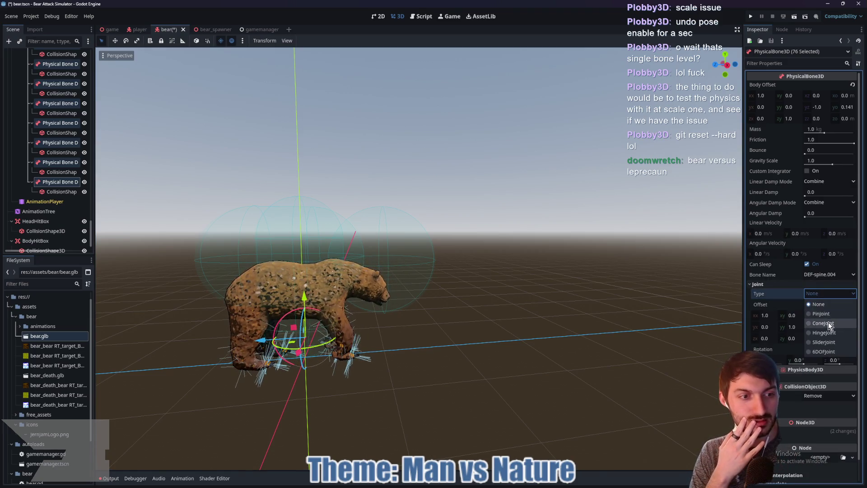
left_click(828, 323)
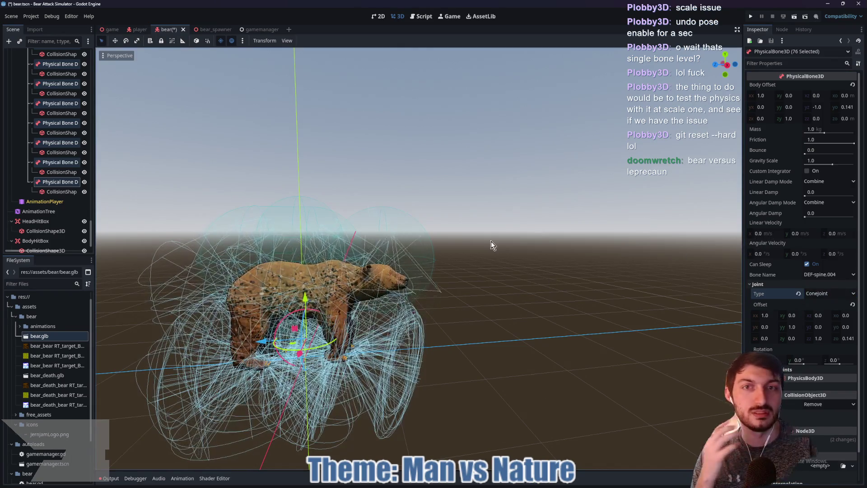
key("ctrl+s")
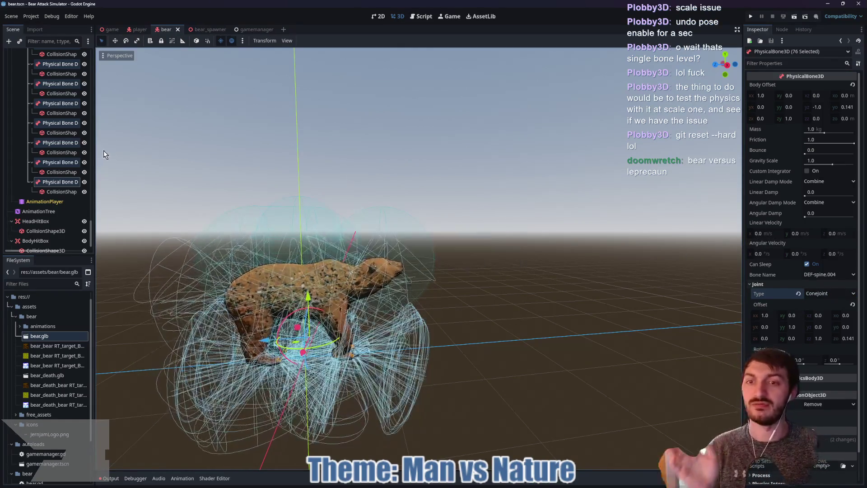
Step: Open the bear's bear.gd script
scroll(66, 159, "up", 15)
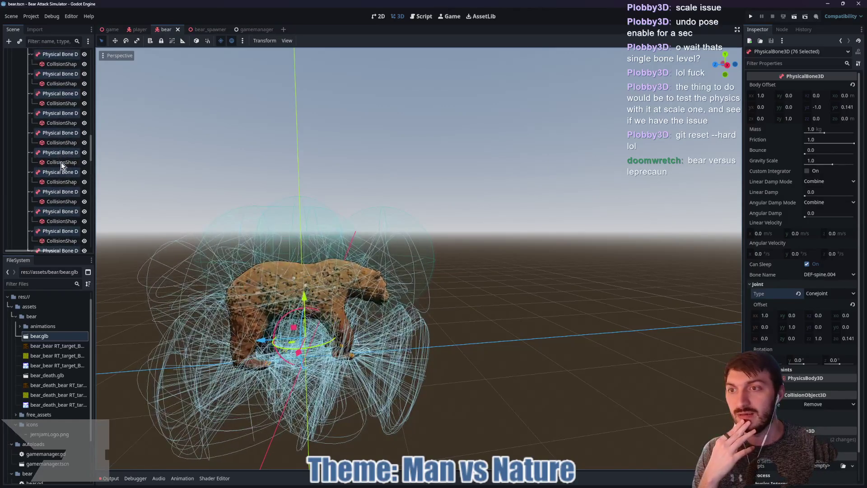
scroll(61, 160, "up", 10)
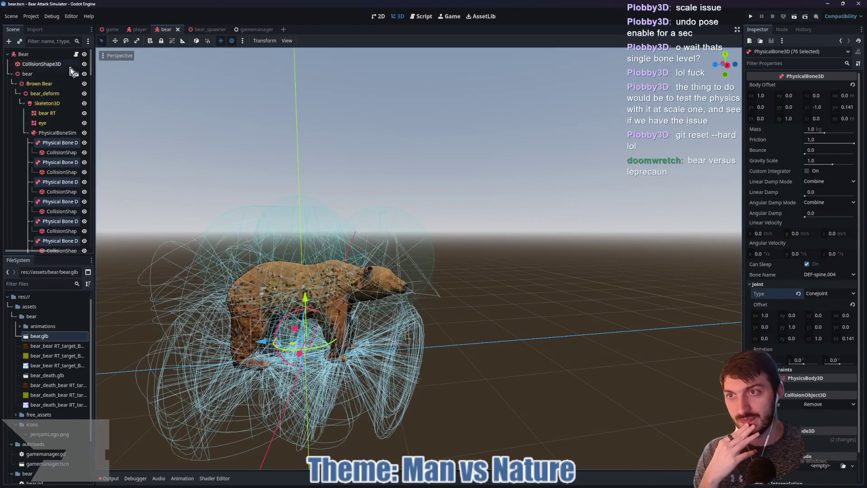
left_click(76, 73)
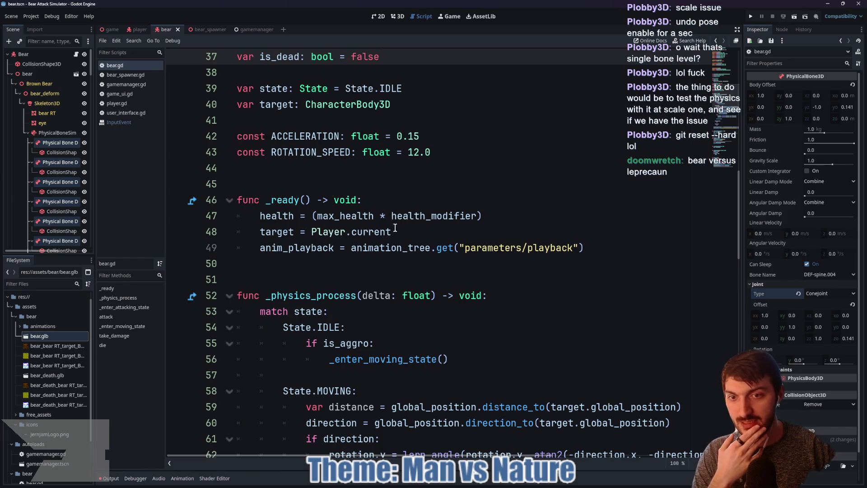
Step: Set the Bear root node's Rag Doll Skeleton to the PhysicalBoneSimulator3D
scroll(395, 228, "down", 15)
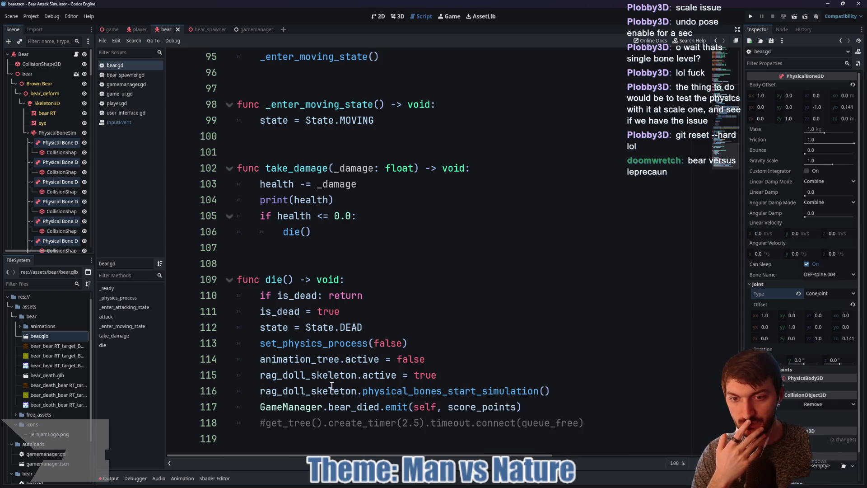
left_click(22, 54)
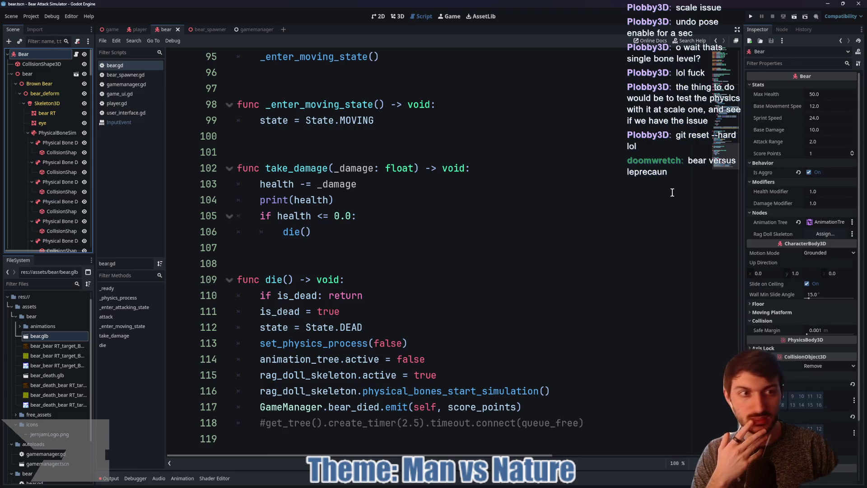
left_click(820, 233)
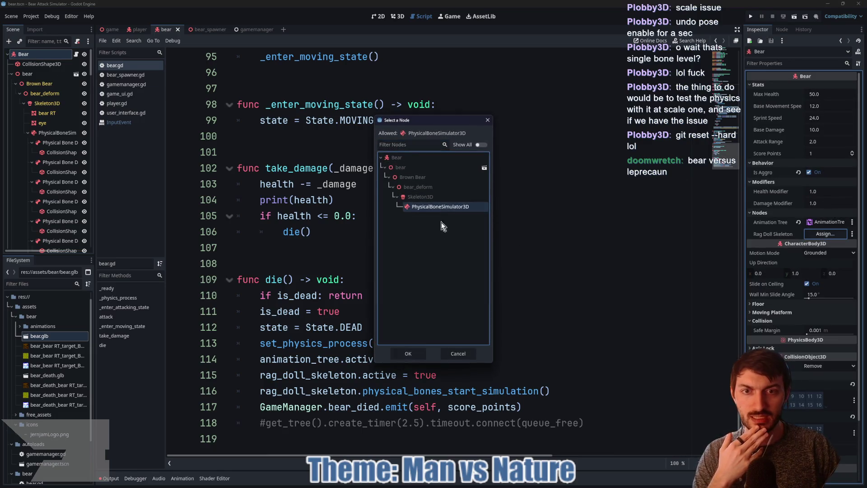
left_click(408, 354)
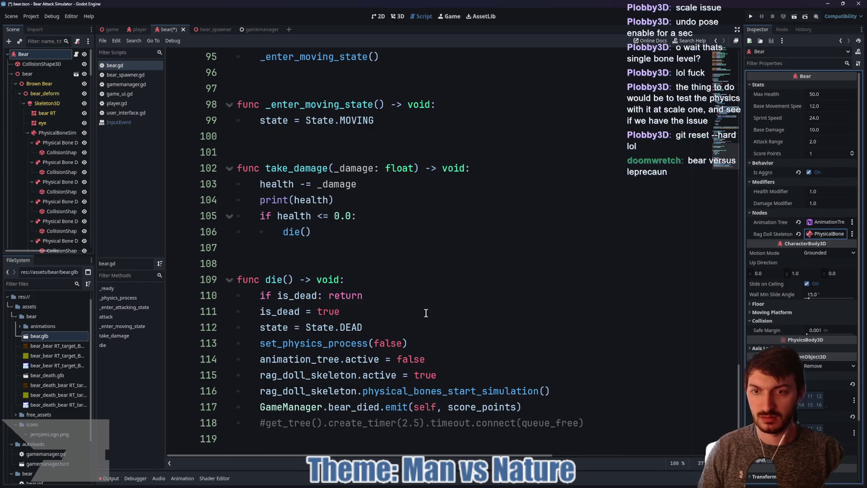
Step: Switch off the PhysicalBoneSimulator3D's Active setting, save the bear scene, and run the game scene with F5
left_click(62, 134)
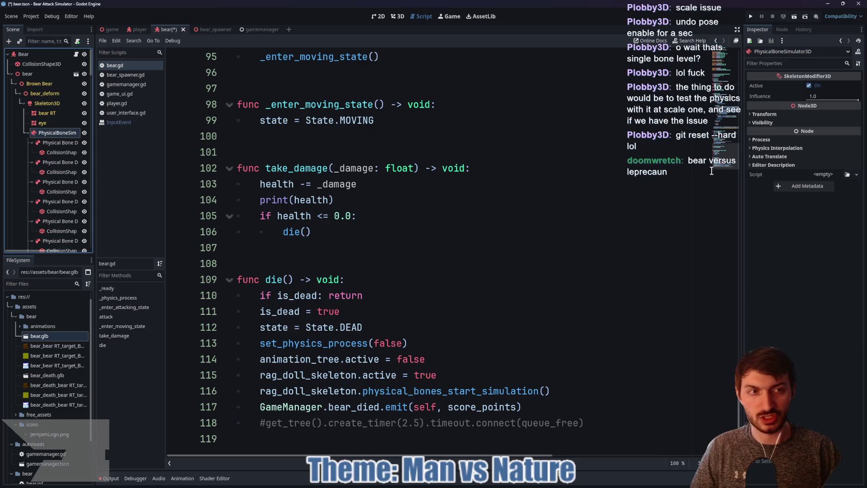
left_click(809, 85)
left_click(465, 302)
key("ctrl+s")
left_click(112, 30)
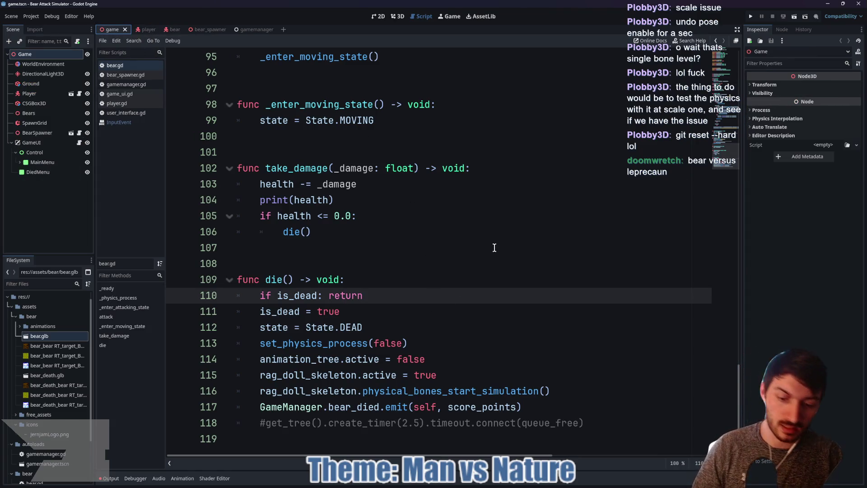
key("F5")
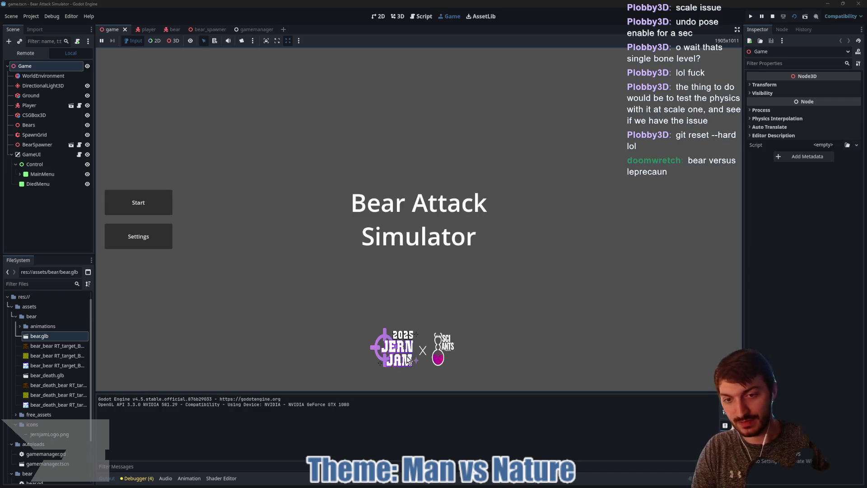
Step: Start a round from the main menu, play until one bear dies, then stop with F8
left_click(164, 203)
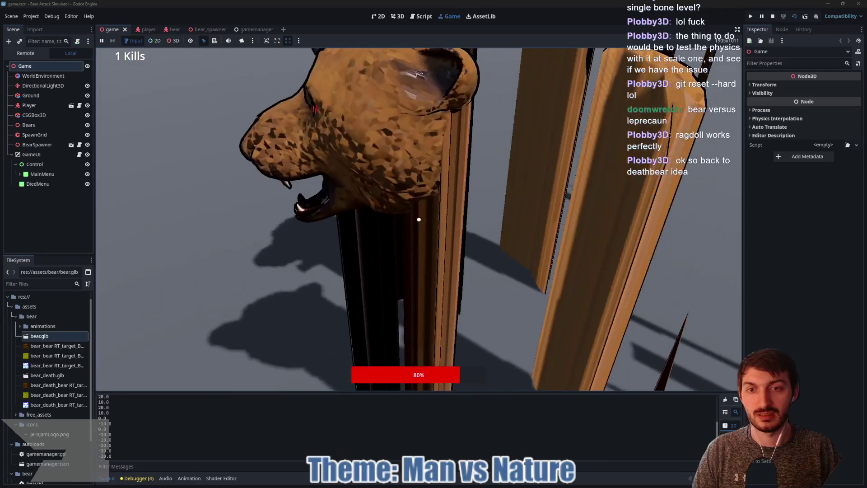
key("F8")
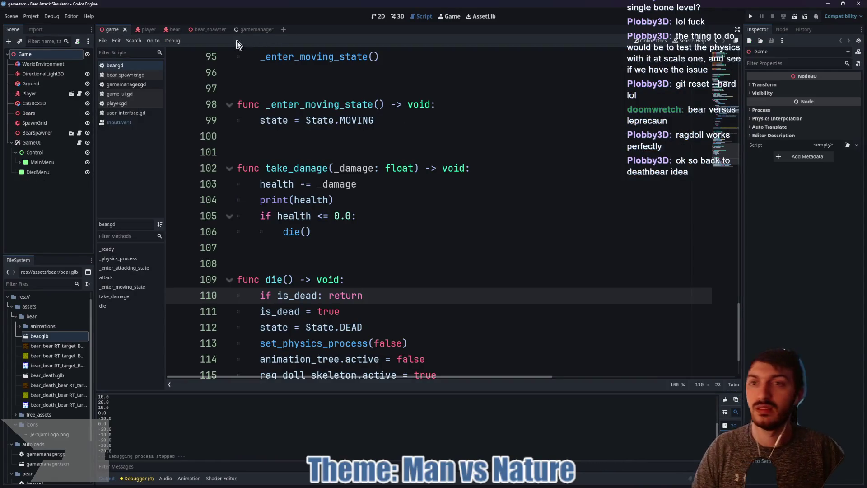
Step: In the player scene's 3D view, make ManRig's Arms mesh visible again
left_click(144, 30)
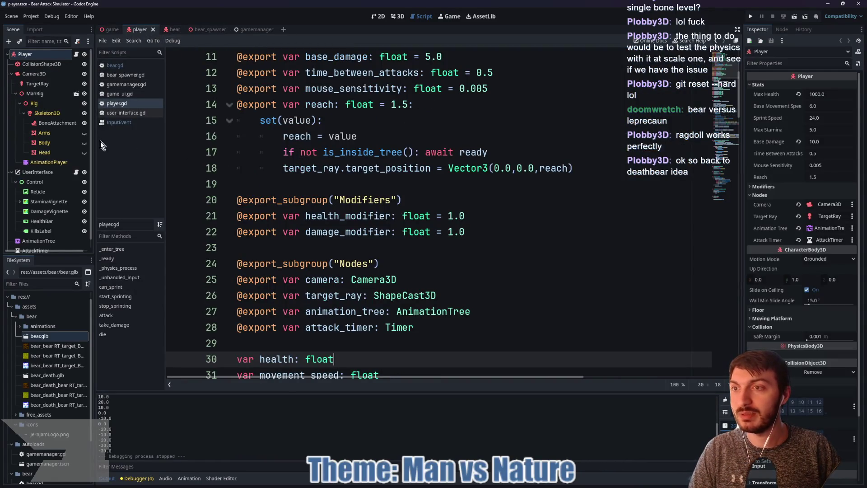
left_click(391, 20)
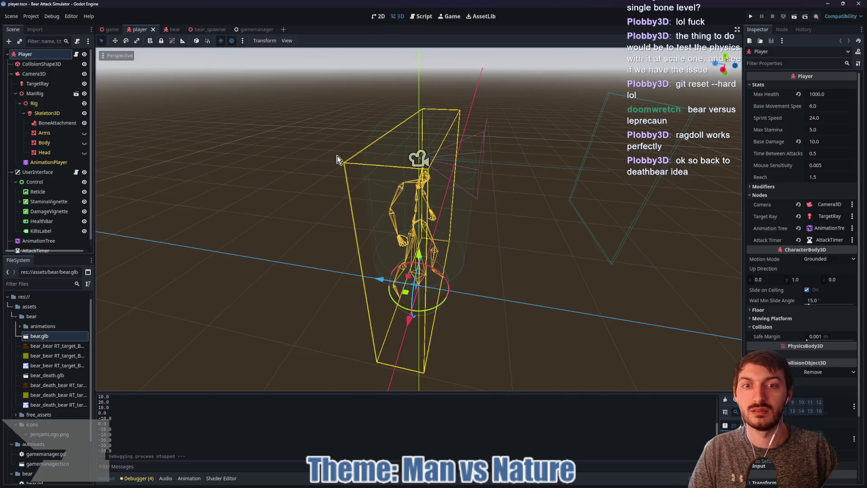
left_click(35, 93)
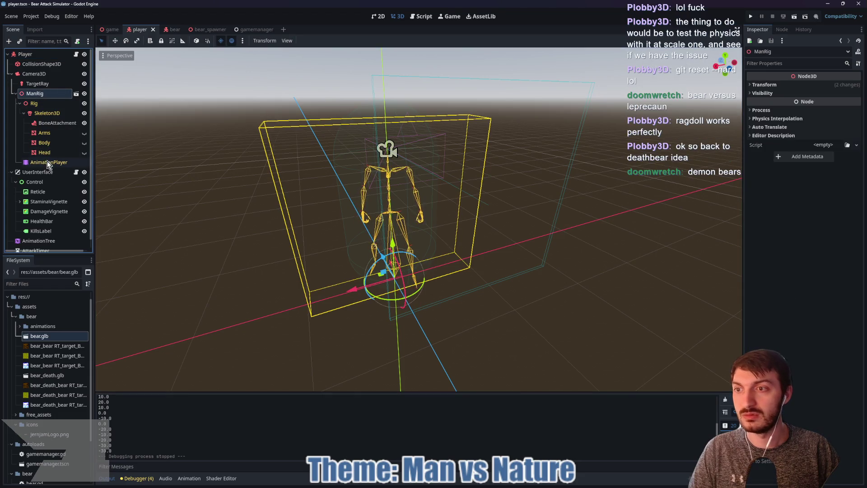
left_click(84, 133)
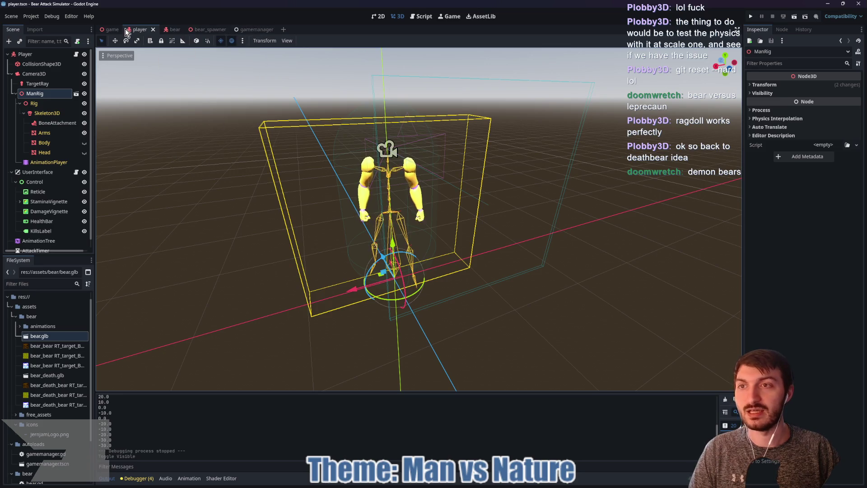
Step: Inspect the bear's DEF-spine_004 and DEF-spine_005 physical bones, then return to the game scene
left_click(171, 30)
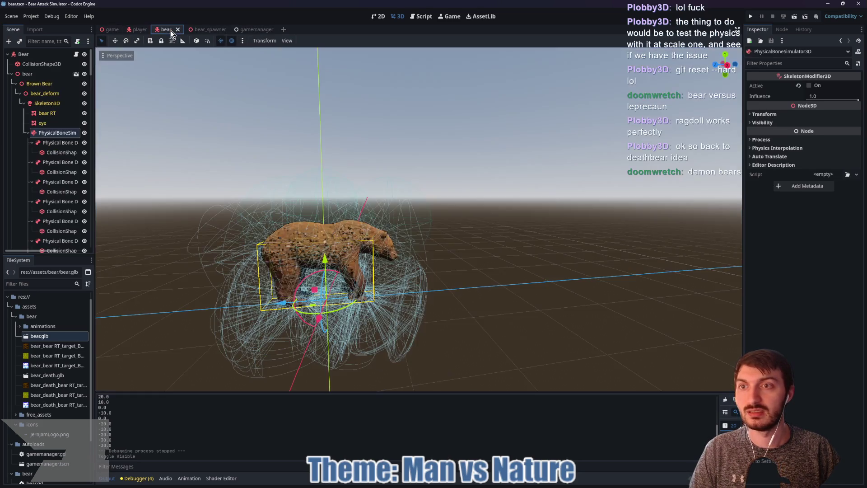
left_click(53, 143)
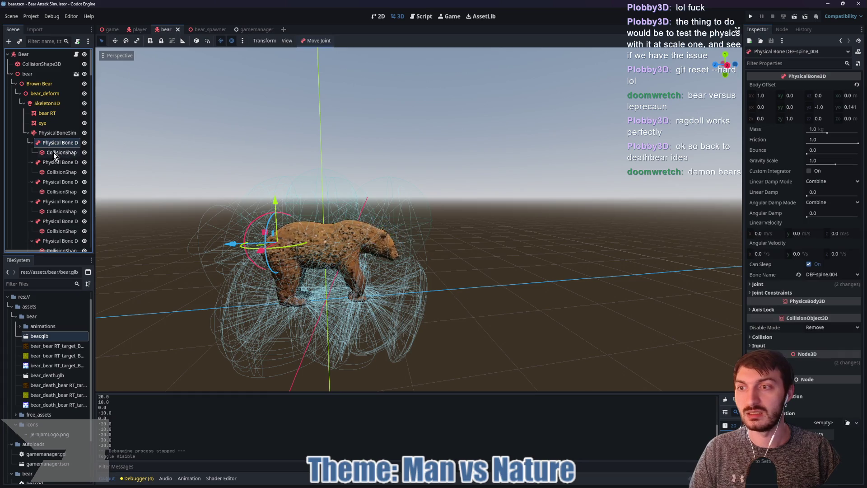
left_click(54, 162)
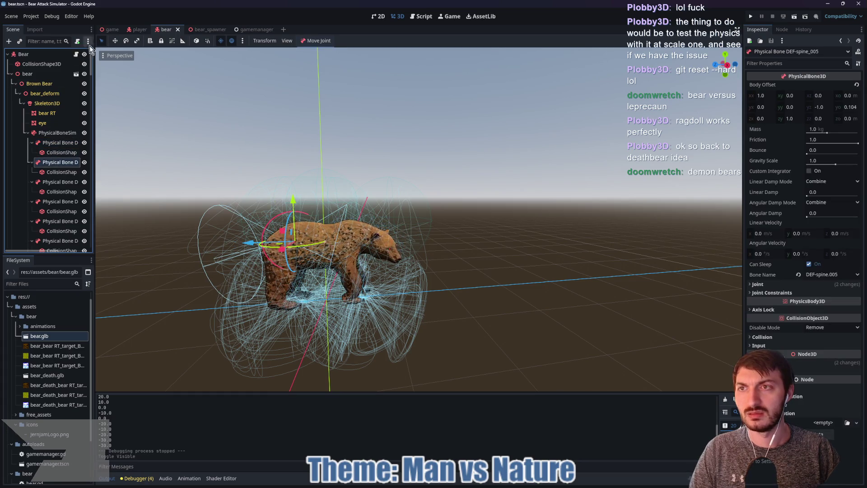
left_click(110, 30)
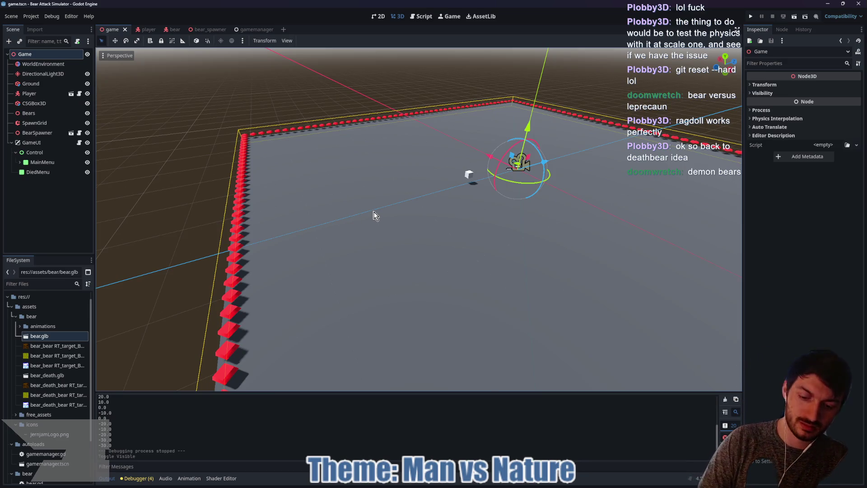
key("F5")
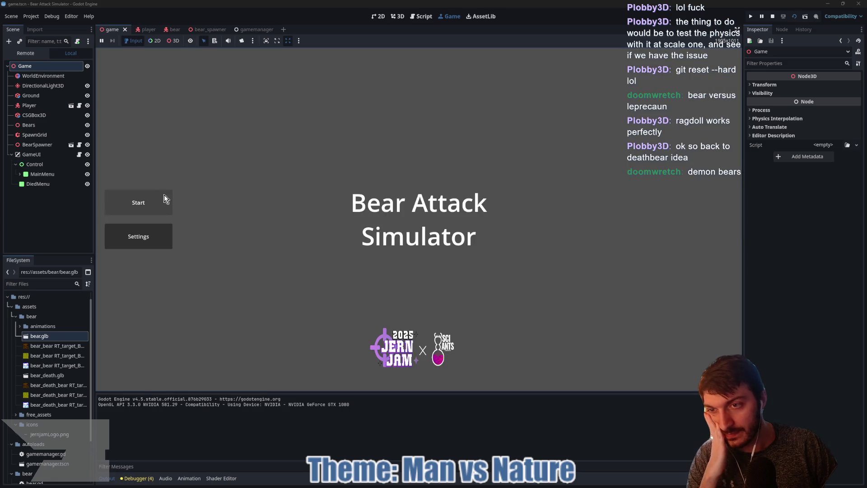
left_click(164, 195)
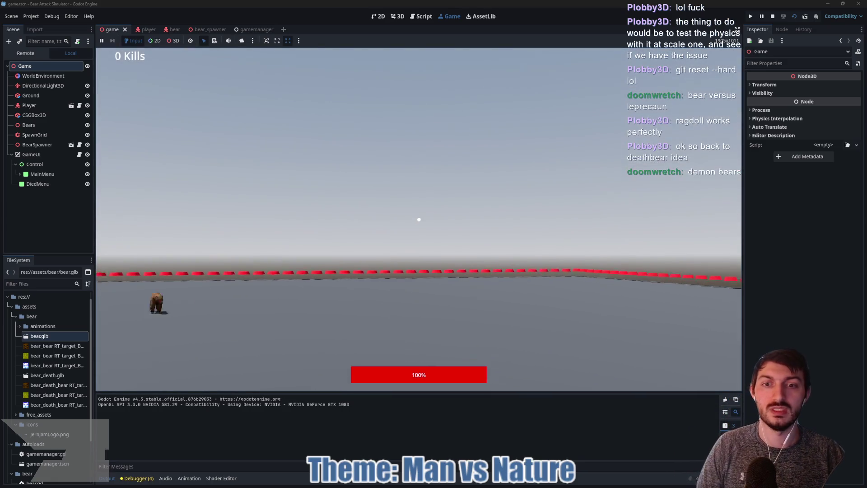
left_click(419, 219)
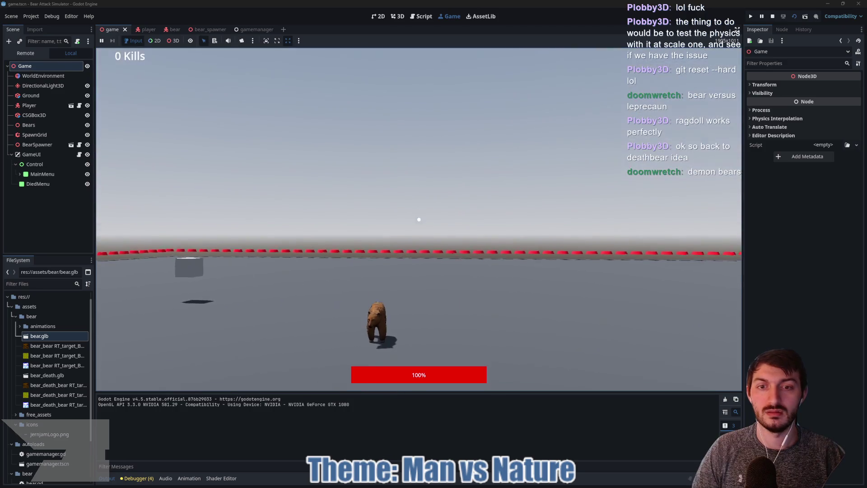
left_click(419, 219)
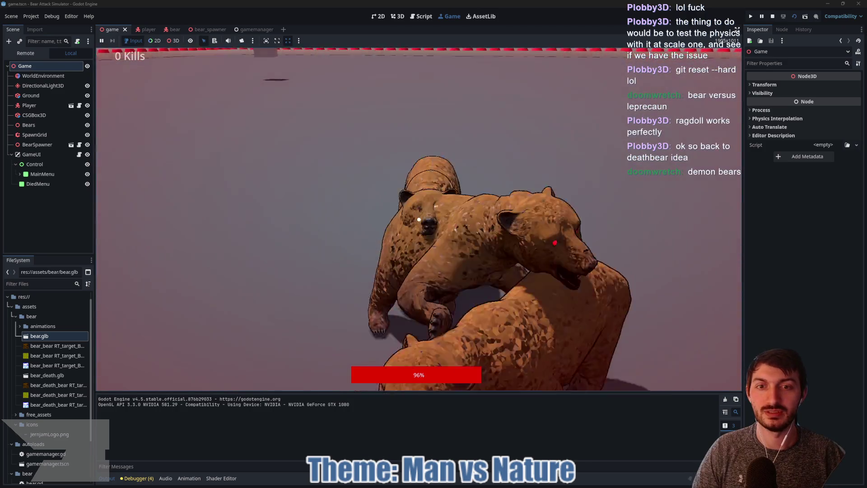
left_click(419, 220)
left_click(419, 219)
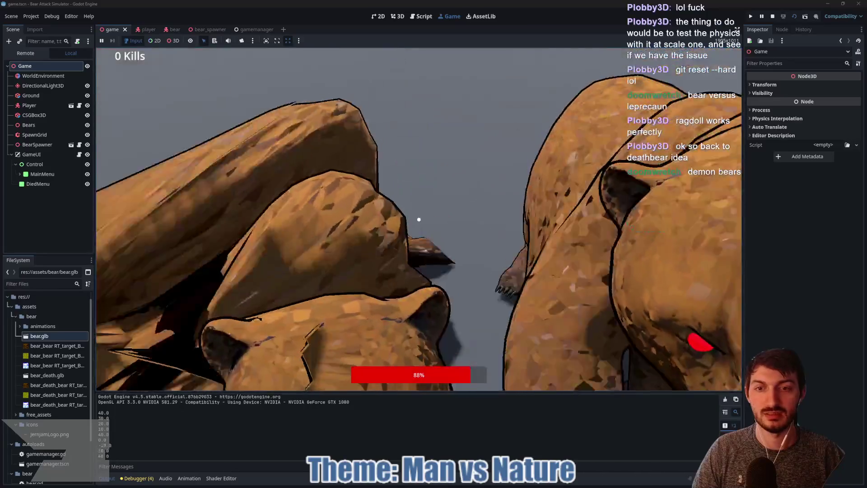
left_click(419, 220)
left_click(419, 219)
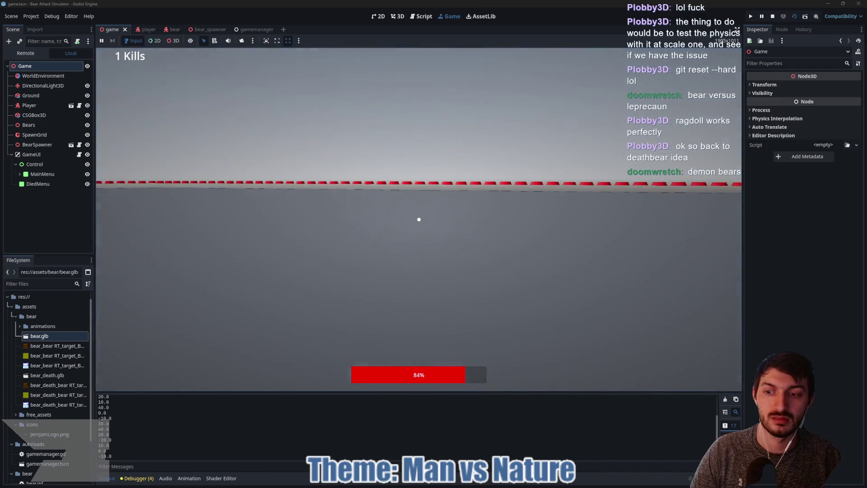
key("F8")
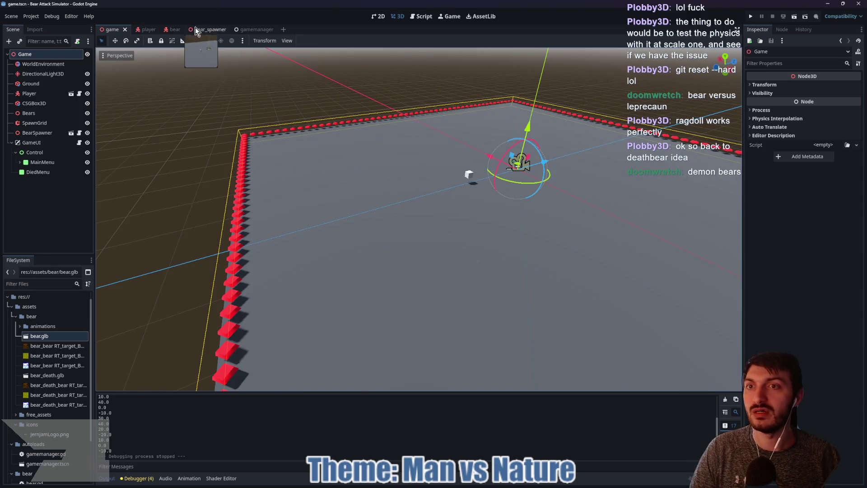
Step: Check the player AnimationPlayer's animation list without changing it
left_click(149, 29)
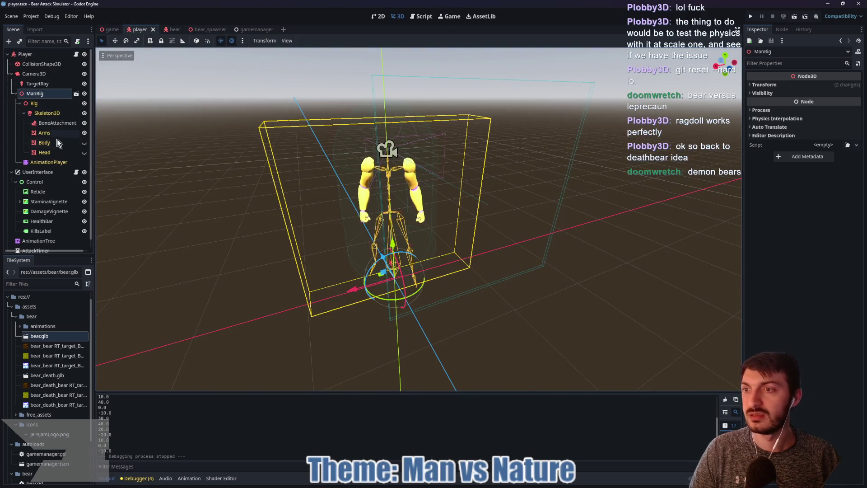
left_click(49, 162)
left_click(223, 400)
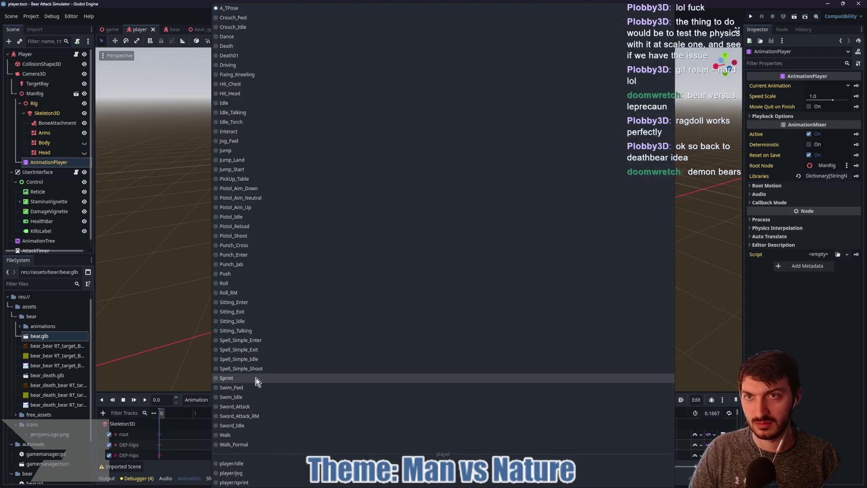
left_click(196, 412)
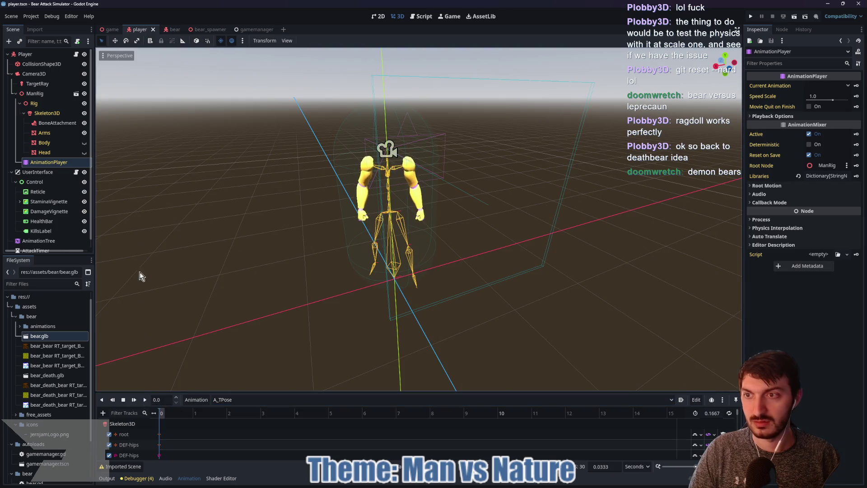
mouse_move(112, 145)
left_mouse_down()
mouse_move(306, 201)
mouse_move(341, 201)
left_mouse_up()
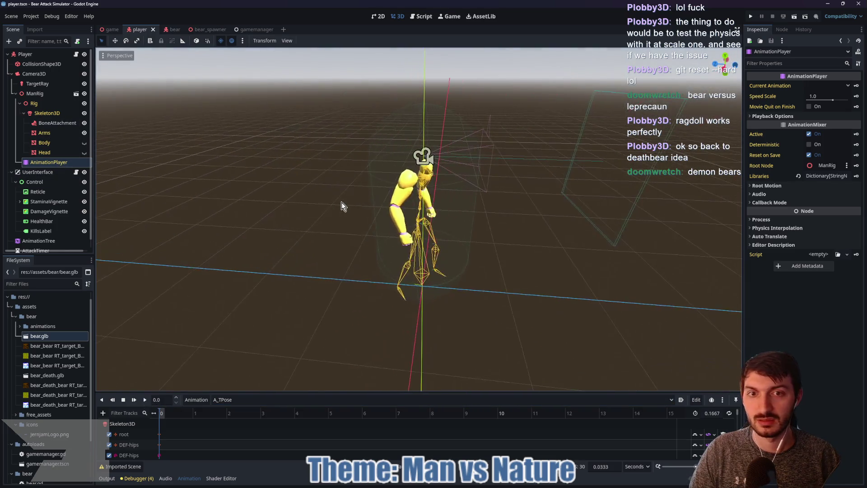
Step: Raise the player Camera3D's FOV from 37.8 to 90 and save the player scene
left_click(39, 75)
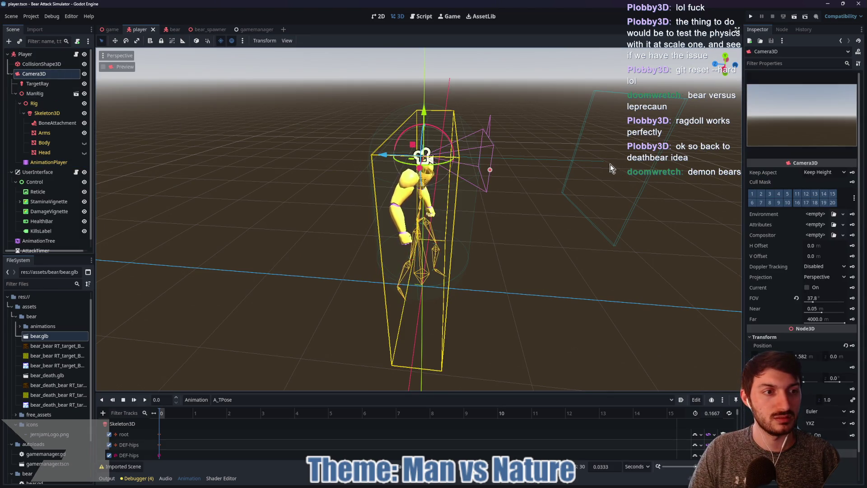
left_click(796, 299)
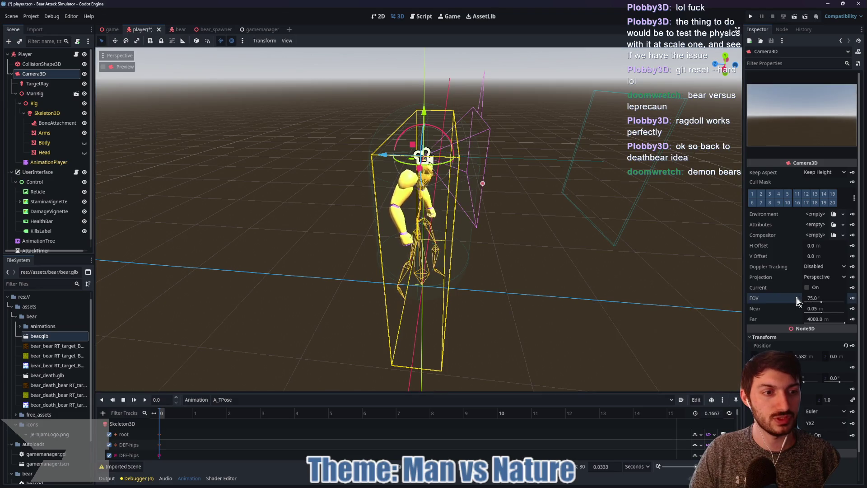
left_click(820, 302)
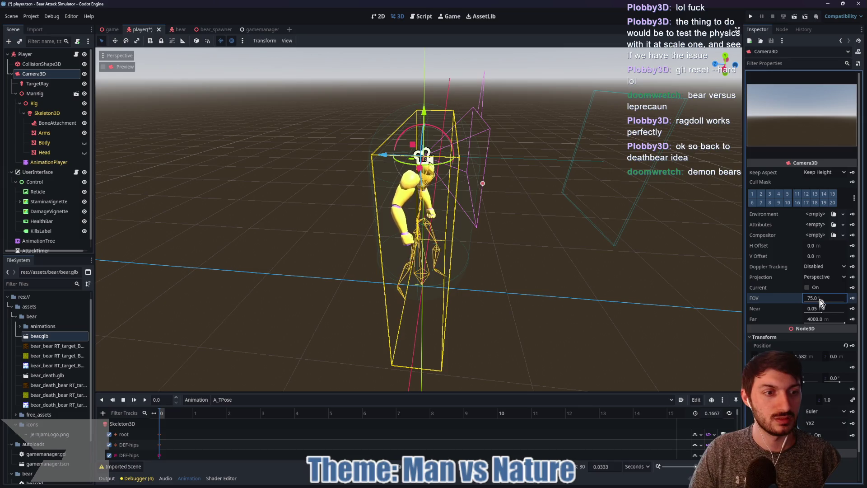
type("90")
key("Return")
key("ctrl+s")
Step: Run the game scene with F5 to test the wider view
left_click_drag(543, 216, 508, 186)
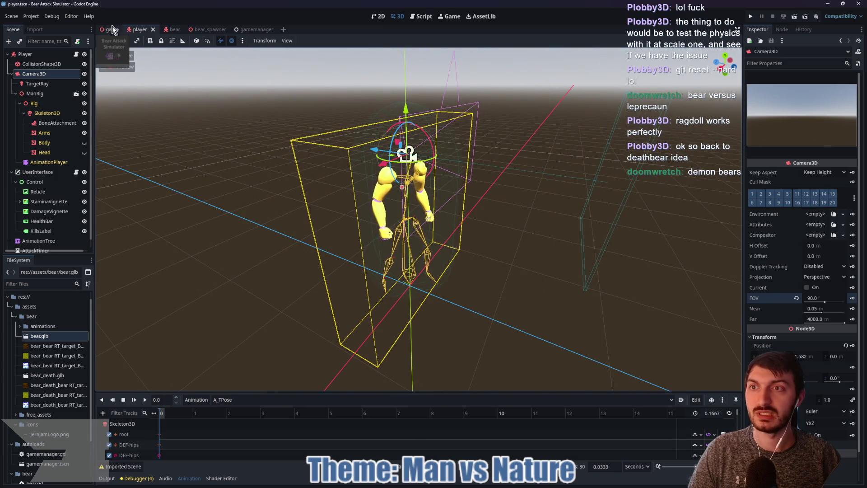
left_click(111, 30)
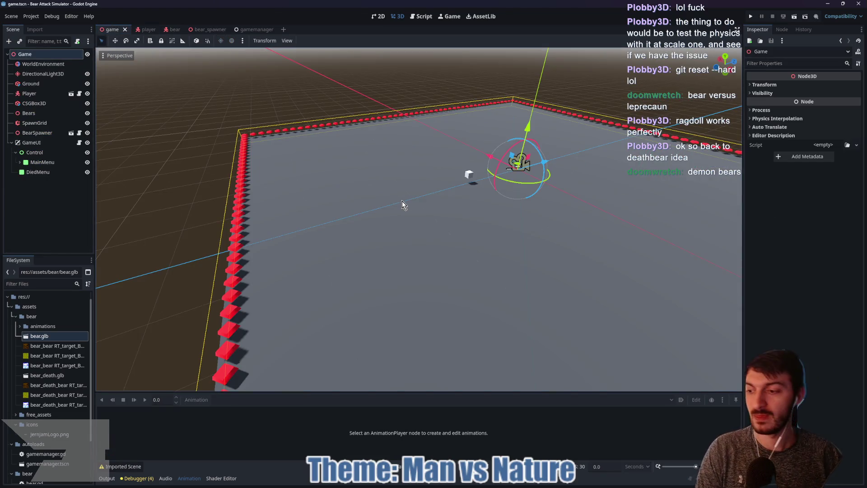
key("F5")
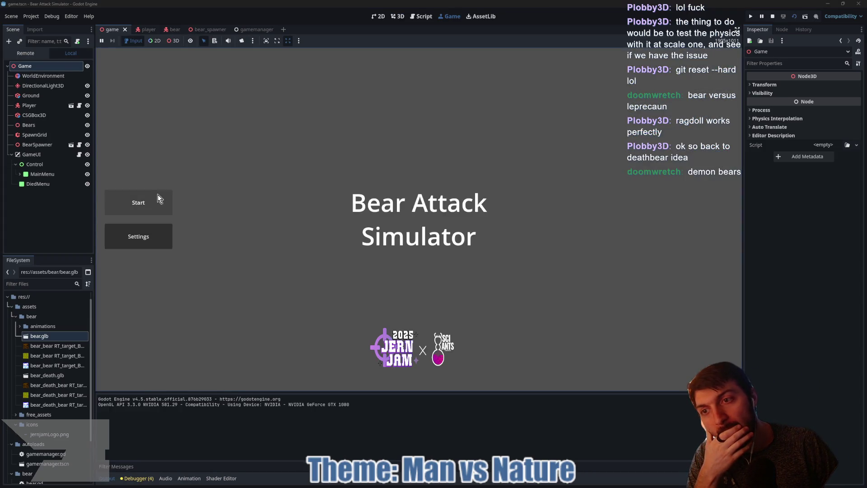
Step: Start the game and punch the attacking bears until two are killed
left_click(159, 199)
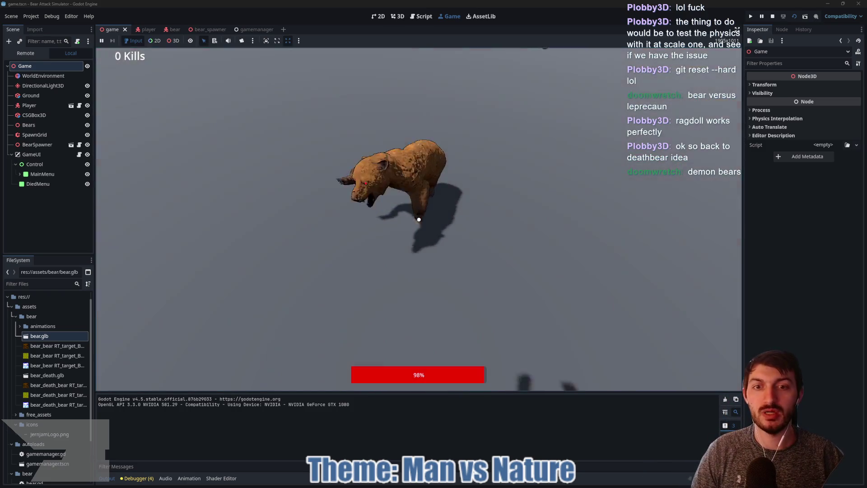
left_click(419, 219)
left_click(419, 219)
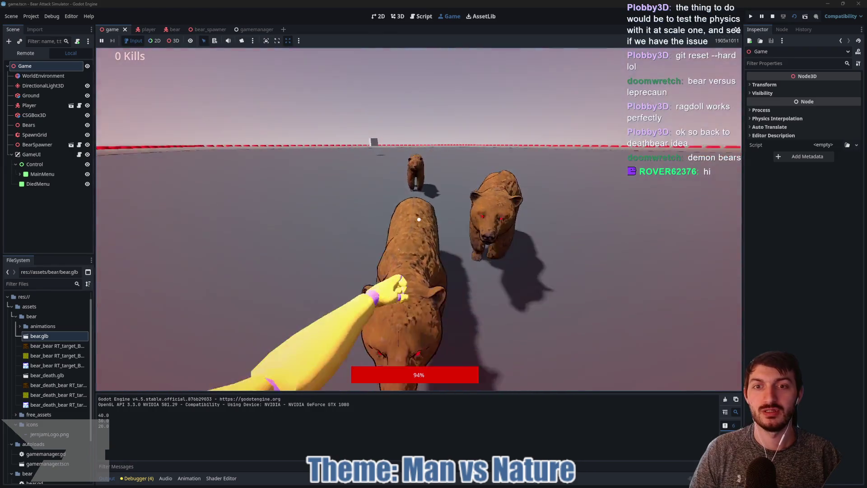
left_click(419, 219)
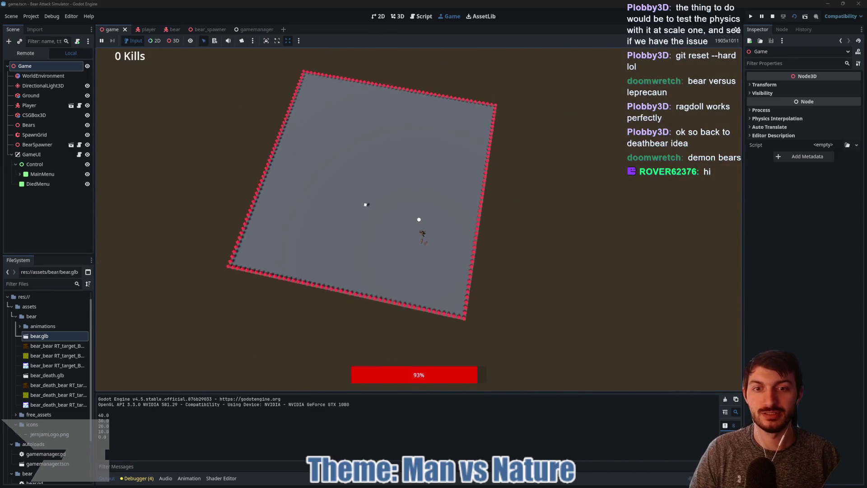
left_click(419, 219)
left_click(419, 219)
left_click(419, 219)
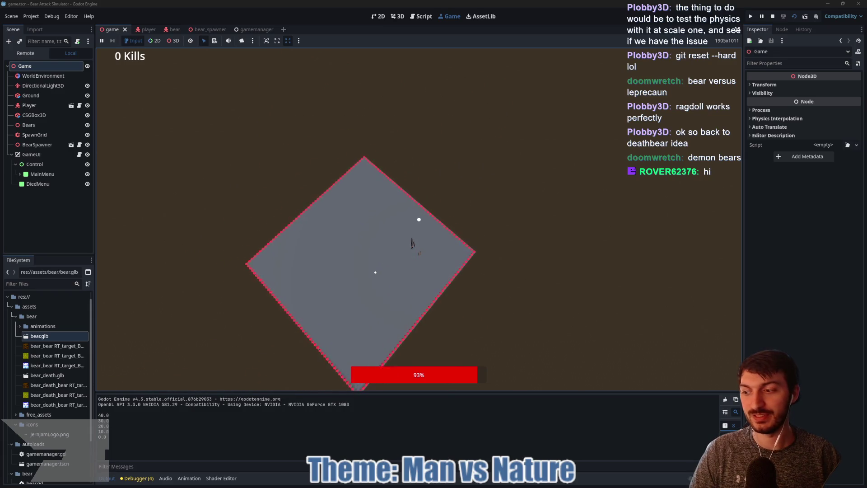
left_click(419, 219)
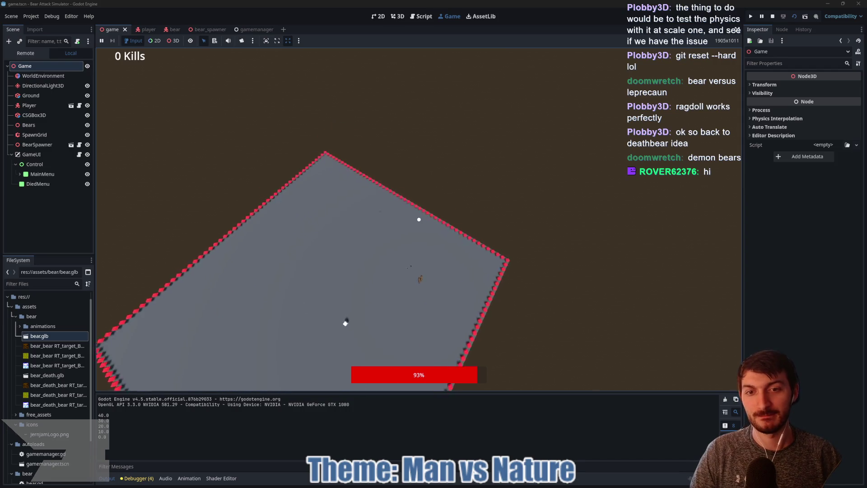
left_click(419, 219)
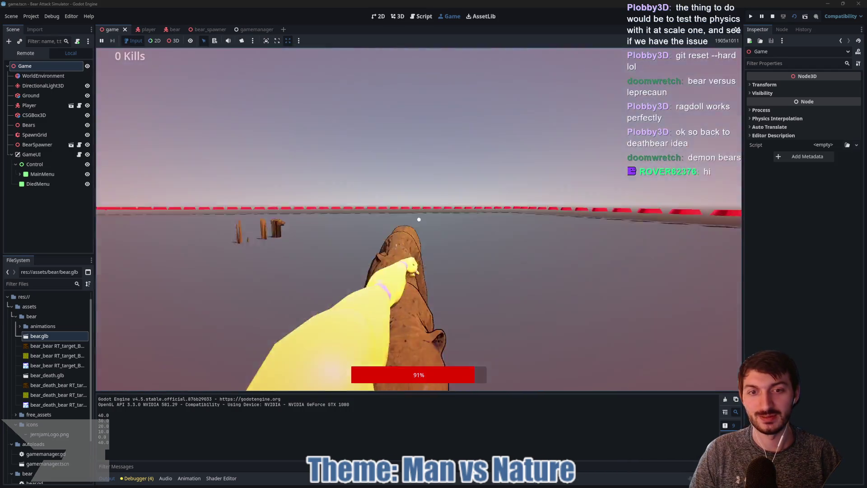
left_click(419, 219)
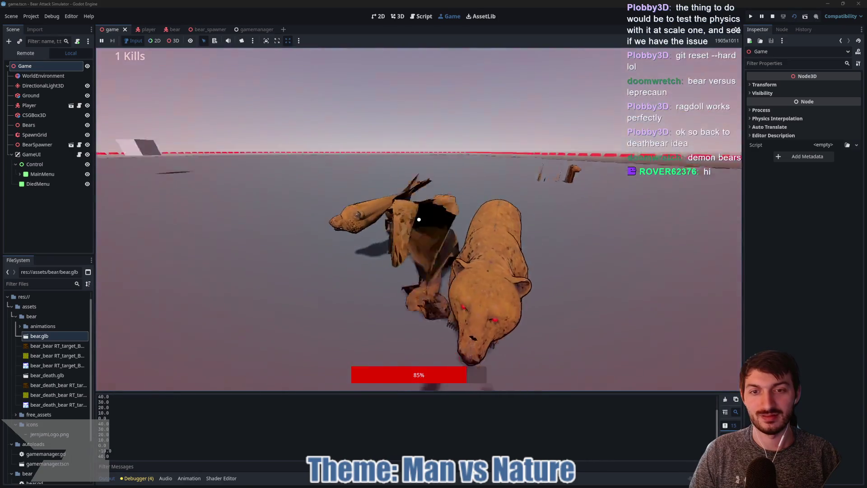
left_click(419, 219)
left_click(419, 219)
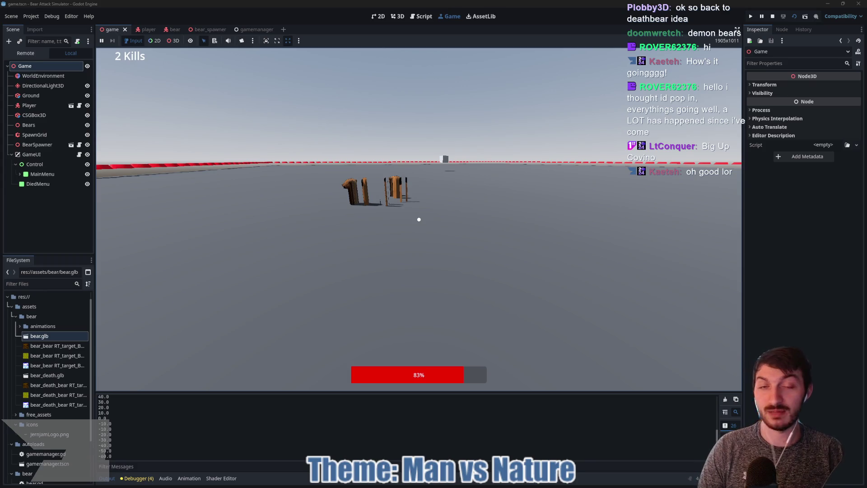
Step: Keep punching bears to test their ragdolls, then stop the game with F8
left_click(419, 219)
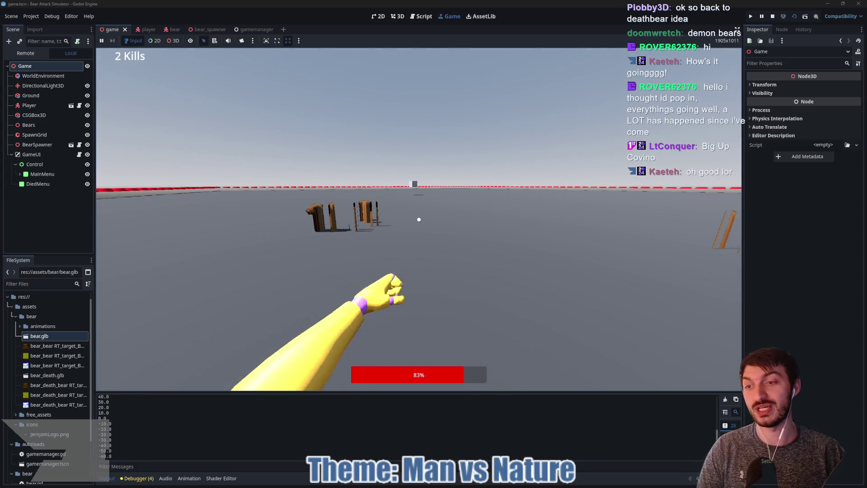
left_click(419, 219)
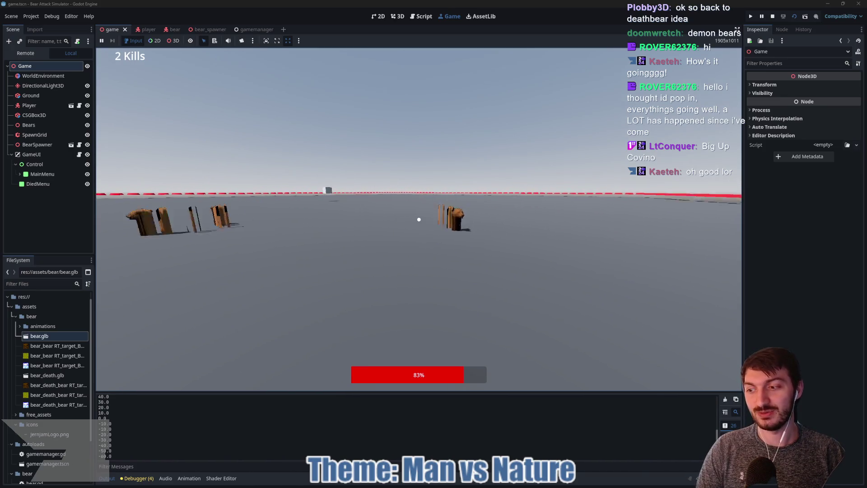
left_click(419, 220)
left_click(419, 220)
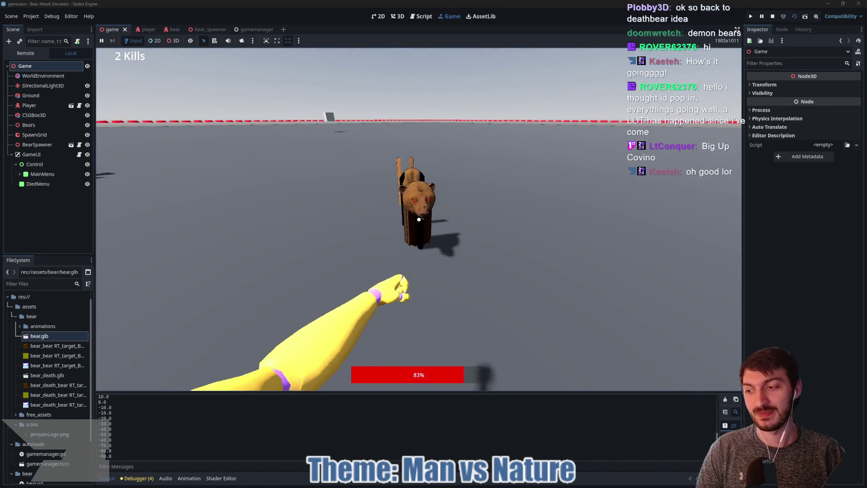
left_click(419, 219)
left_click(419, 219)
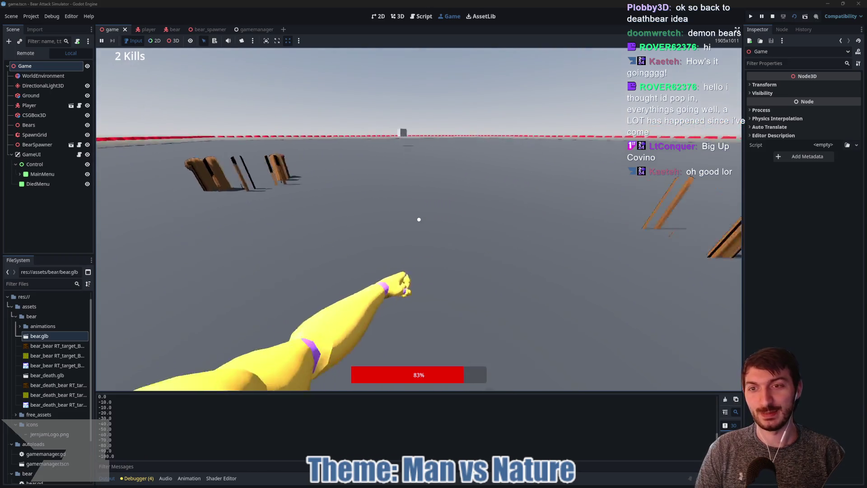
left_click(419, 219)
left_click(419, 219)
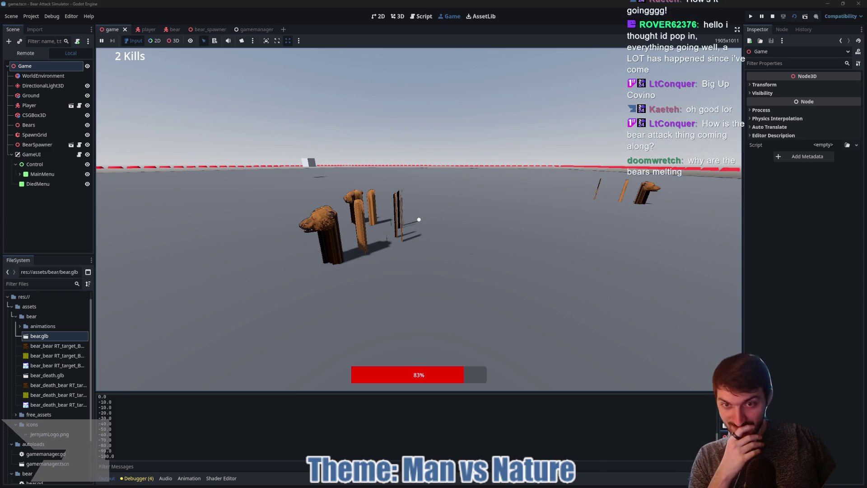
key("F8")
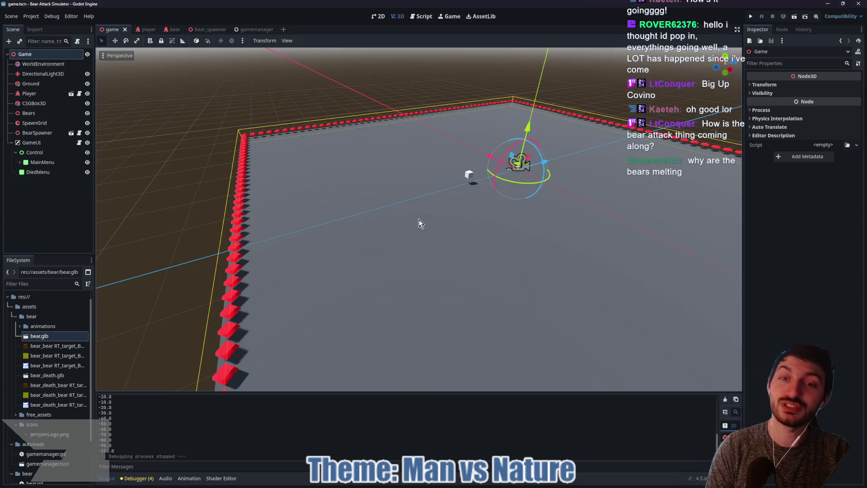
Step: Delete the bear's PhysicalBoneSimulator3D with all its bones and save the bear scene
left_click(202, 30)
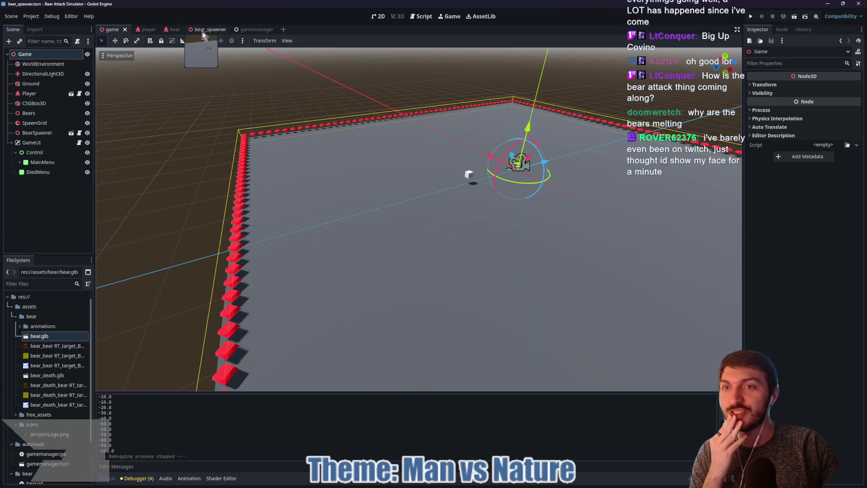
left_click(161, 29)
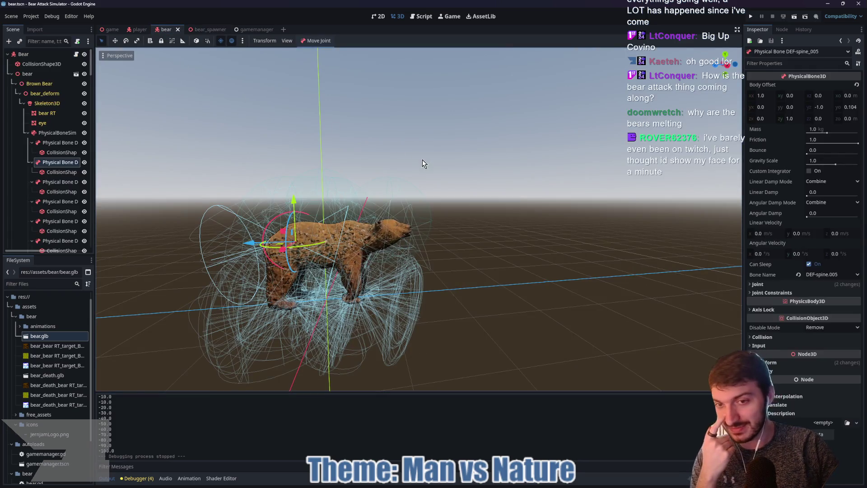
left_click(52, 134)
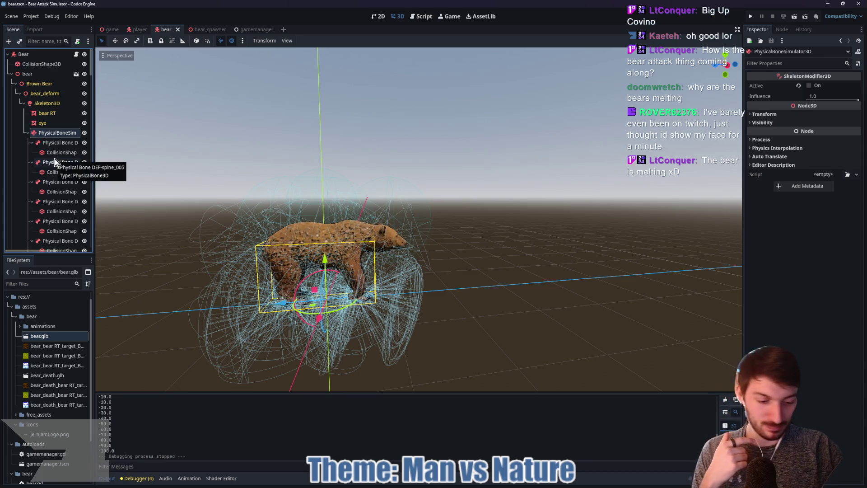
key("Delete")
left_click(405, 250)
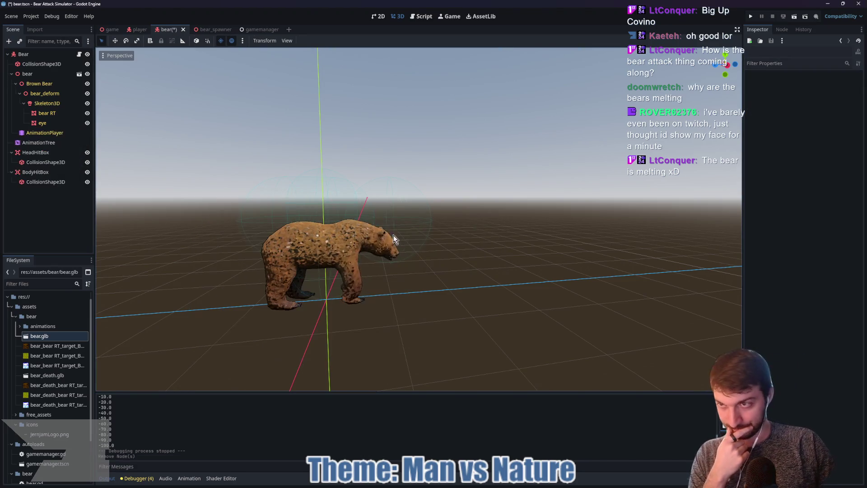
key("ctrl+s")
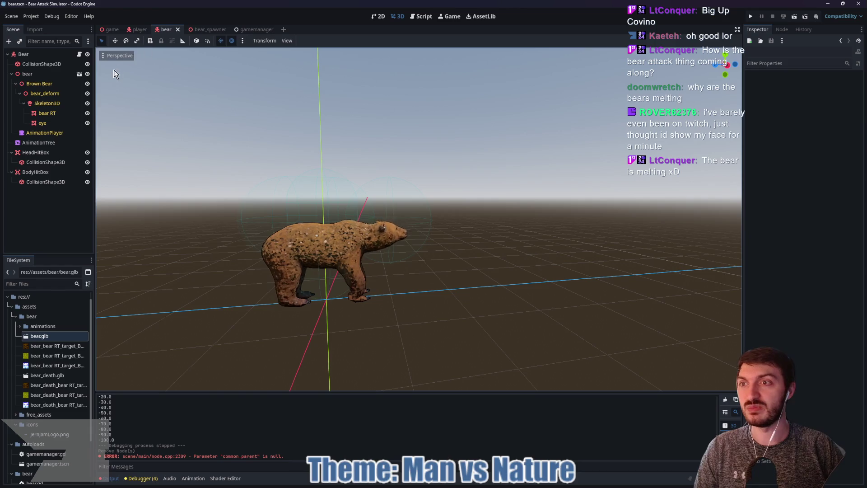
Step: Select the bear model node, pick the ruler measure tool, and bring up the browser
left_click(28, 74)
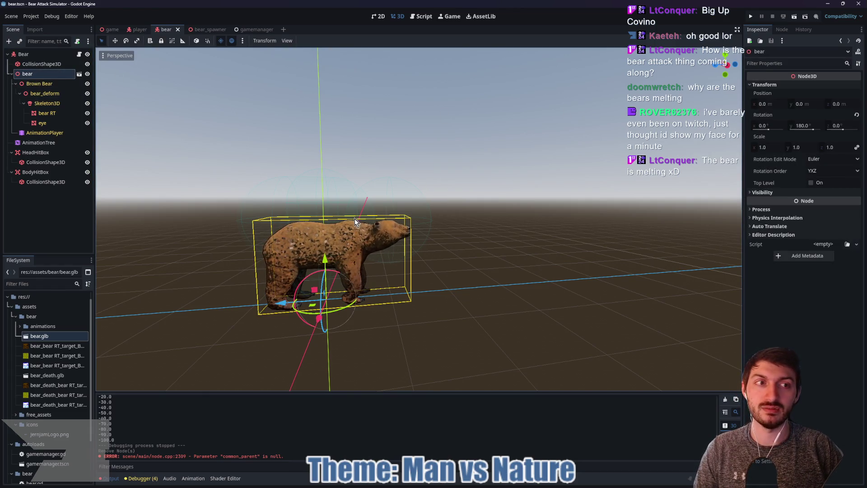
left_click(183, 41)
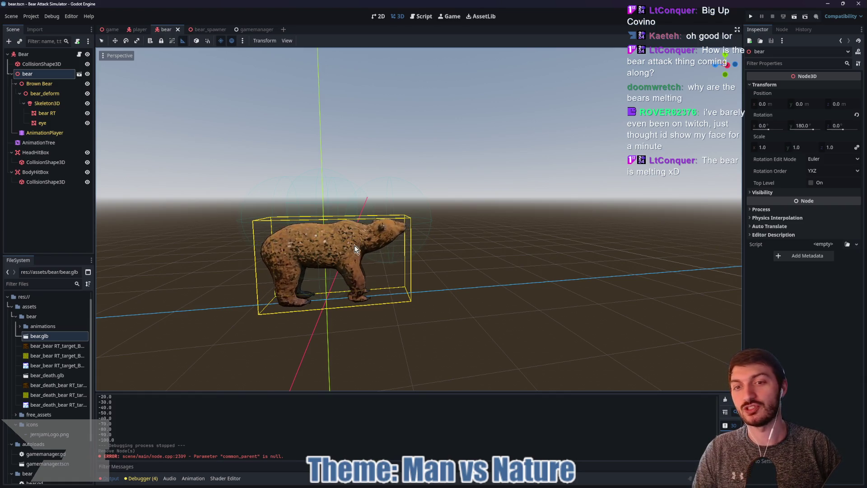
left_click(479, 486)
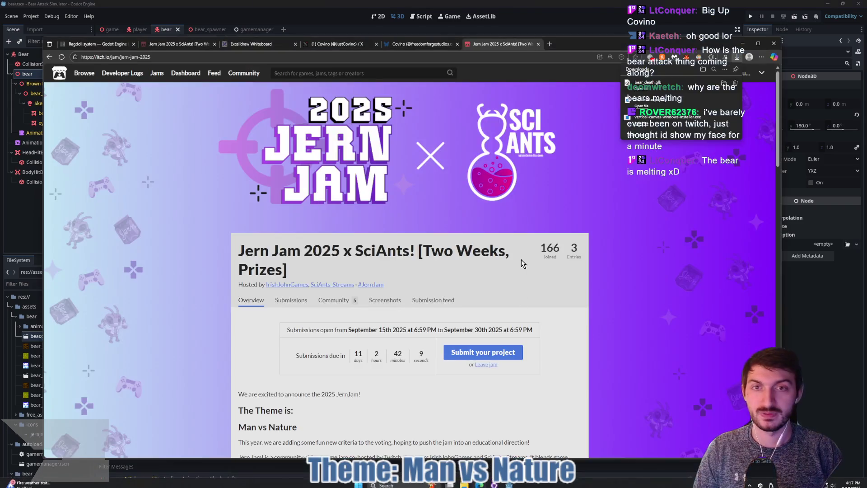
Step: Google 'average bear size in meters', then close the results tab and switch back to Godot
left_click(550, 44)
type("average bear siz")
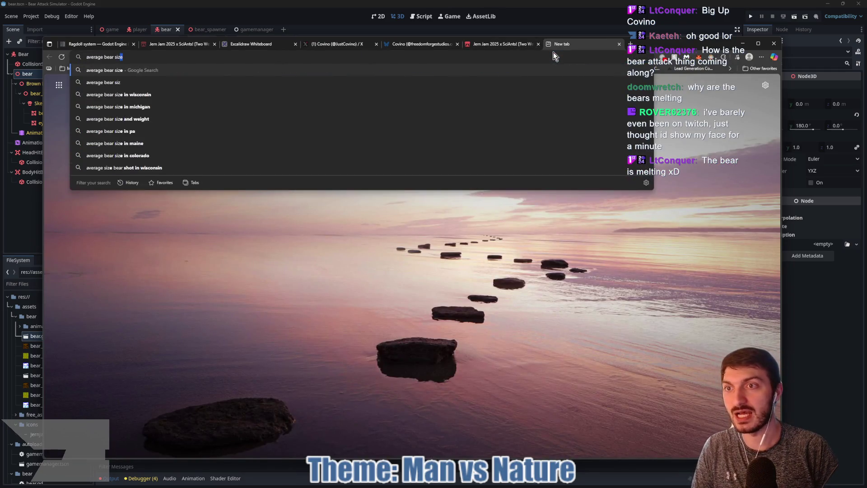
key("Return")
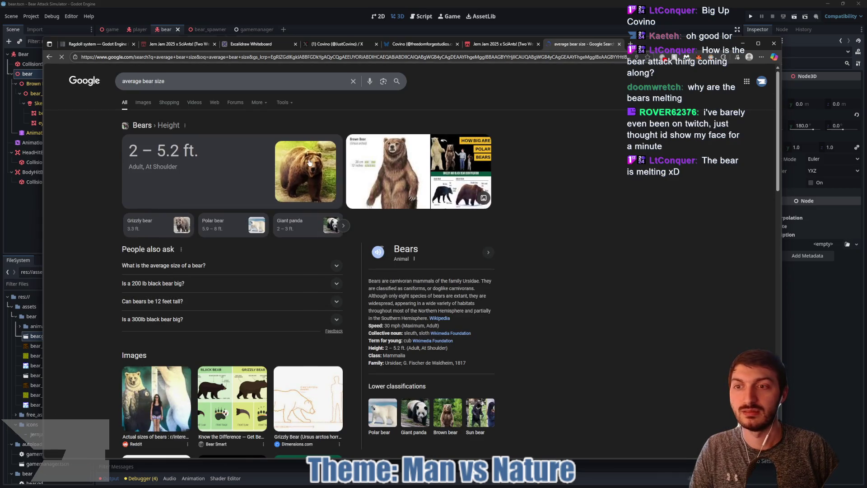
left_click(225, 78)
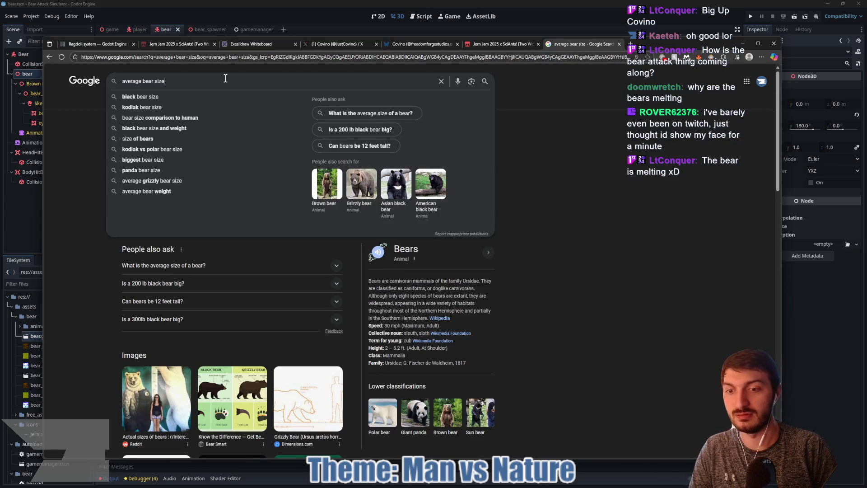
type("in meters")
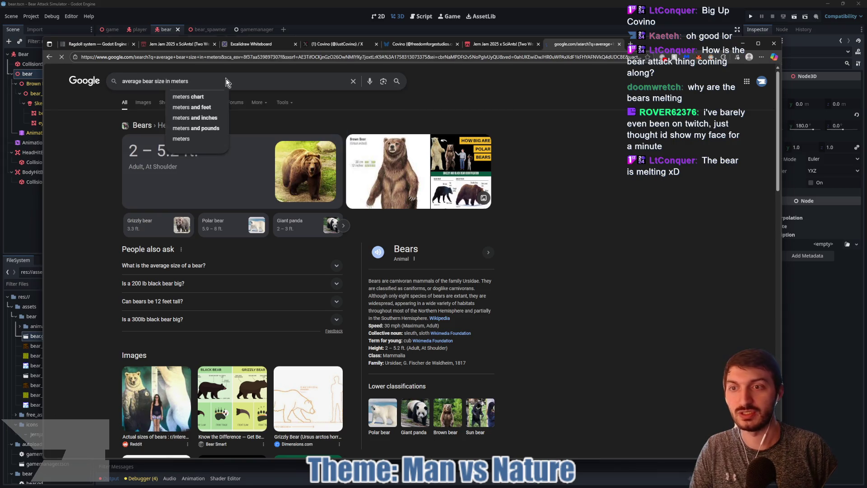
key("Return")
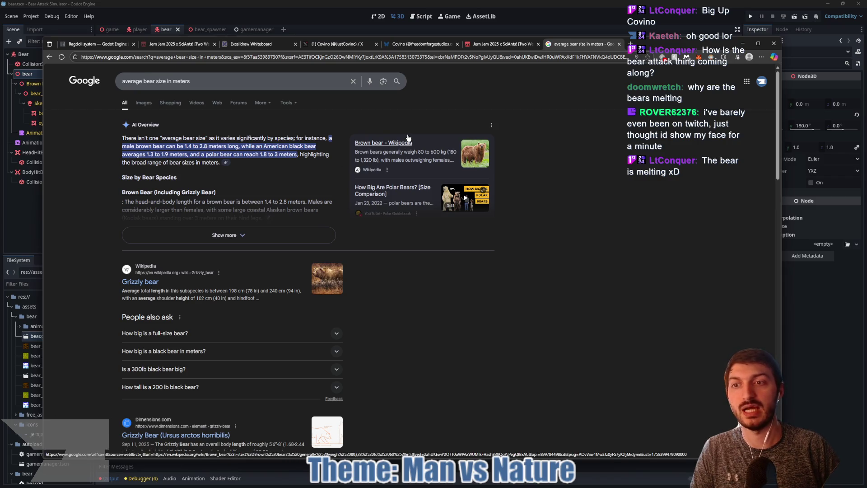
left_click(620, 44)
key("alt+Tab")
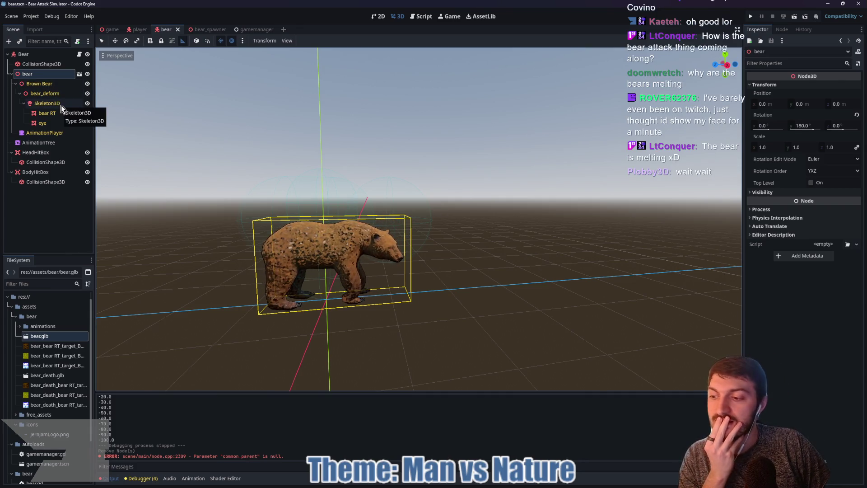
Step: Measure the bear's length at 4.225 m and switch to an orthographic side view
mouse_move(267, 248)
left_mouse_down()
mouse_move(422, 248)
mouse_move(400, 241)
left_mouse_up()
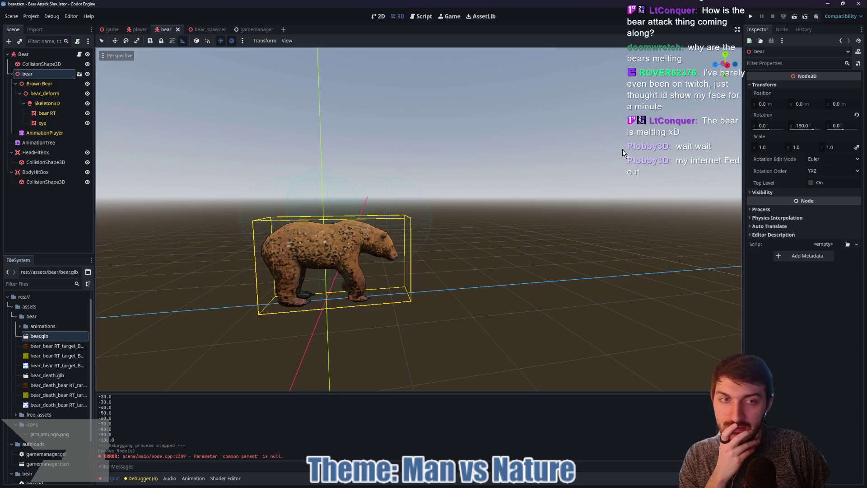
left_click(725, 66)
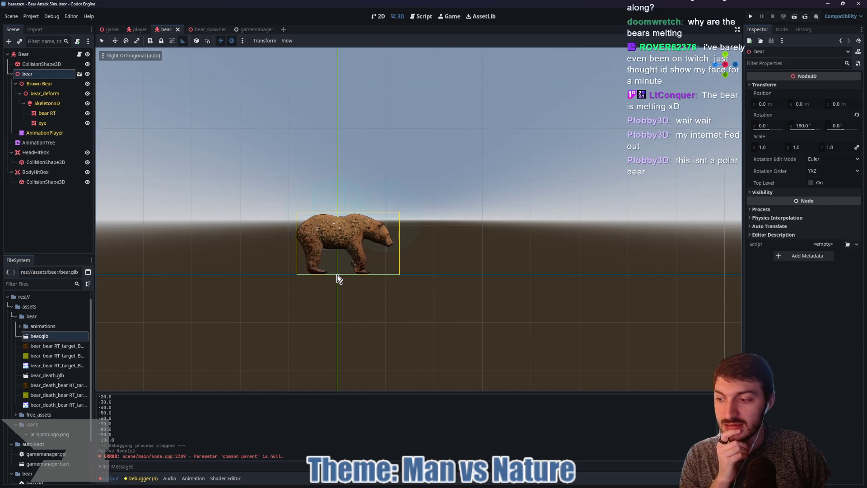
mouse_move(342, 277)
left_mouse_down()
mouse_move(430, 232)
mouse_move(424, 219)
mouse_move(417, 267)
mouse_move(427, 216)
left_mouse_up()
scroll(426, 226, "up", 5)
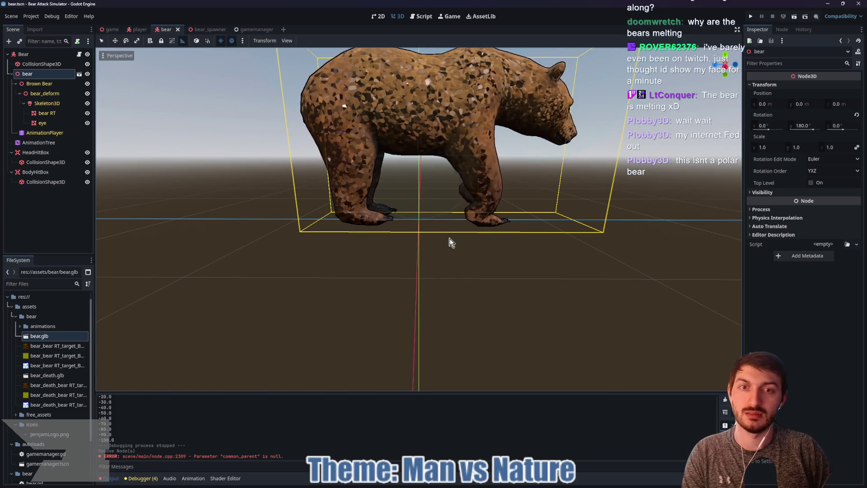
Step: Measure the bear's height from the ground in a centered side view, about 3.7 m
left_click(726, 69)
left_click_drag(443, 201, 405, 291)
mouse_move(388, 328)
left_mouse_down()
mouse_move(386, 126)
mouse_move(388, 169)
left_mouse_up()
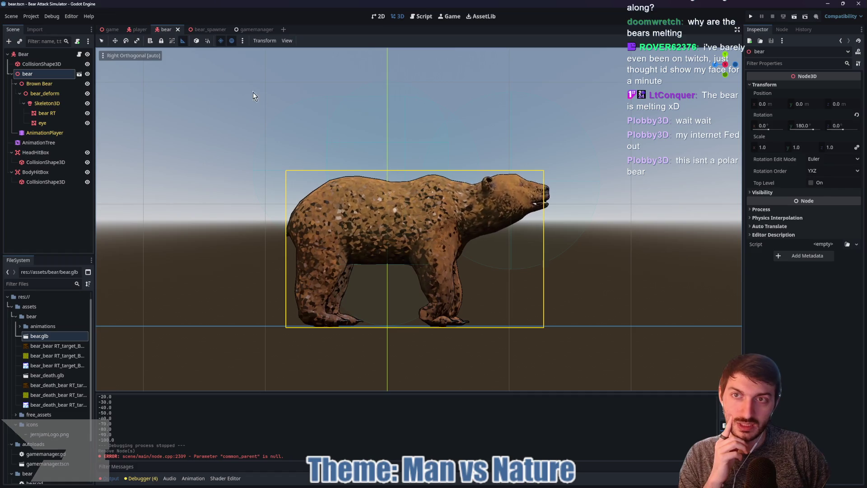
left_click(140, 29)
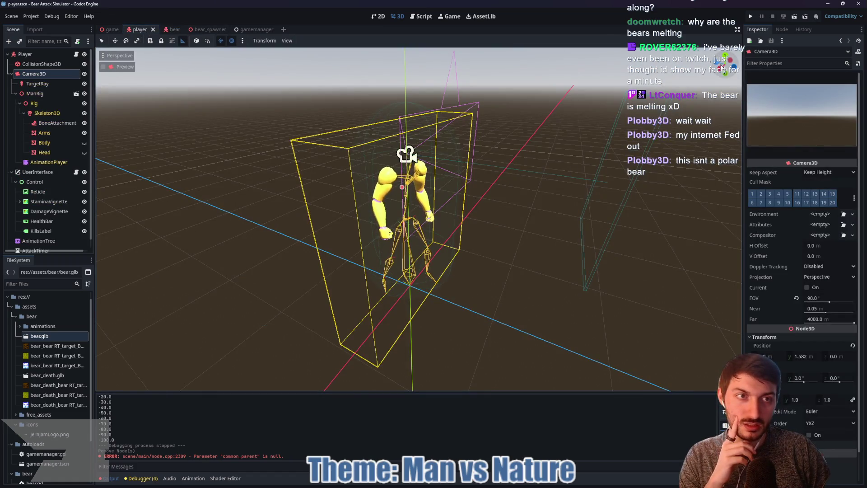
Step: Measure the player character's height in right side view, about 1.6 m
key("KP_3")
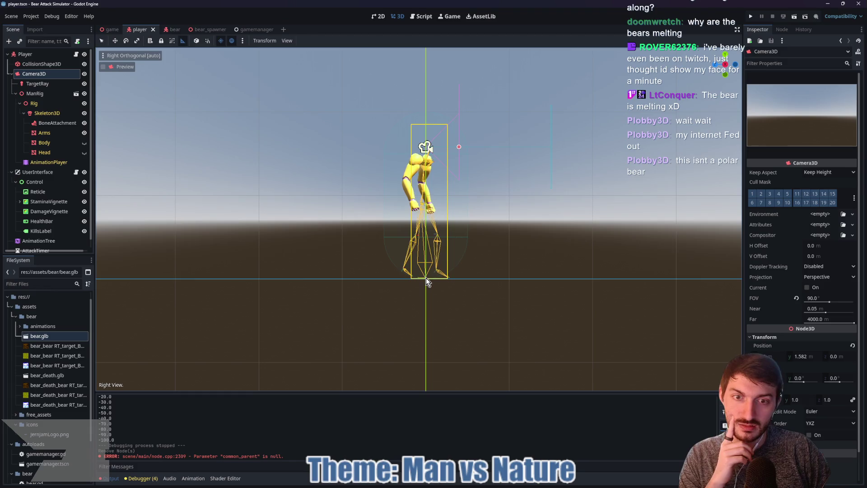
mouse_move(426, 278)
left_mouse_down()
mouse_move(416, 141)
mouse_move(426, 127)
left_mouse_up()
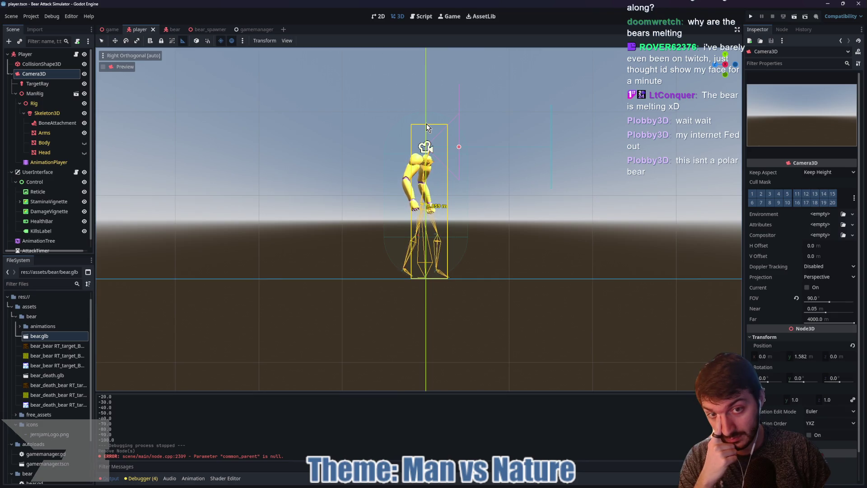
mouse_move(451, 149)
left_mouse_down()
mouse_move(557, 207)
mouse_move(448, 208)
left_mouse_up()
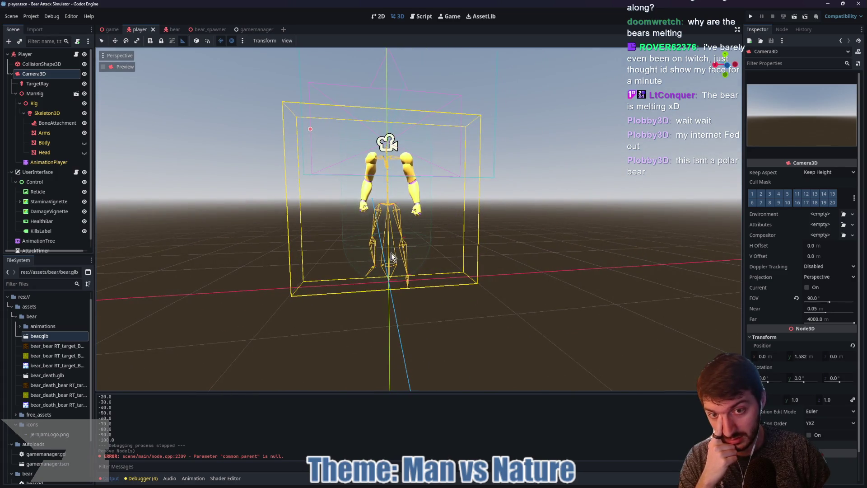
Step: View the player from behind, then measure the bear again at about 3.376 m
left_click(728, 70)
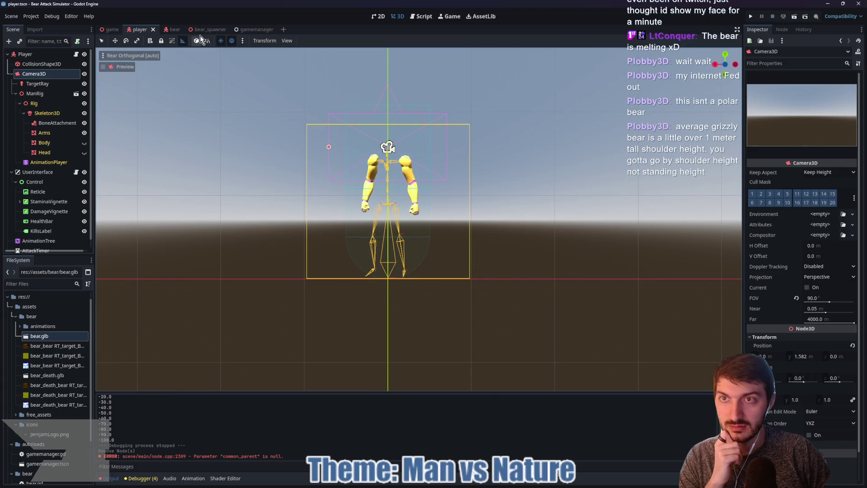
left_click(170, 29)
left_click_drag(445, 332, 443, 200)
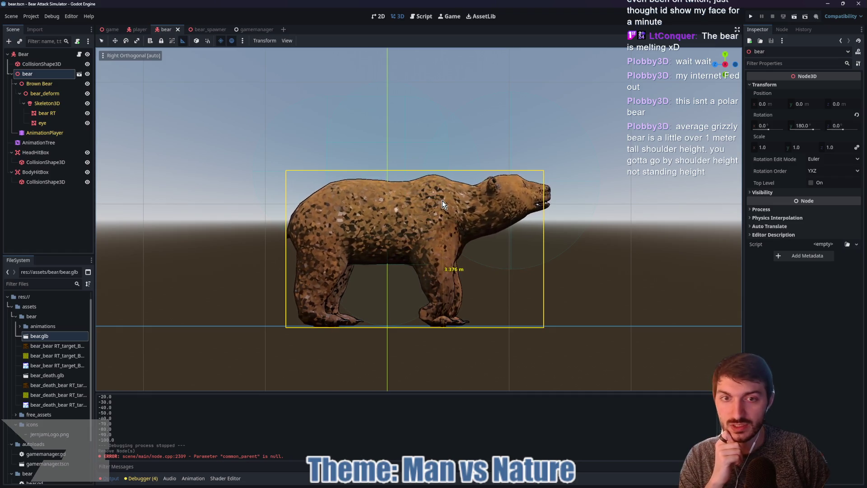
mouse_move(388, 326)
left_mouse_down()
mouse_move(387, 180)
mouse_move(393, 308)
left_mouse_up()
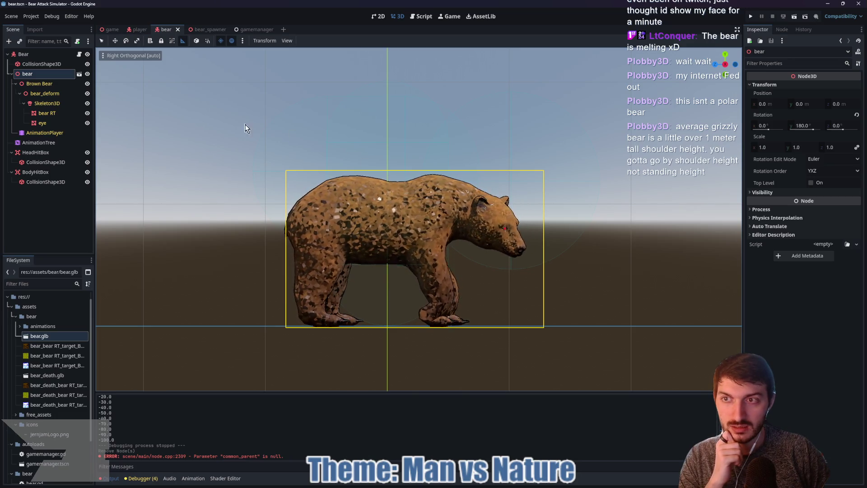
left_click(23, 53)
key("ctrl+shift+a")
type("player")
key("Return")
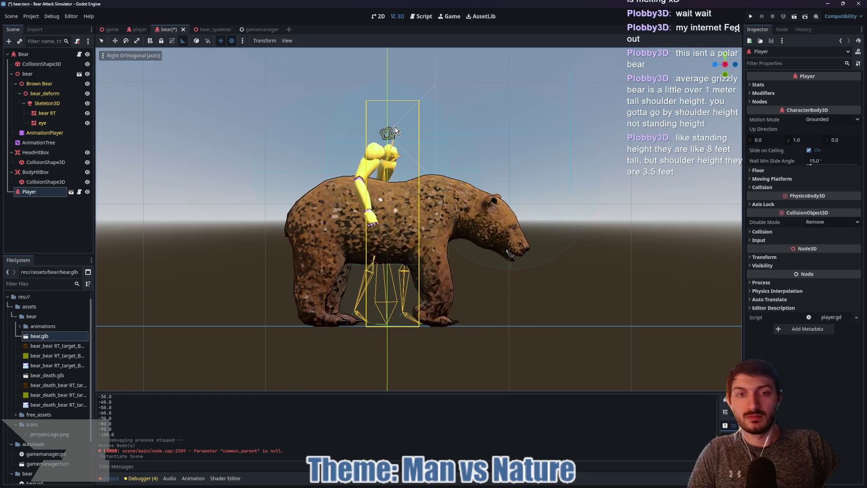
mouse_move(527, 170)
left_mouse_down()
mouse_move(357, 187)
mouse_move(161, 162)
left_mouse_up()
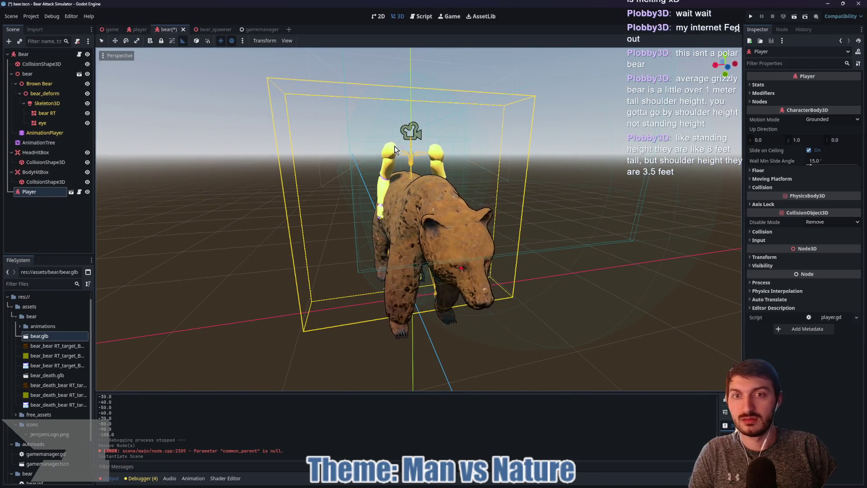
mouse_move(420, 147)
left_mouse_down()
mouse_move(456, 161)
mouse_move(562, 156)
mouse_move(476, 158)
mouse_move(560, 150)
mouse_move(538, 146)
left_mouse_up()
scroll(497, 157, "up", 2)
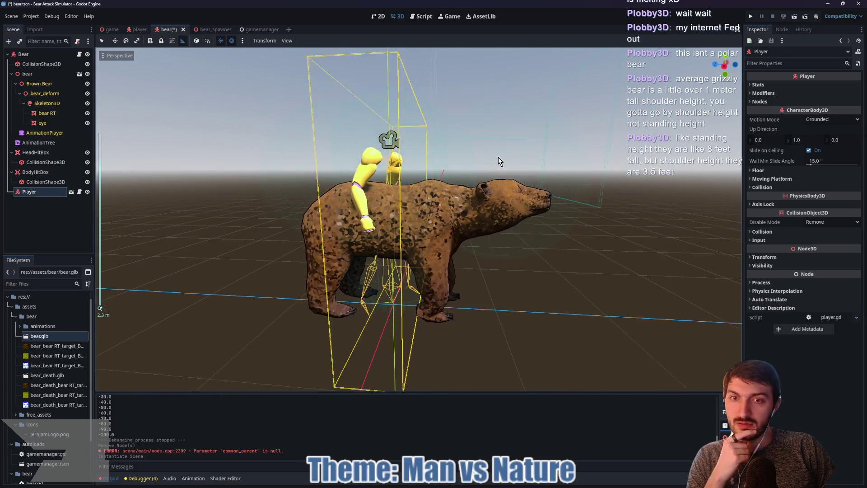
scroll(498, 157, "down", 4)
mouse_move(546, 204)
left_mouse_down()
mouse_move(411, 204)
mouse_move(602, 202)
left_mouse_up()
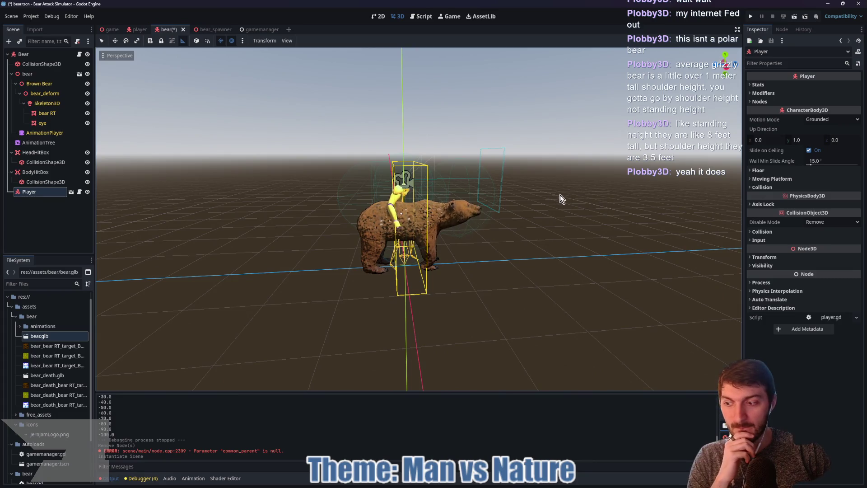
left_click(41, 194)
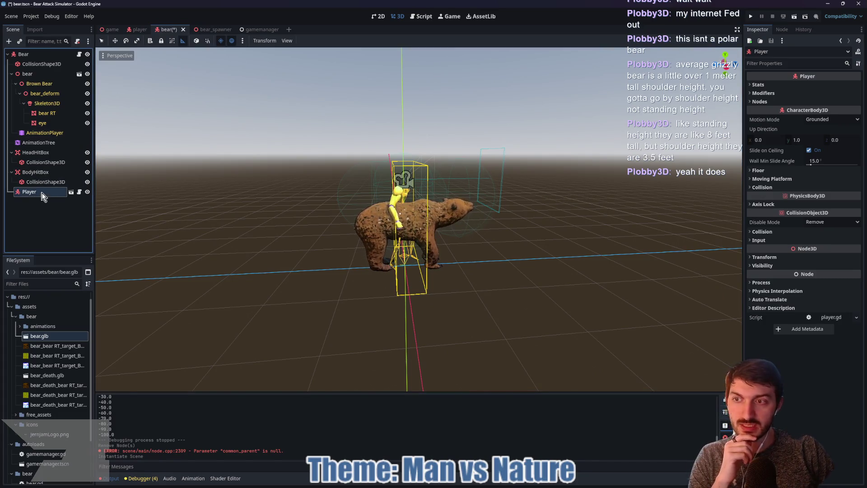
key("Delete")
key("Return")
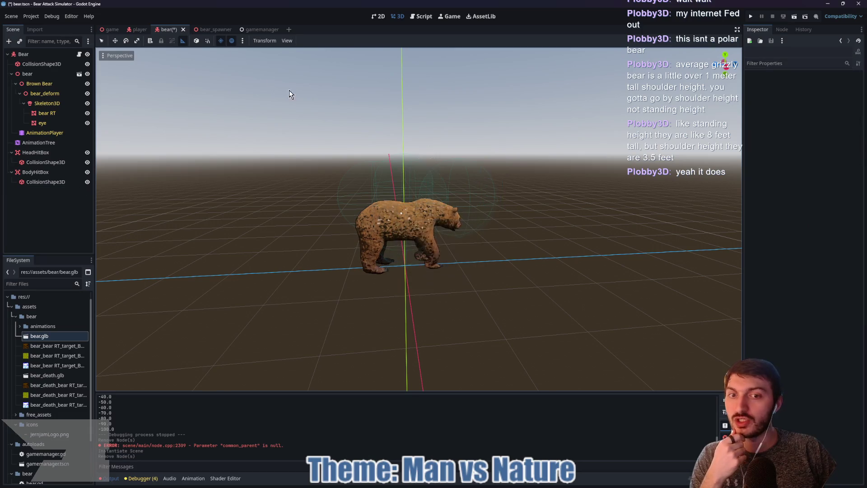
left_click(140, 29)
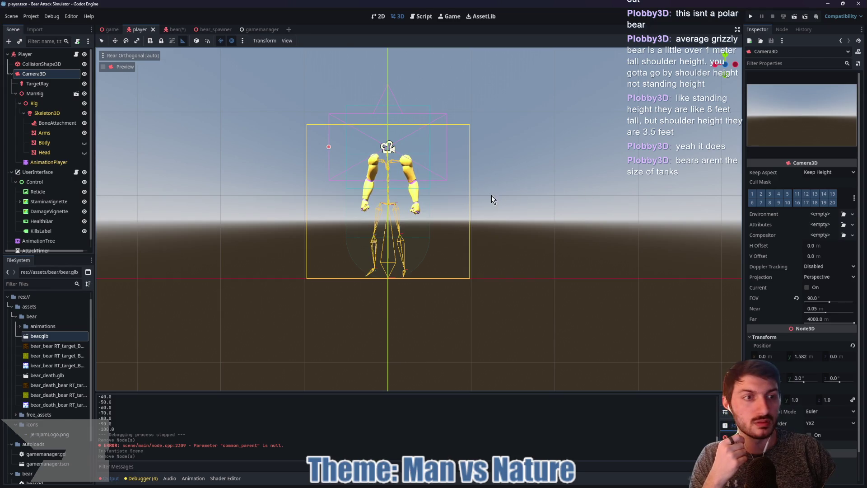
Step: Reset the player Camera3D's FOV to 75 and save the player scene
left_click(796, 298)
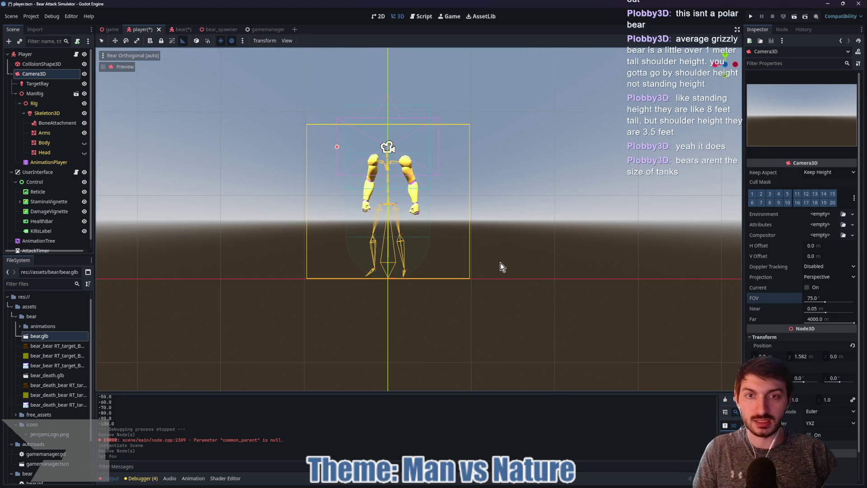
key("ctrl+s")
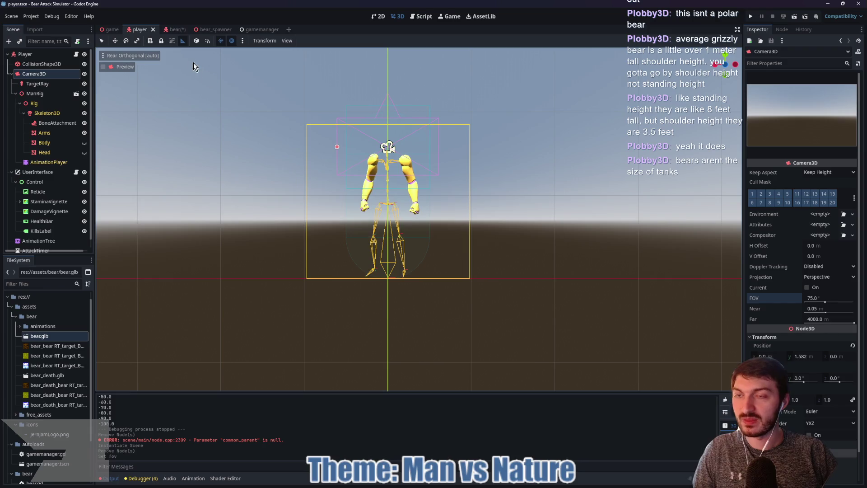
left_click(175, 30)
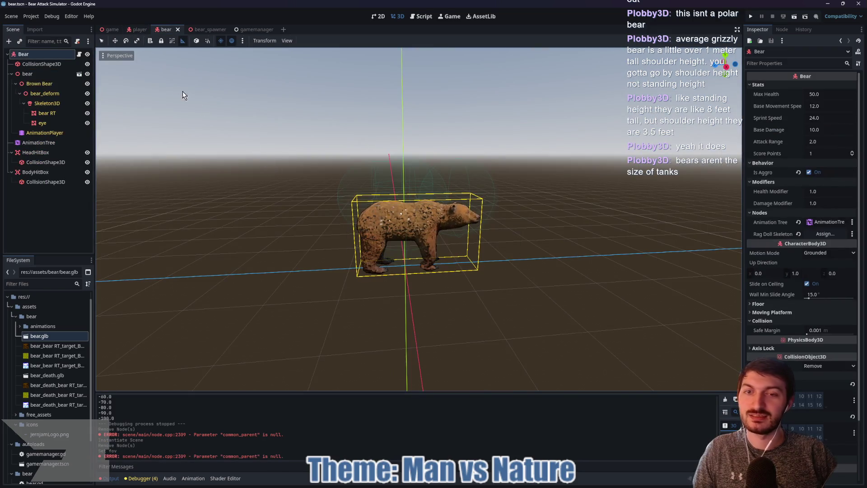
Step: In the game scene, select the BearSpawner node and open its script
left_click(110, 29)
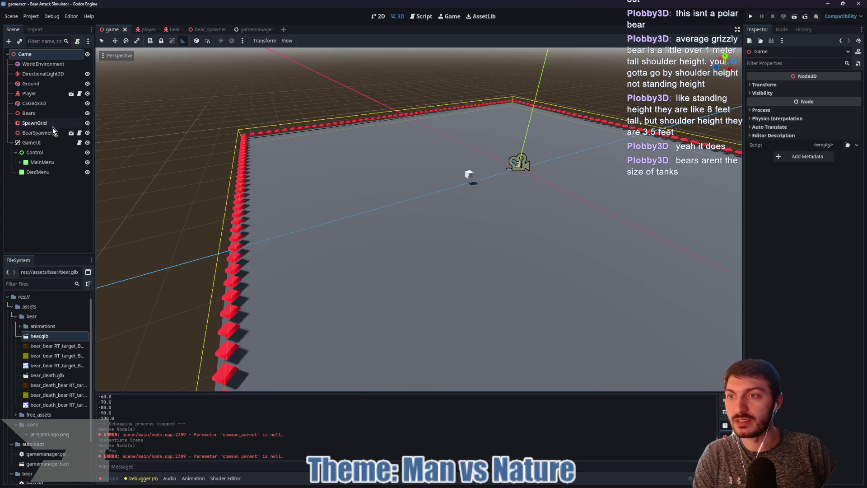
left_click(39, 133)
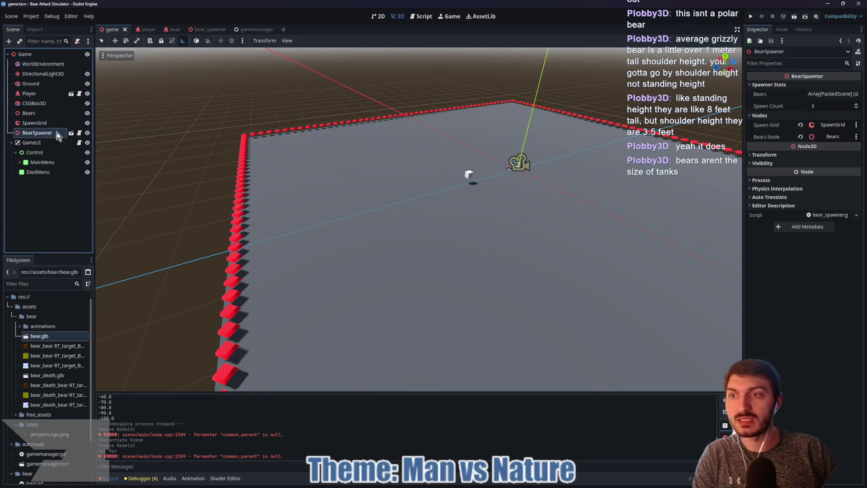
left_click(821, 95)
left_click(822, 96)
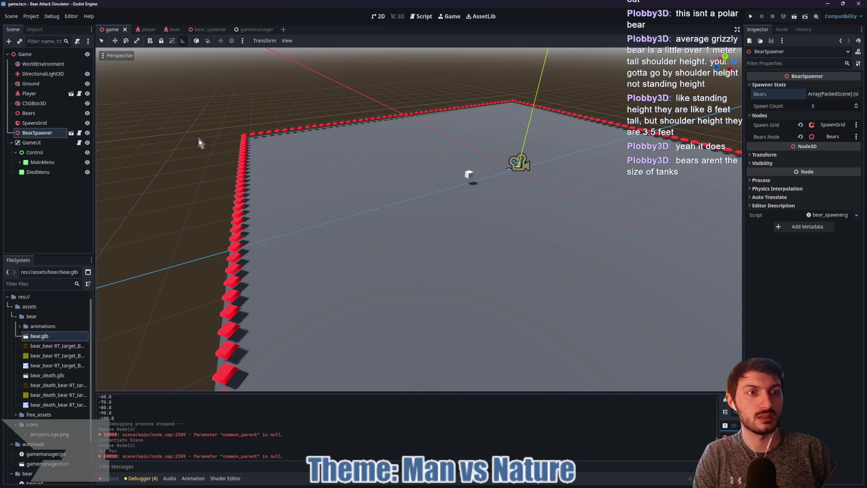
left_click(80, 135)
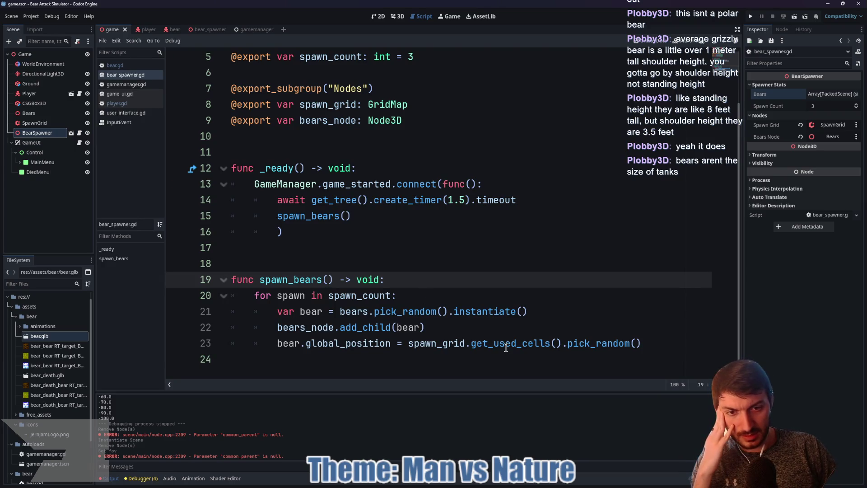
Step: Close the grizzly bear size chart image, select the Game root node and run the project with F5
mouse_move(505, 348)
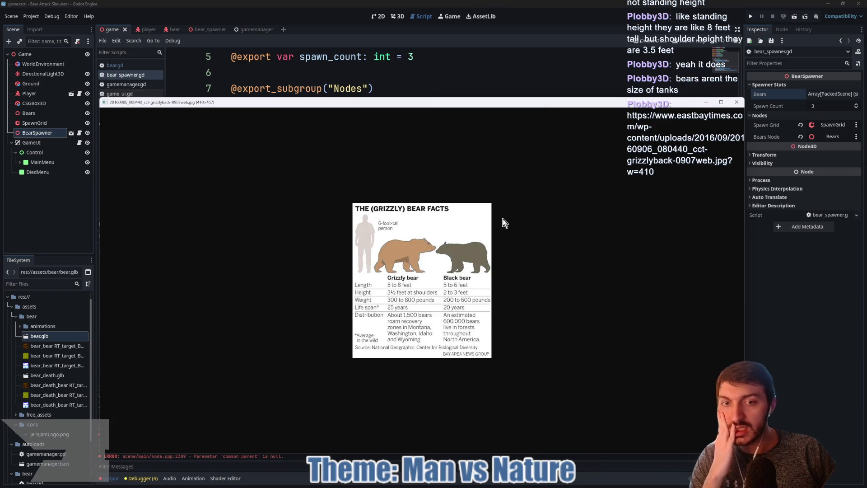
left_click(737, 105)
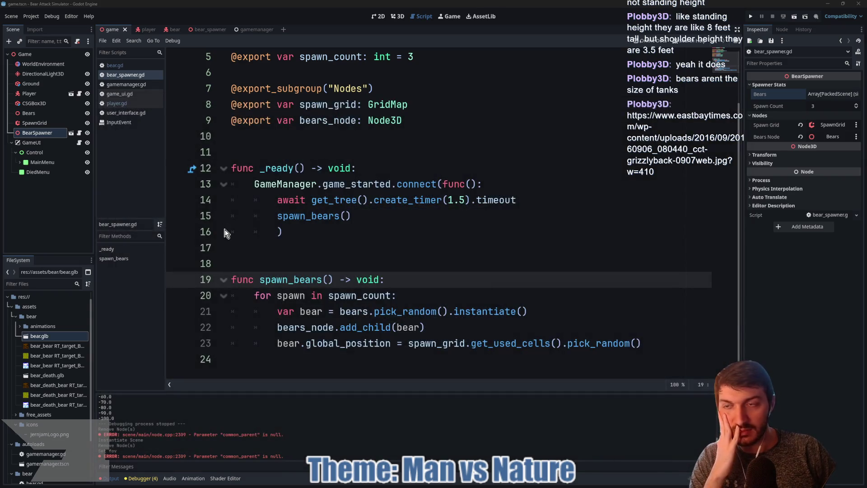
left_click(34, 57)
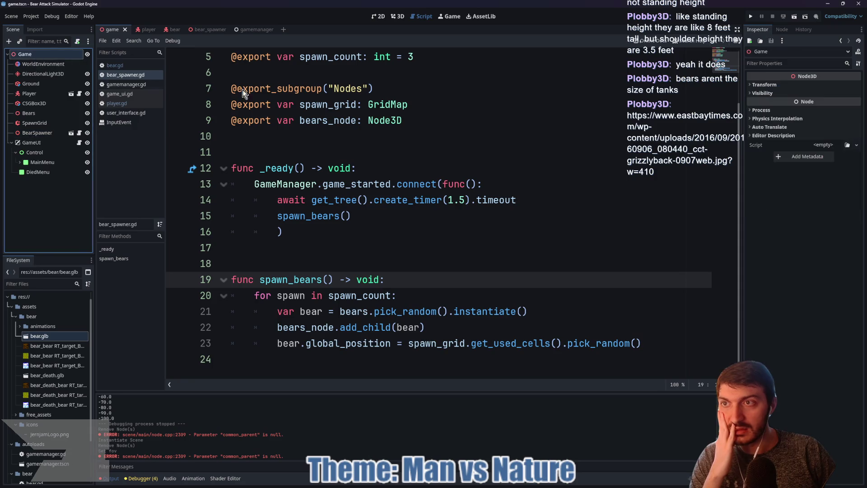
key("F5")
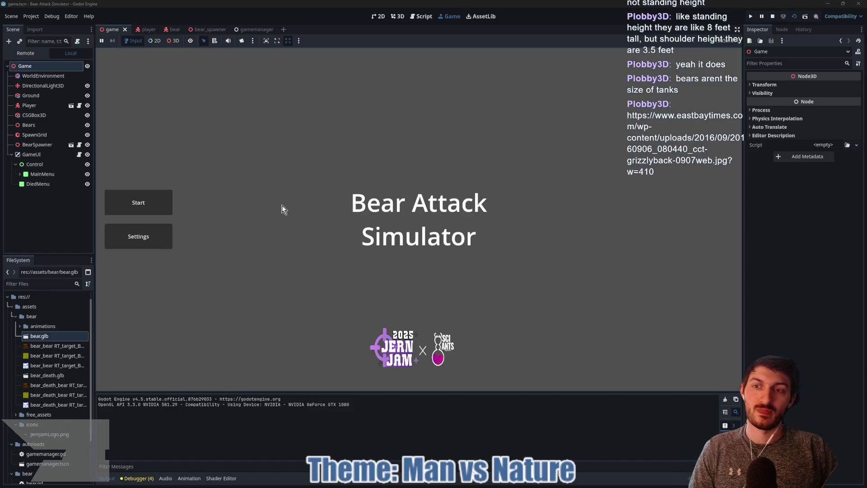
Step: Play from the main menu, punch a bear until it dies, then stop the run and return to the bear scene
left_click(138, 202)
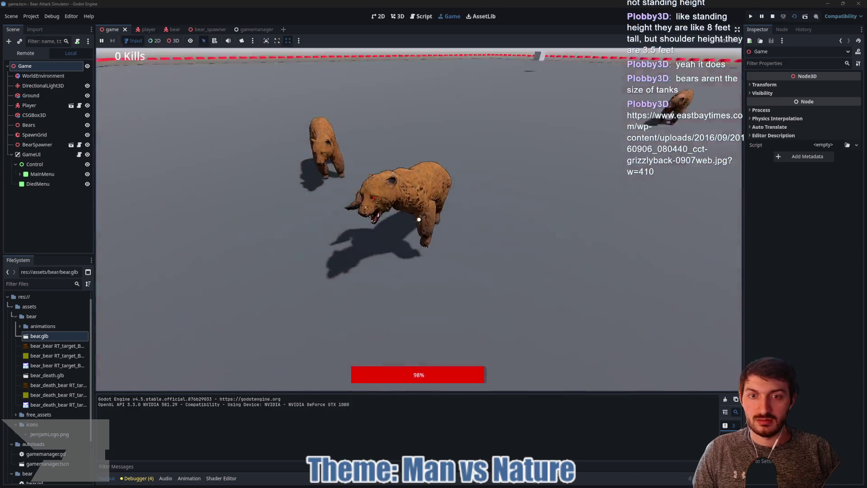
left_click(419, 219)
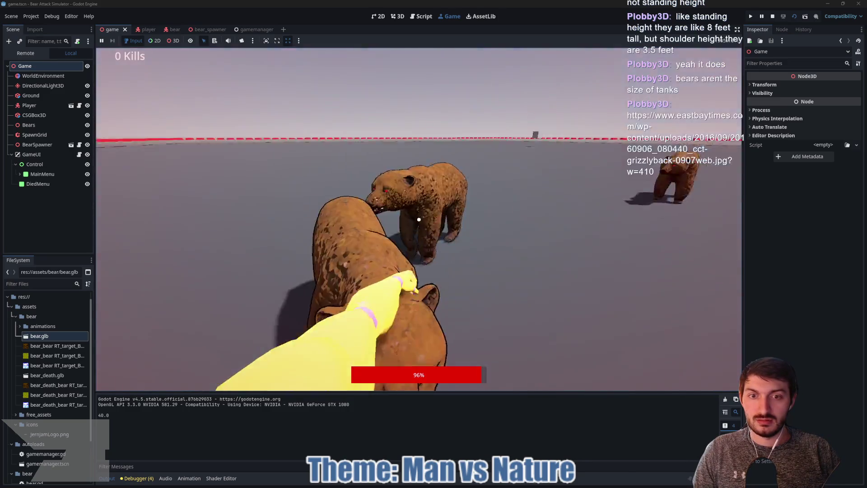
left_click(419, 220)
left_click(419, 220)
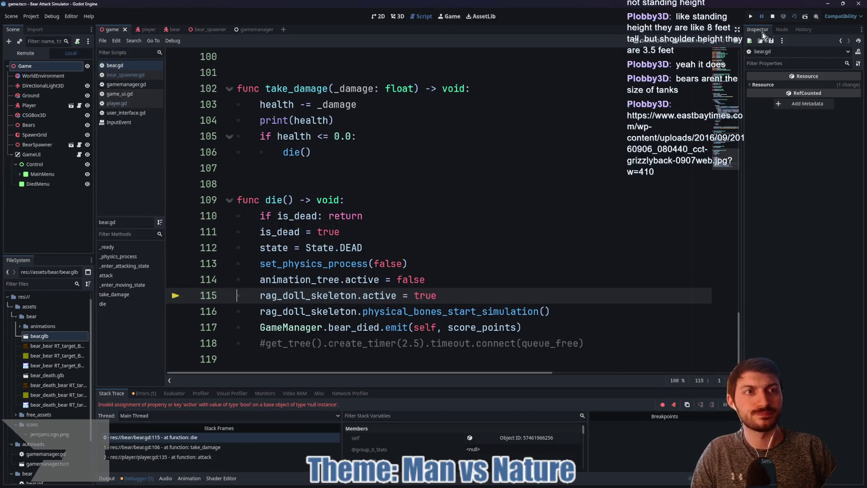
left_click(772, 16)
left_click(171, 29)
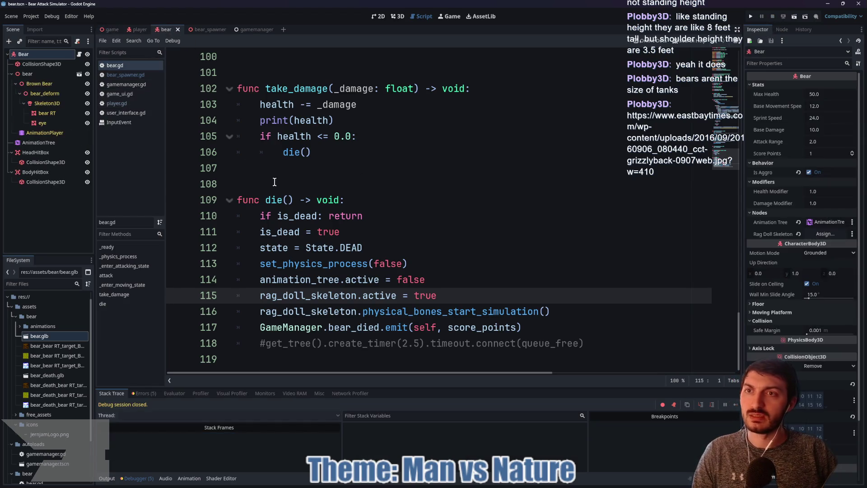
Step: Lower the body hitbox capsule and shrink its radius and height to fit the bear
left_click(397, 17)
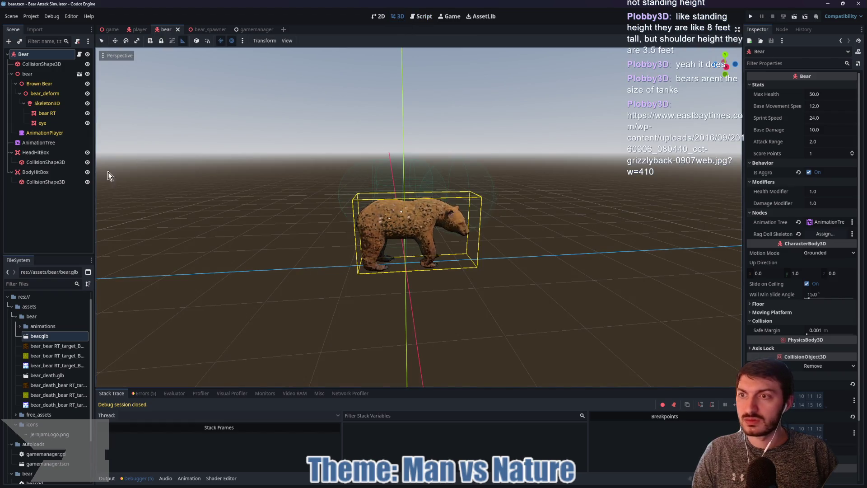
left_click(47, 182)
key("q")
left_click_drag(394, 157, 399, 188)
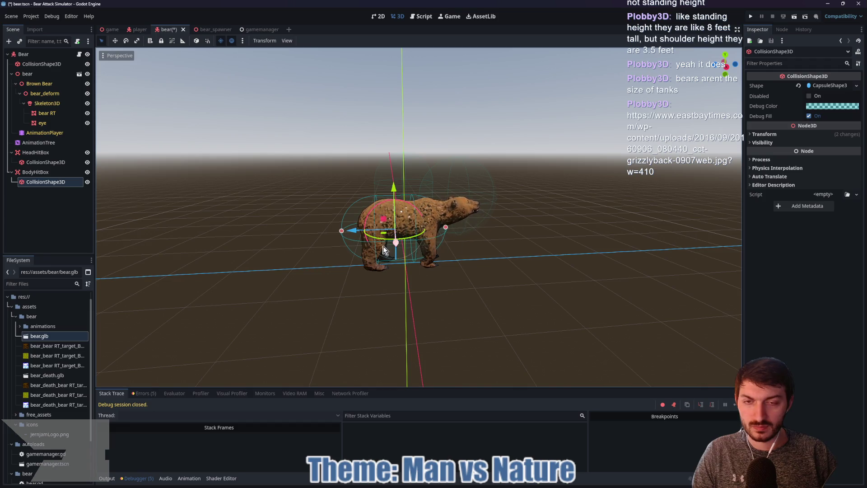
left_click_drag(397, 261, 504, 264)
left_click_drag(457, 236, 449, 237)
mouse_move(444, 237)
left_mouse_down()
mouse_move(504, 251)
mouse_move(437, 235)
left_mouse_up()
left_click_drag(343, 228, 353, 229)
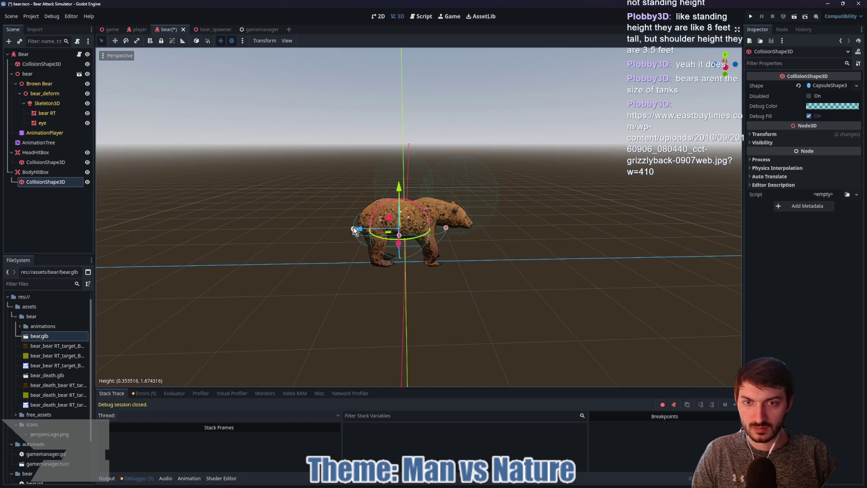
Step: Lower and centre the head hitbox sphere, resizing it to a radius of about 0.376
left_click(45, 162)
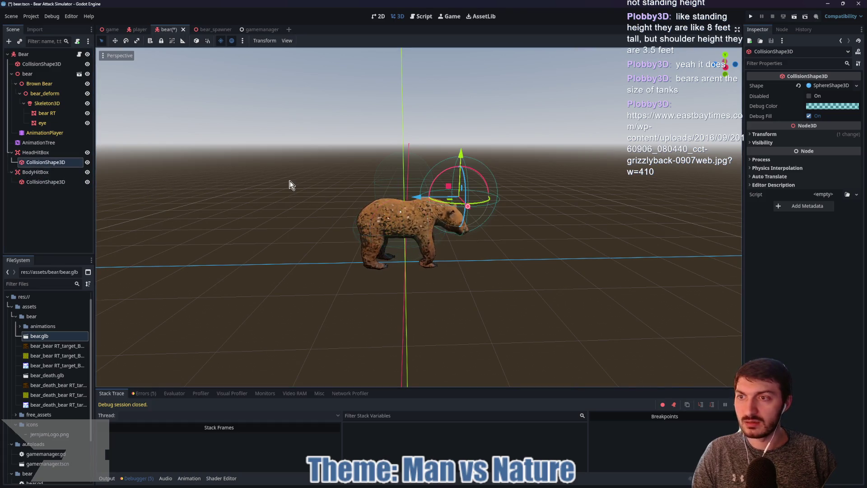
left_click_drag(460, 152, 460, 160)
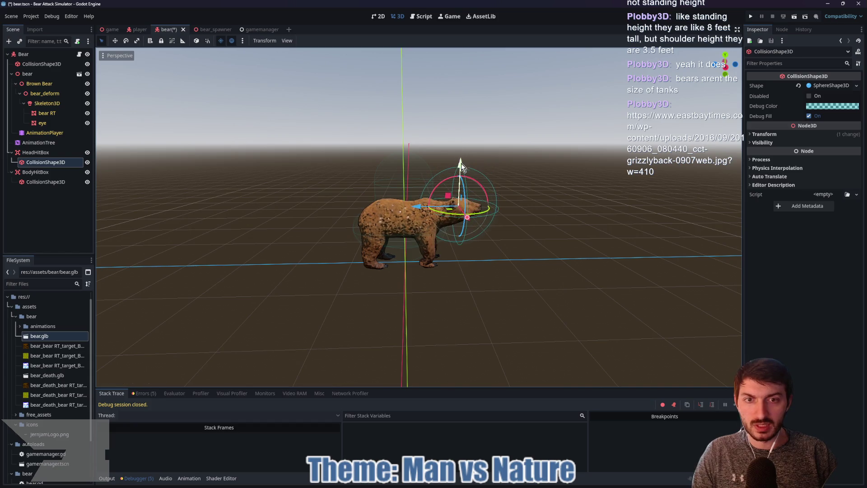
left_click_drag(467, 217, 466, 217)
mouse_move(576, 210)
left_mouse_down()
mouse_move(451, 213)
mouse_move(457, 226)
left_mouse_up()
left_click_drag(388, 222, 376, 222)
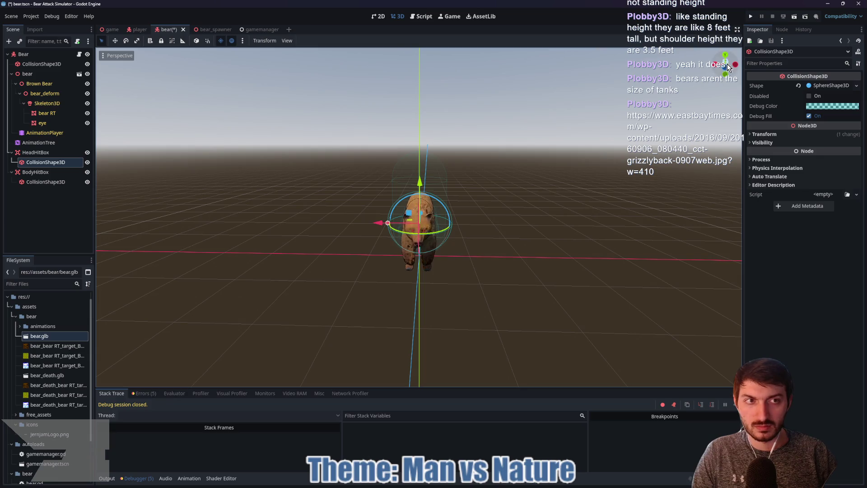
left_click(727, 64)
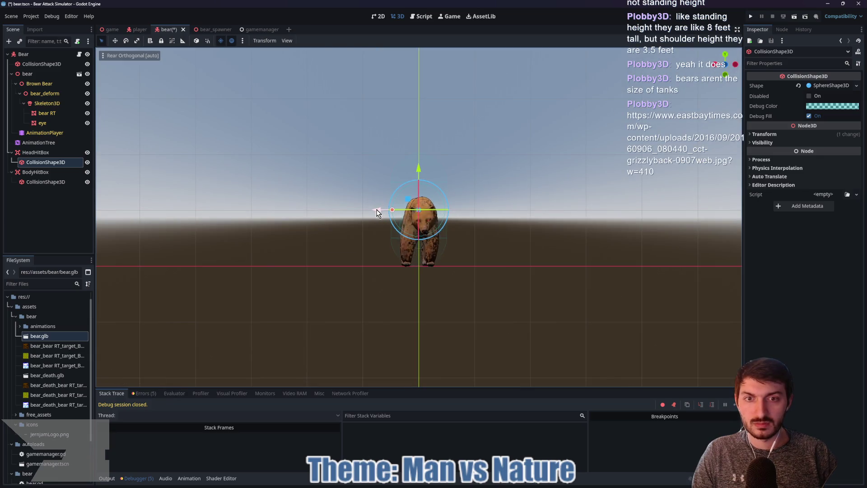
left_click_drag(392, 210, 406, 216)
mouse_move(519, 211)
left_mouse_down()
mouse_move(600, 238)
mouse_move(537, 209)
left_mouse_up()
Step: Save the bear scene and collapse the bear model node's children
key("ctrl+s")
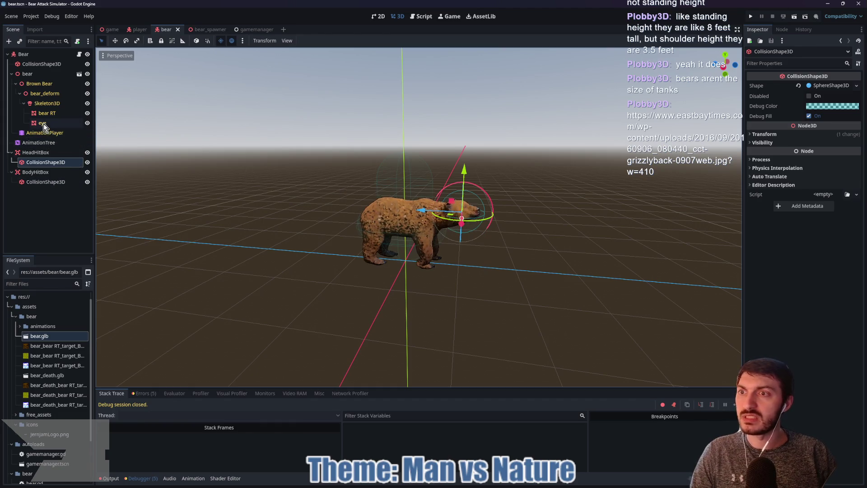
left_click(28, 74)
left_click(12, 74)
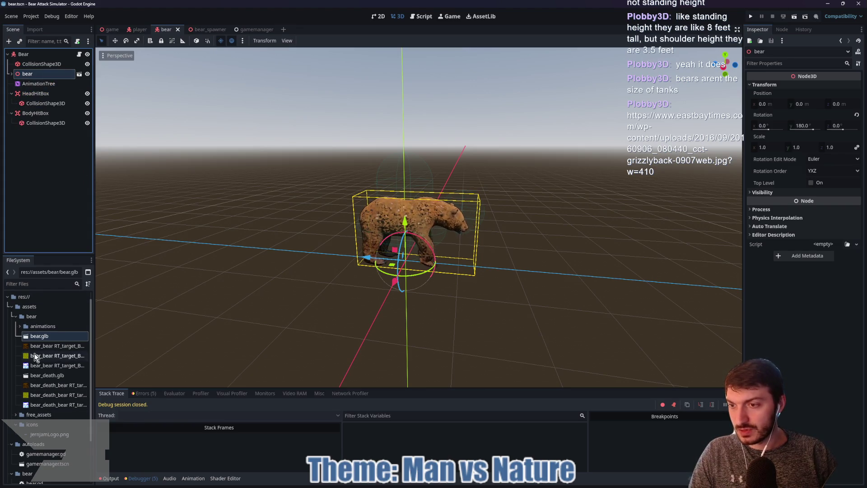
Step: Drop the bear_death.glb model into the bear scene under the Bear root node
left_click(45, 375)
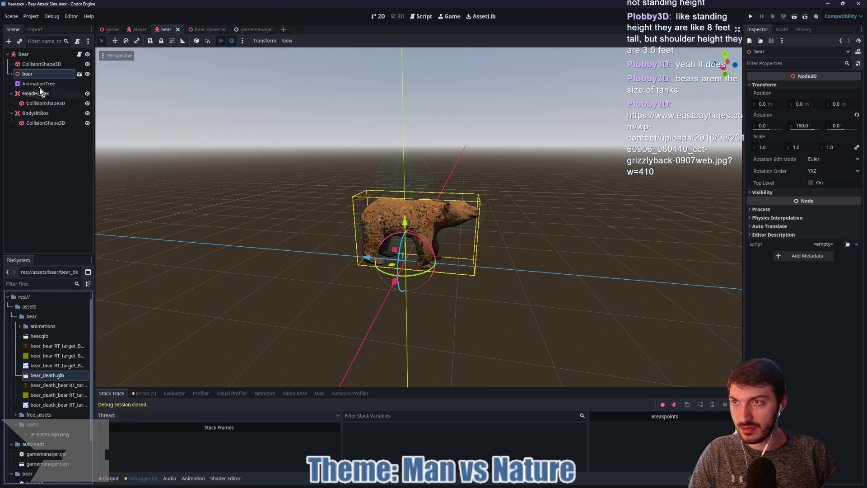
left_click(23, 54)
mouse_move(45, 375)
left_mouse_down()
mouse_move(323, 292)
mouse_move(417, 296)
left_mouse_up()
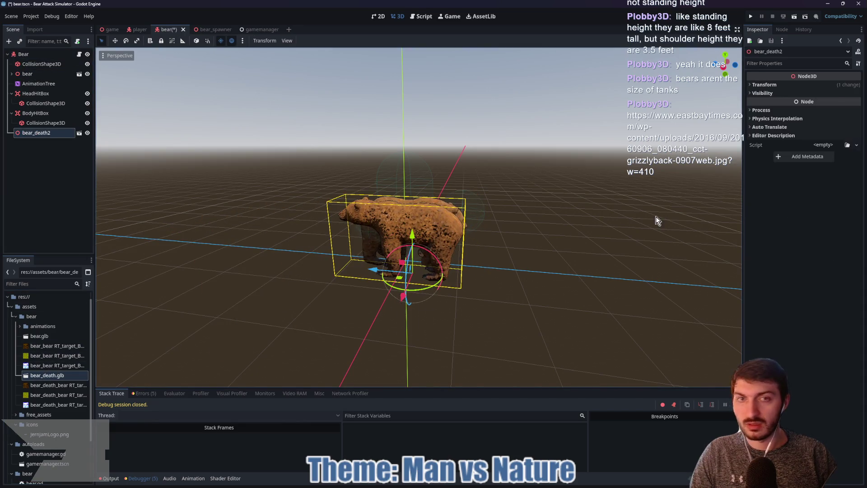
Step: Set bear_death2's position X and Z to 0 and its Y rotation to -180
left_click(801, 85)
left_click(768, 105)
type("0.44")
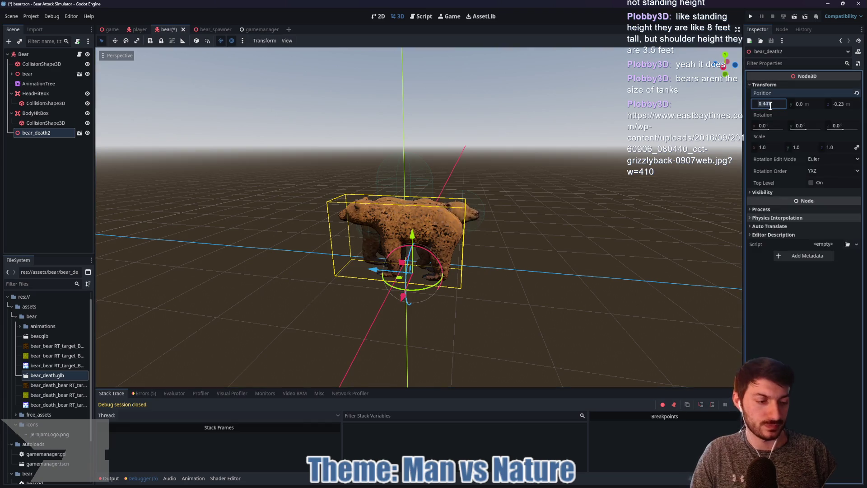
key("Tab")
key("Tab")
type("0")
key("Tab")
key("Tab")
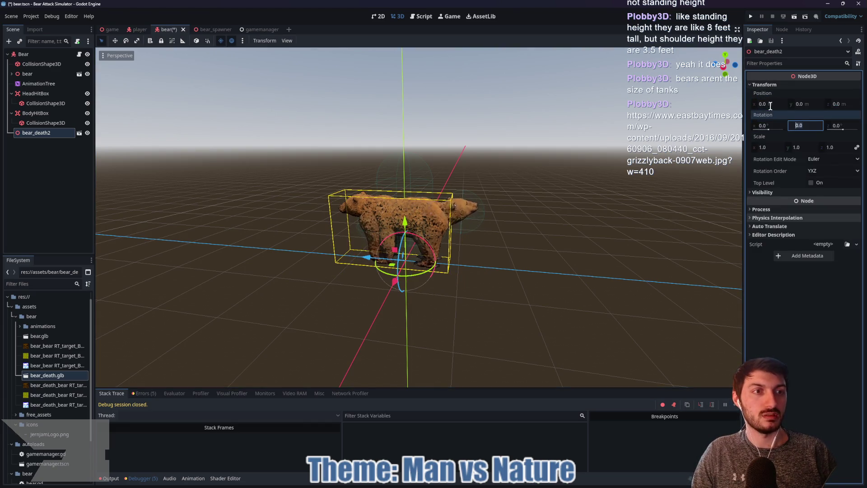
type("-180")
key("Return")
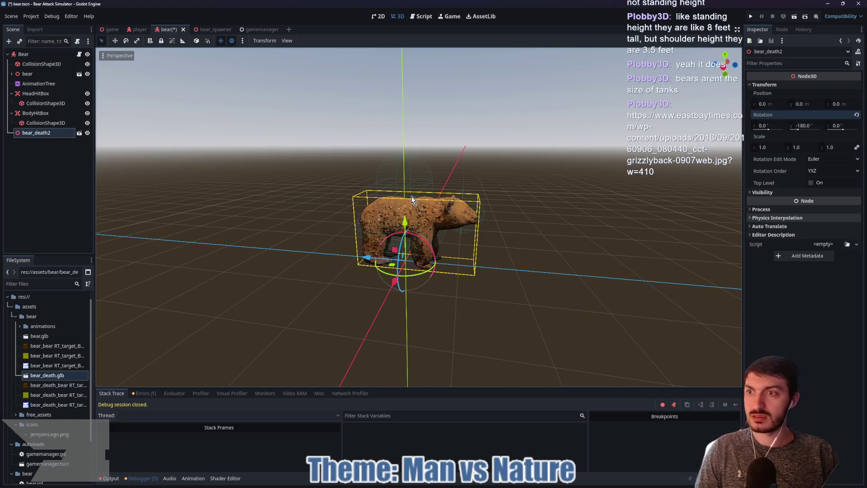
Step: Move bear_death2 below the first CollisionShape3D, enable Editable Children, and select its Skeleton3D
left_click_drag(26, 132, 34, 79)
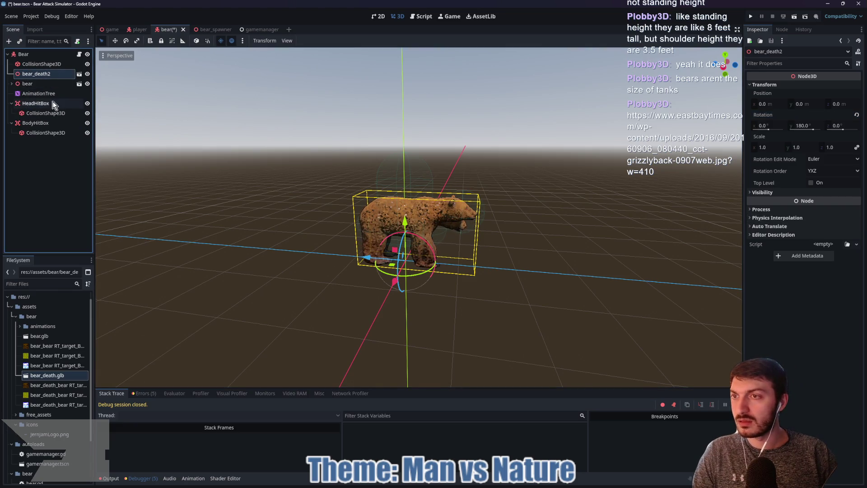
right_click(38, 76)
left_click(65, 258)
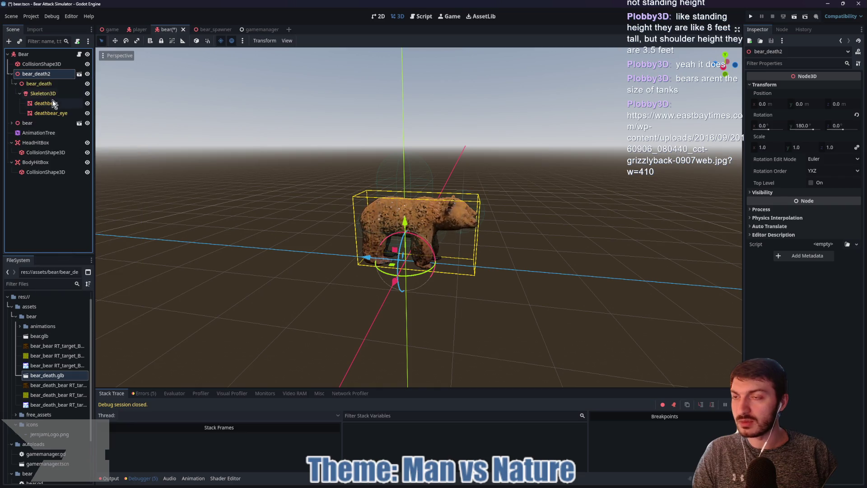
left_click(43, 93)
left_click(323, 40)
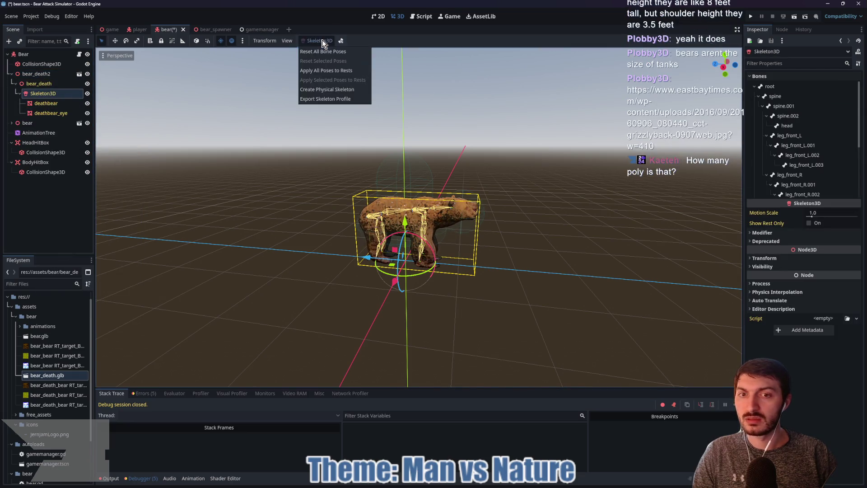
Step: Create a physical skeleton for bear_death2, hide the original bear model, and inspect a leg bone's collision shape
left_click(321, 89)
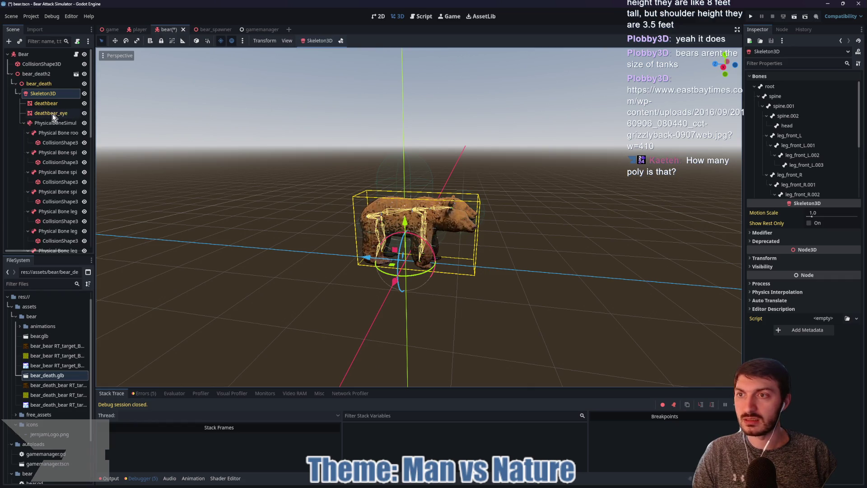
scroll(48, 97, "down", 10)
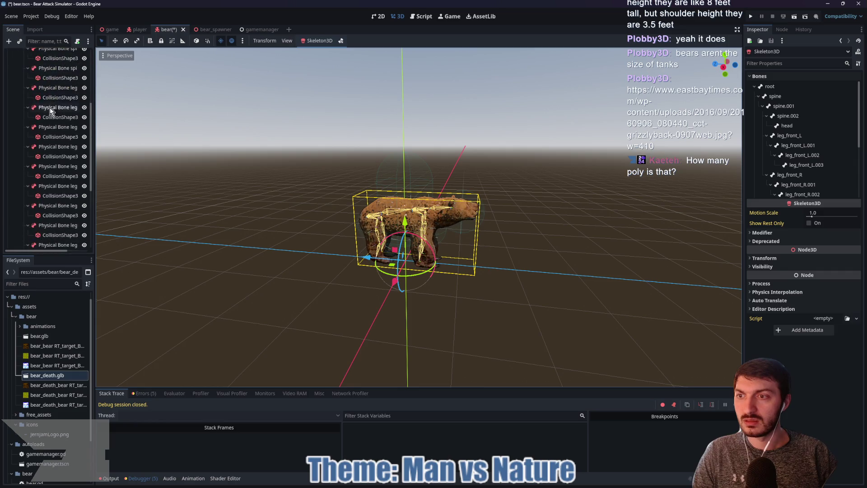
left_click(85, 194)
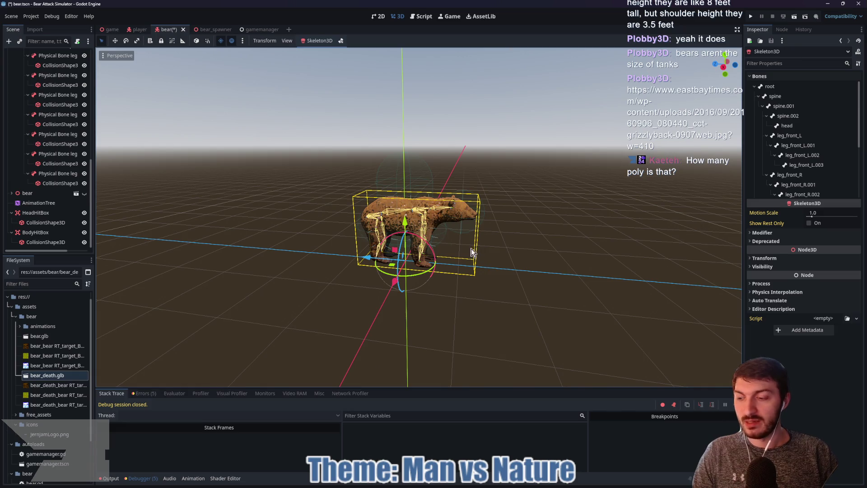
scroll(474, 253, "up", 6)
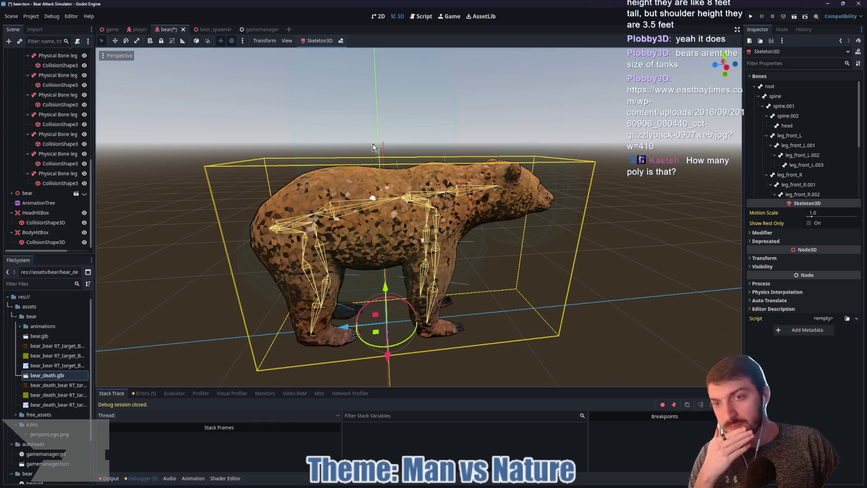
left_click(61, 183)
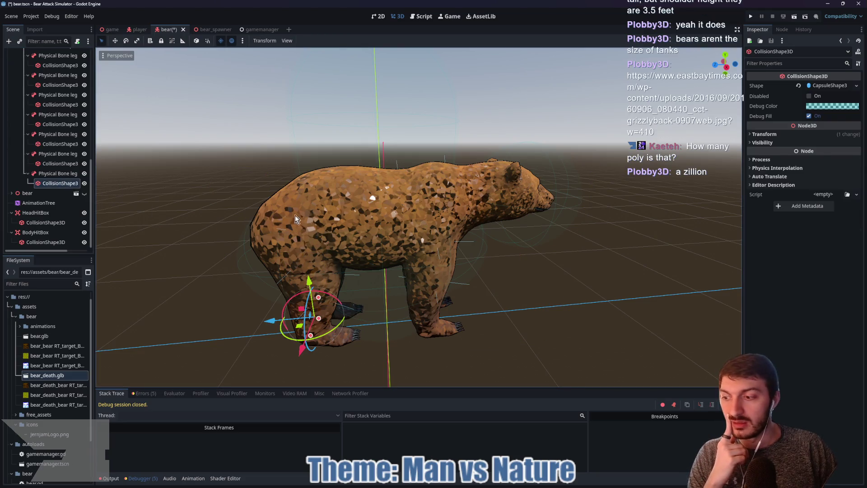
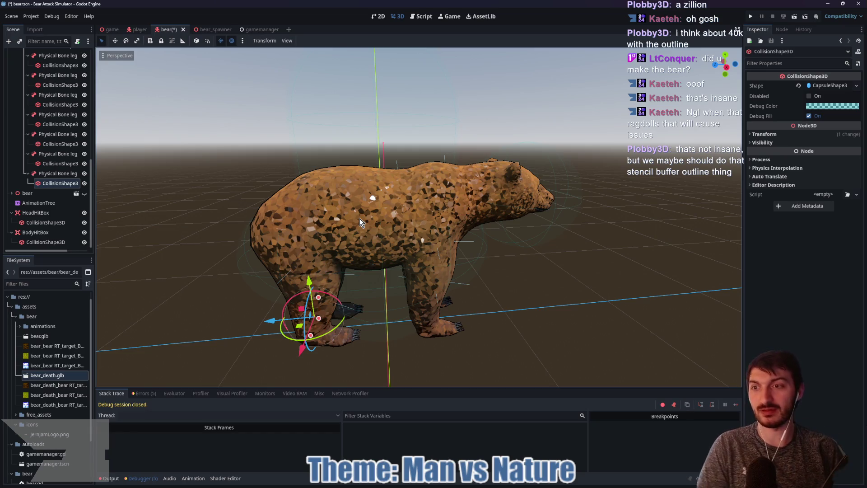
Step: Collapse bear_death2, make the bear node visible, and hide bear_death2 in the viewport
scroll(58, 165, "up", 5)
scroll(58, 162, "up", 5)
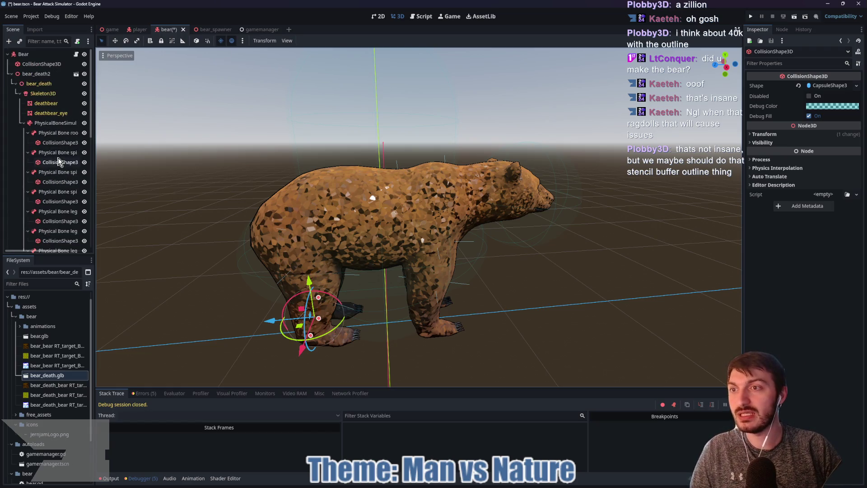
left_click(10, 74)
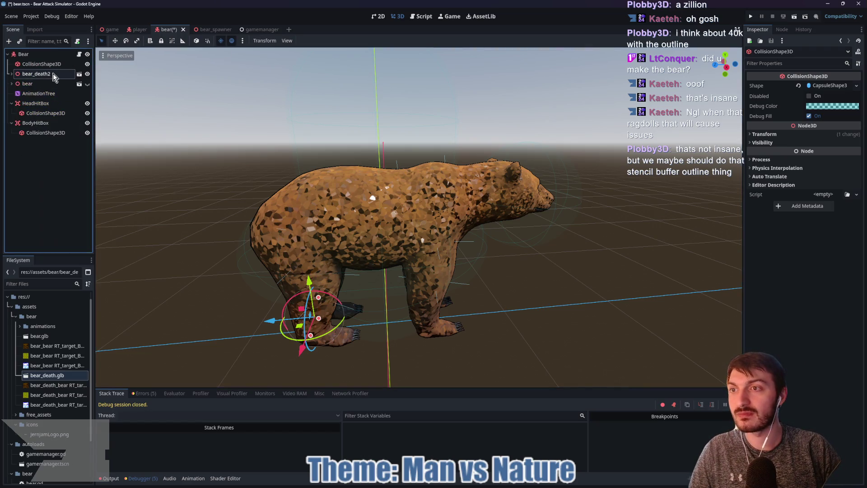
left_click(45, 84)
left_click(11, 83)
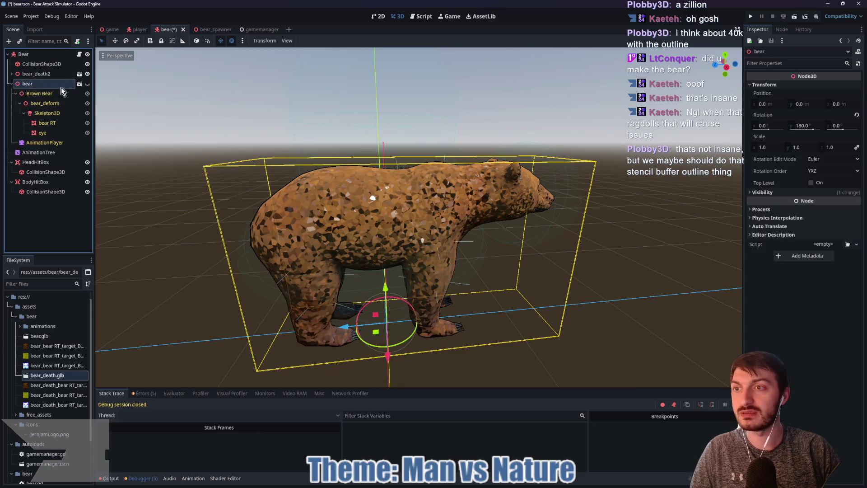
left_click(88, 83)
left_click(88, 74)
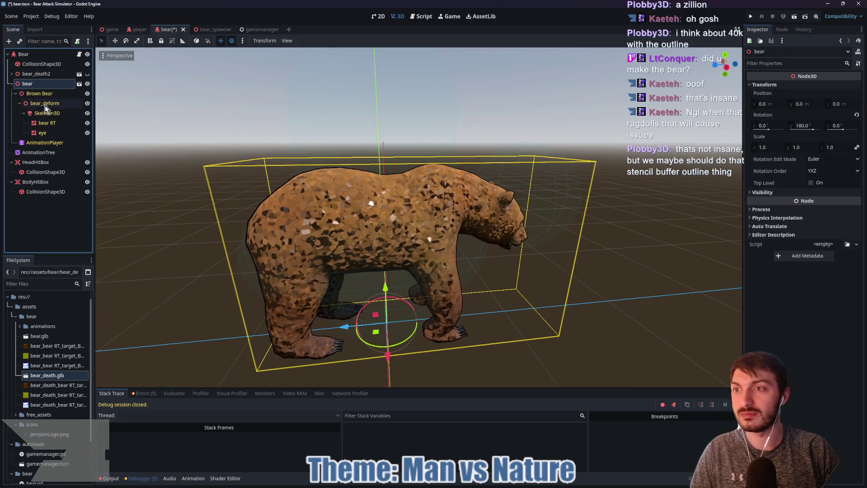
Step: On the bear RT mesh, expand the Surface 0 material and override slots, then copy the Surface 0 material
left_click(45, 122)
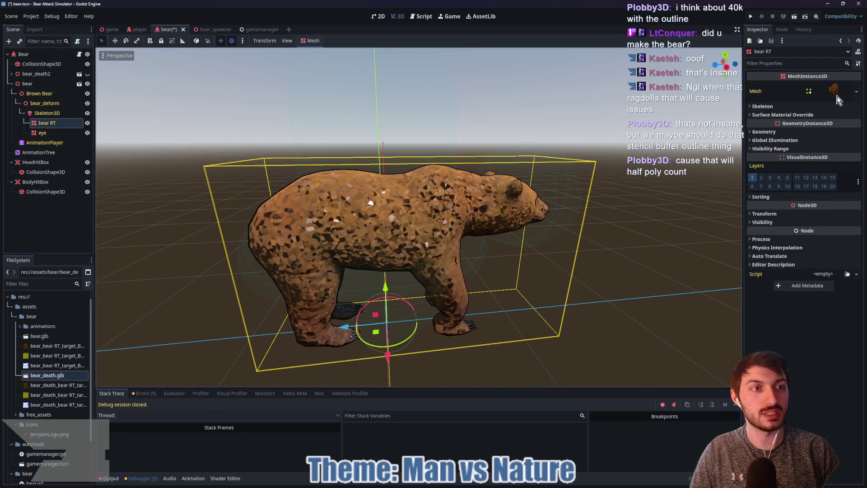
left_click(808, 92)
left_click(768, 233)
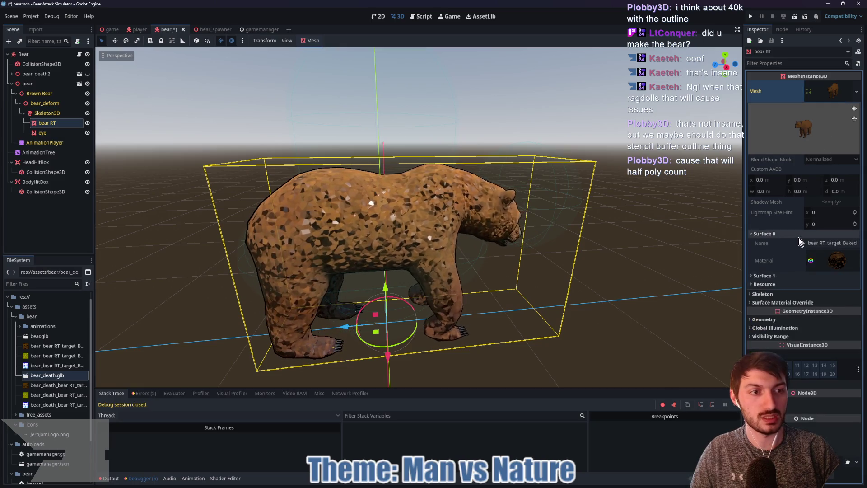
left_click(835, 261)
scroll(802, 305, "down", 5)
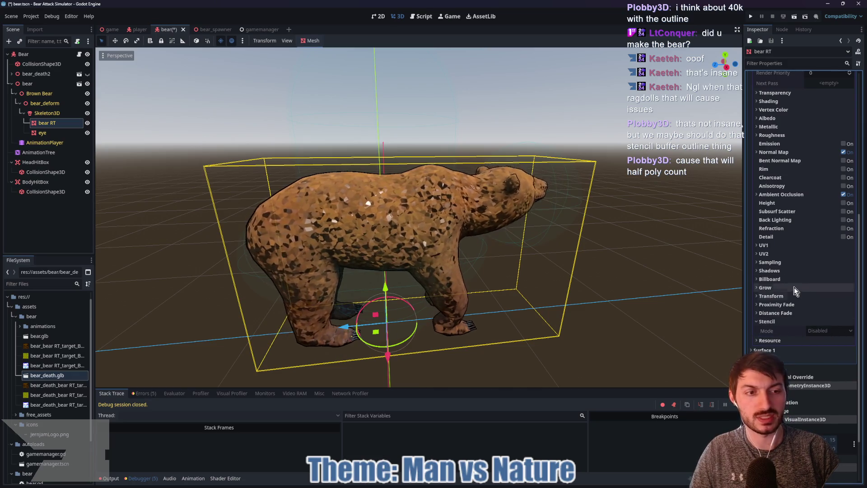
scroll(794, 291, "up", 5)
left_click(831, 91)
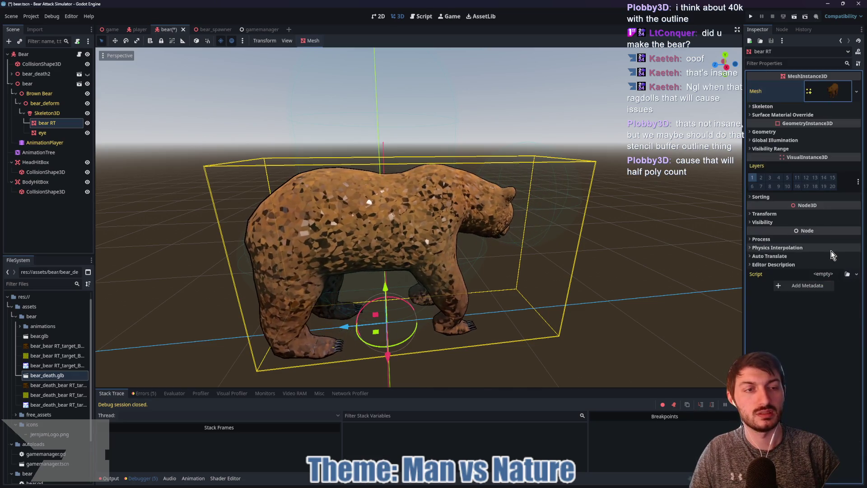
left_click(790, 114)
left_click(826, 90)
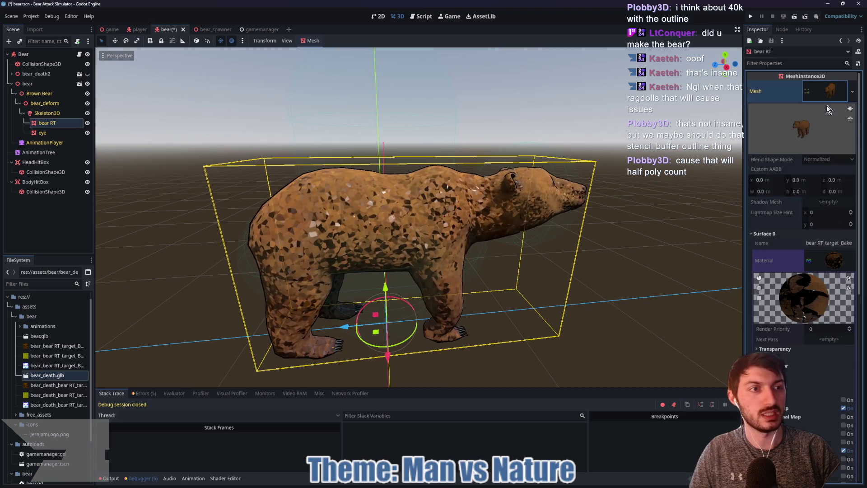
left_click(829, 261)
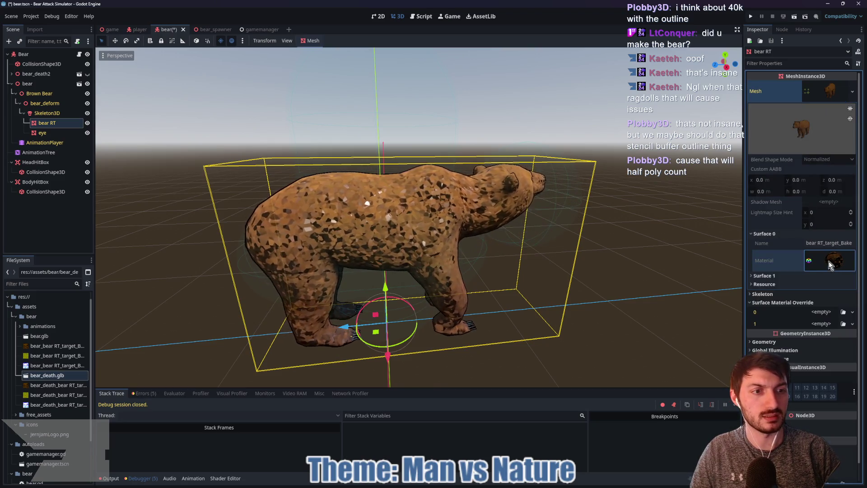
right_click(828, 262)
left_click(829, 93)
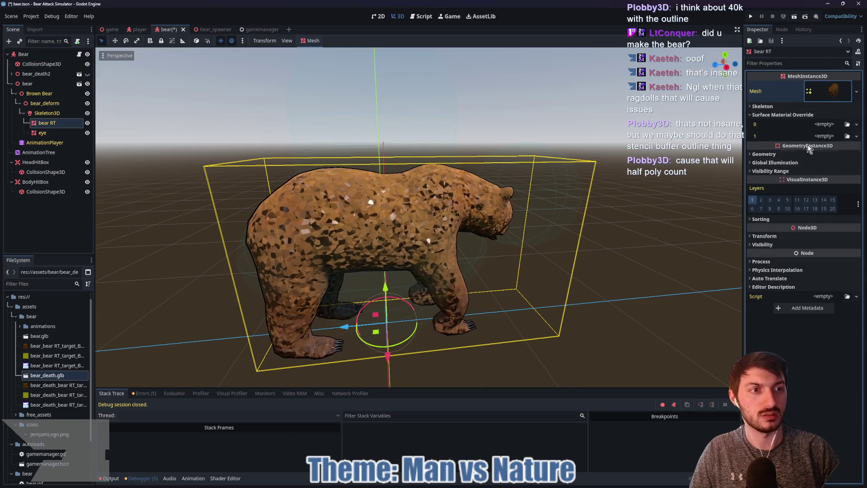
Step: Paste the material into override slot 0, set Stencil Mode to Outline, and adjust outline thickness
right_click(822, 130)
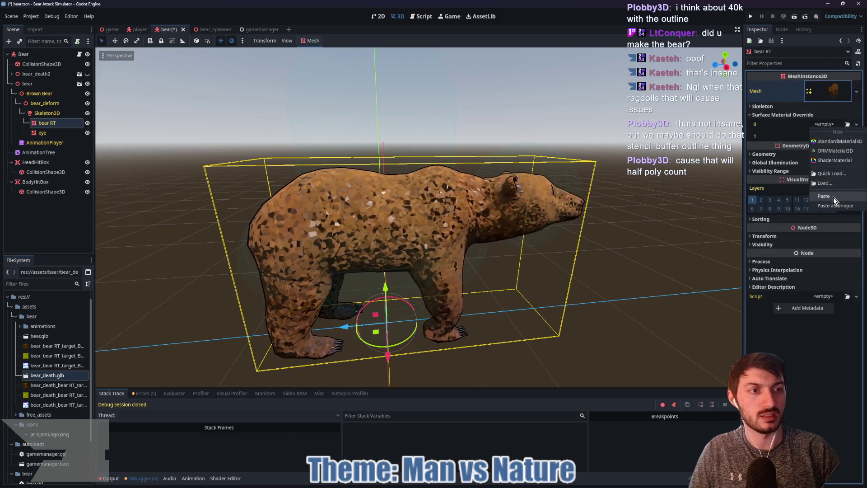
left_click(833, 197)
left_click(829, 129)
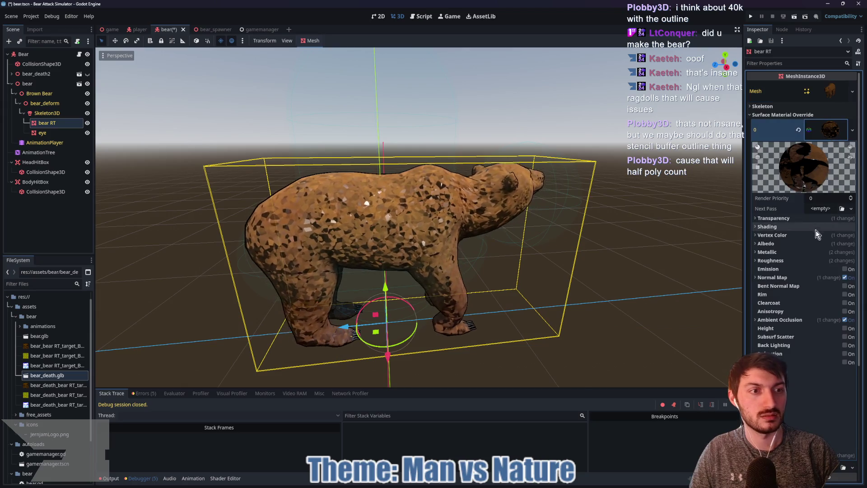
scroll(833, 373, "down", 4)
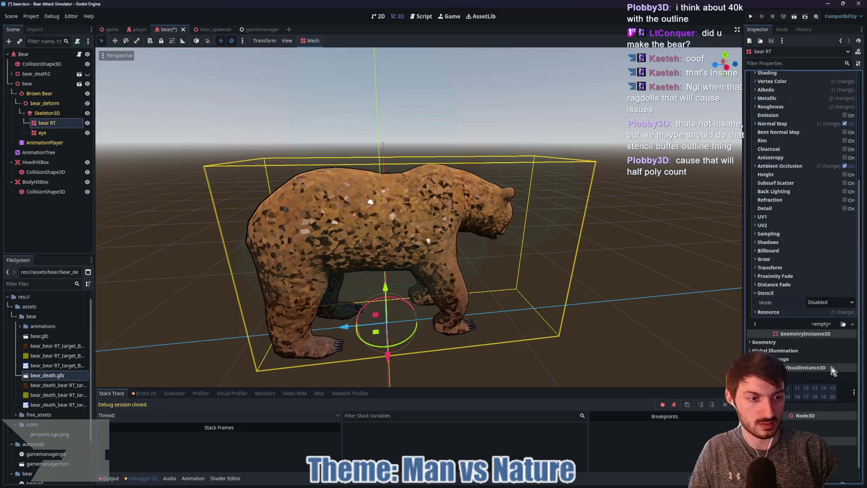
left_click(828, 302)
left_click(827, 321)
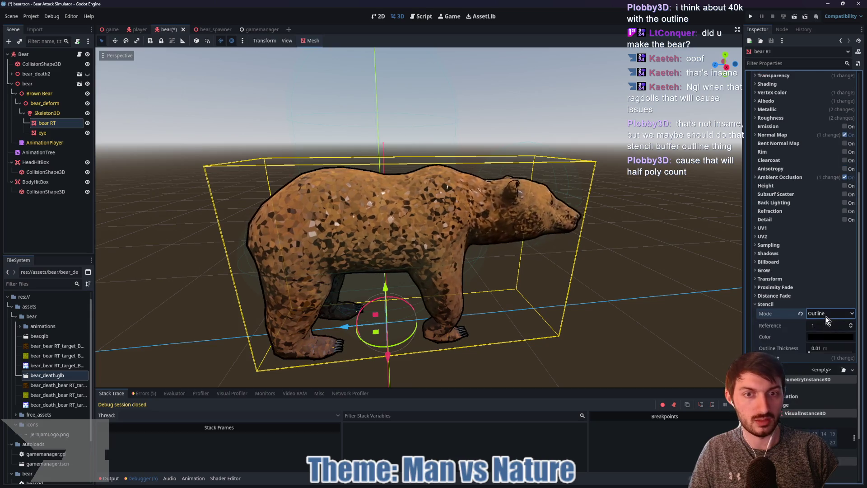
left_click_drag(814, 350, 812, 352)
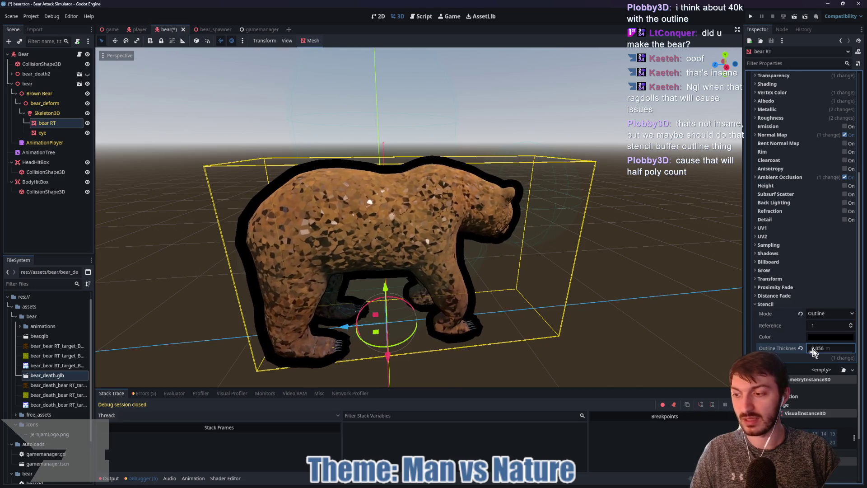
left_click_drag(812, 349, 812, 348)
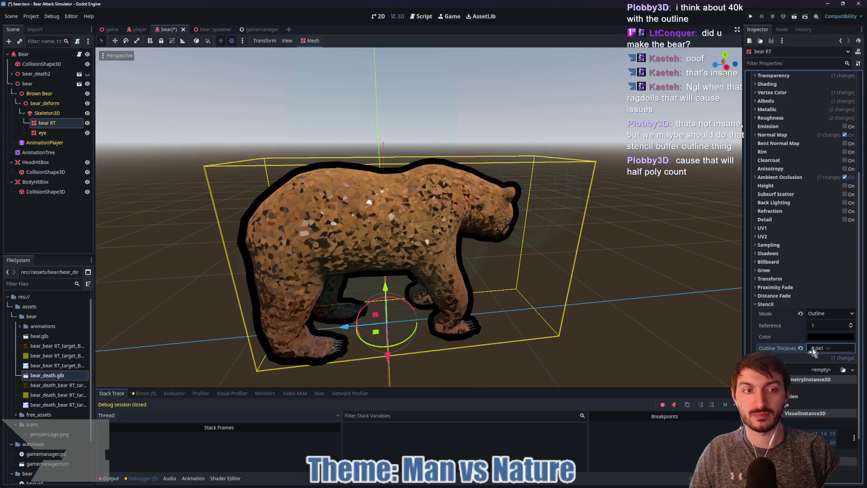
Step: Try a red ff0000 outline at 0.018 thickness, then reset the outline colour to black
left_click(817, 337)
type("ff0000")
key("Return")
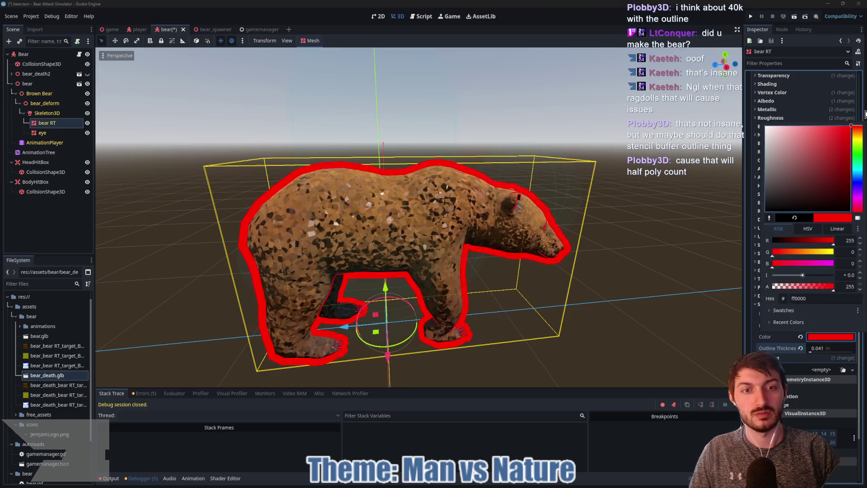
left_click(811, 351)
left_click_drag(811, 351, 810, 352)
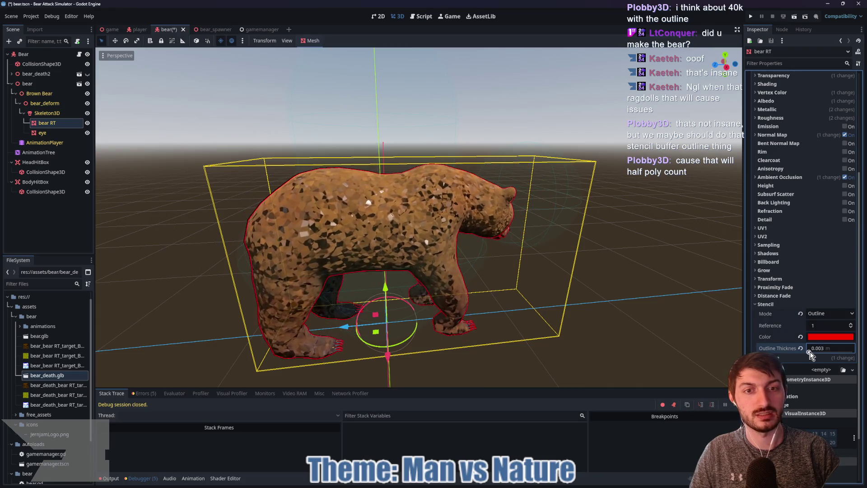
mouse_move(629, 304)
left_mouse_down()
mouse_move(548, 292)
mouse_move(513, 300)
mouse_move(571, 293)
mouse_move(535, 296)
mouse_move(555, 299)
left_mouse_up()
left_click(800, 337)
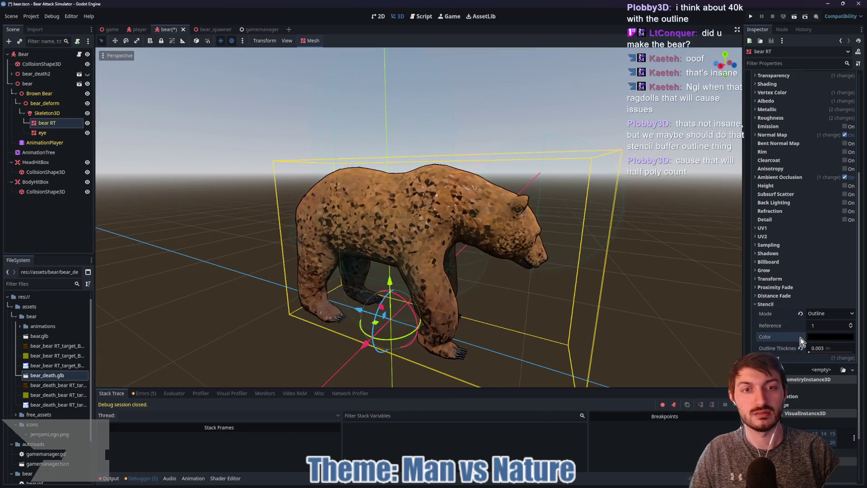
Step: Test outline thicknesses 0.018, 0.58, 0.25, 0.088 and zero, then switch Stencil Mode to X-Ray
left_click_drag(809, 351, 809, 352)
left_click_drag(810, 351, 836, 353)
scroll(581, 294, "down", 5)
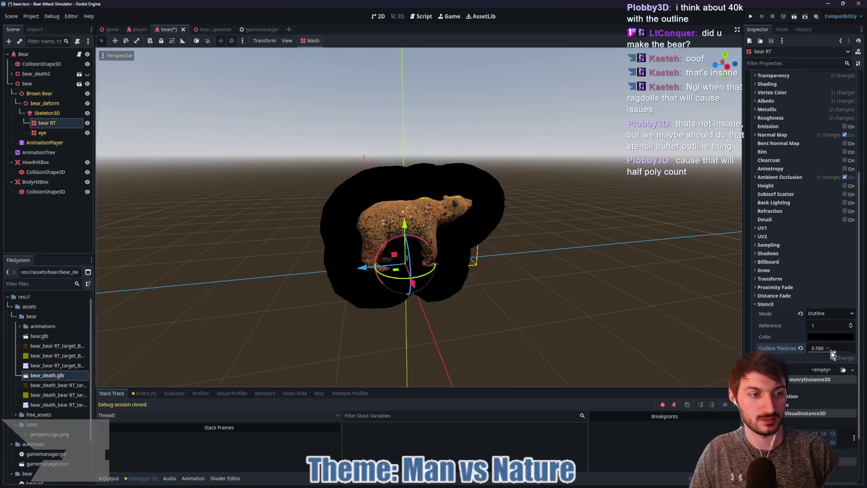
left_click(818, 353)
type("0.25")
key("Return")
left_click_drag(813, 349, 808, 349)
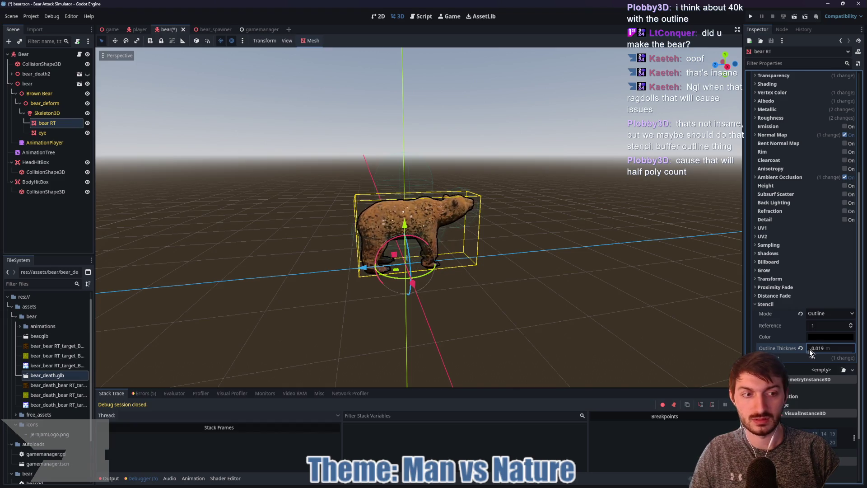
left_click_drag(809, 349, 808, 349)
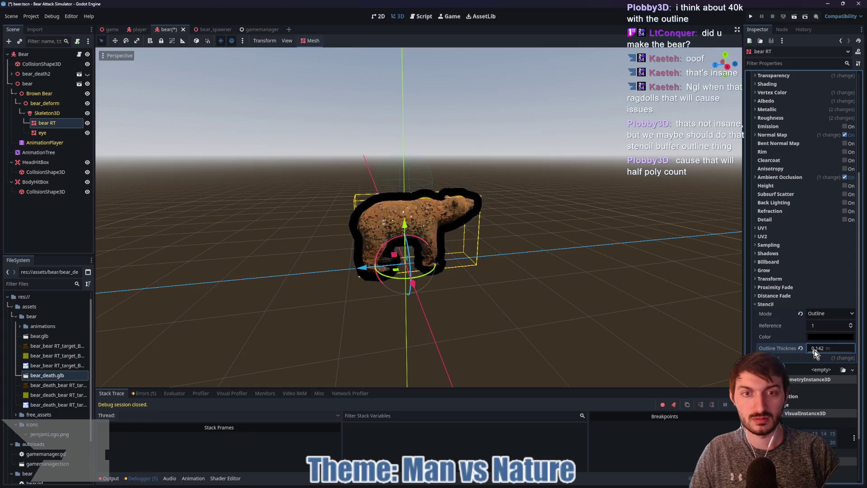
left_click_drag(812, 351, 812, 350)
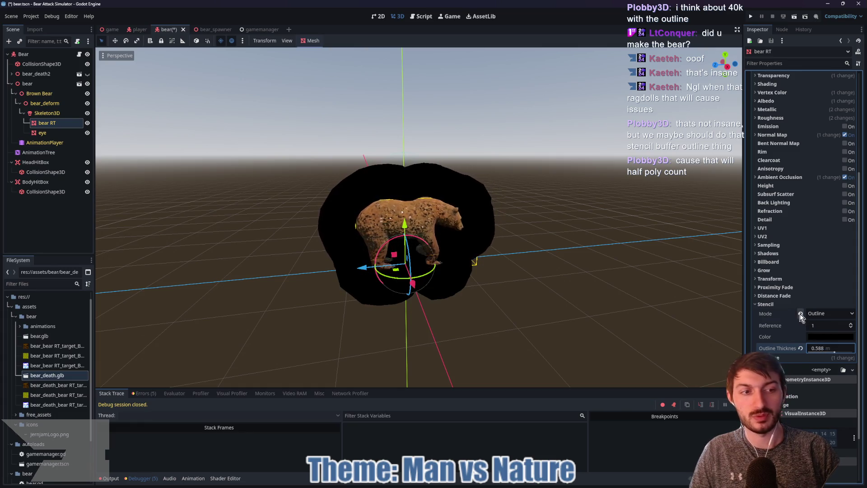
left_click(824, 313)
left_click(829, 344)
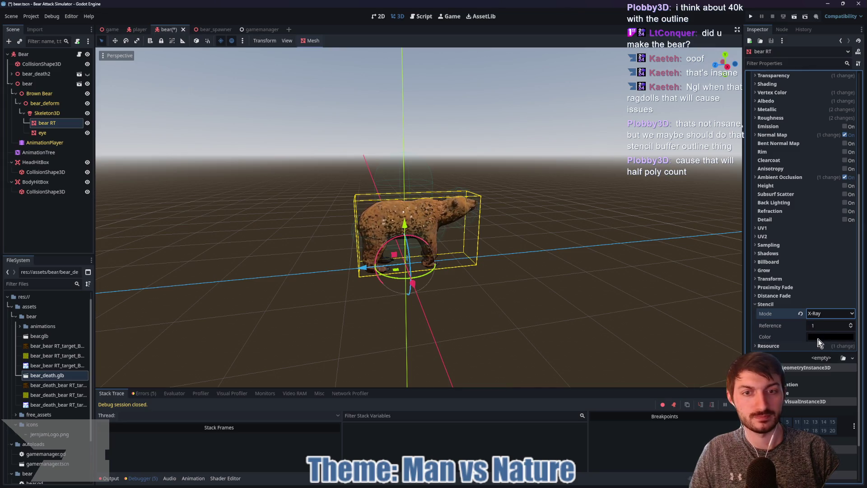
Step: Give the stencil a pale pink colour, then revert the bear's Stencil Mode to Disabled
left_click(825, 337)
left_click_drag(777, 133, 771, 128)
left_click(578, 250)
left_click_drag(579, 250, 485, 220)
mouse_move(480, 250)
left_mouse_down()
mouse_move(591, 275)
mouse_move(719, 274)
mouse_move(673, 283)
mouse_move(686, 289)
left_mouse_up()
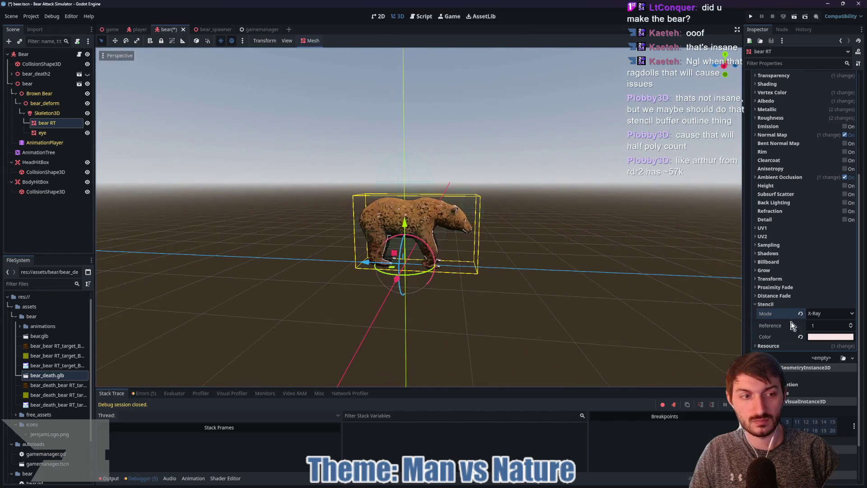
left_click(800, 313)
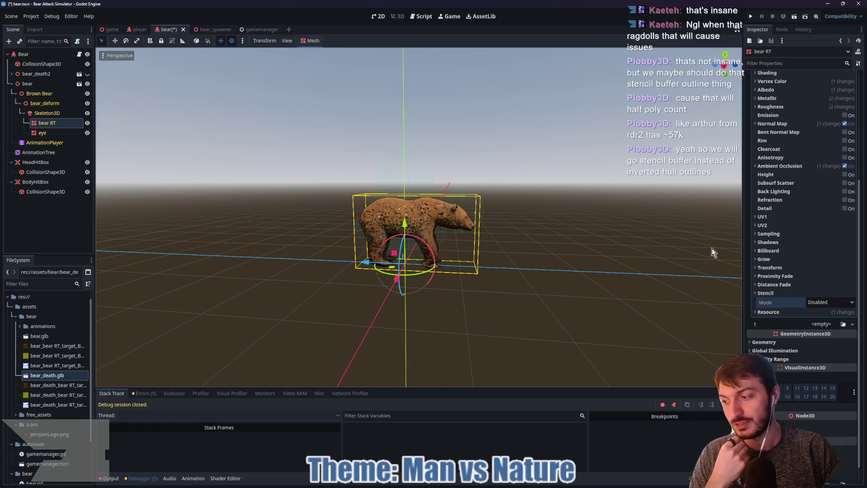
Step: Clear the slot 0 override material, save the bear scene, and collapse the Surface Material Override section
scroll(808, 253, "up", 5)
left_click(798, 130)
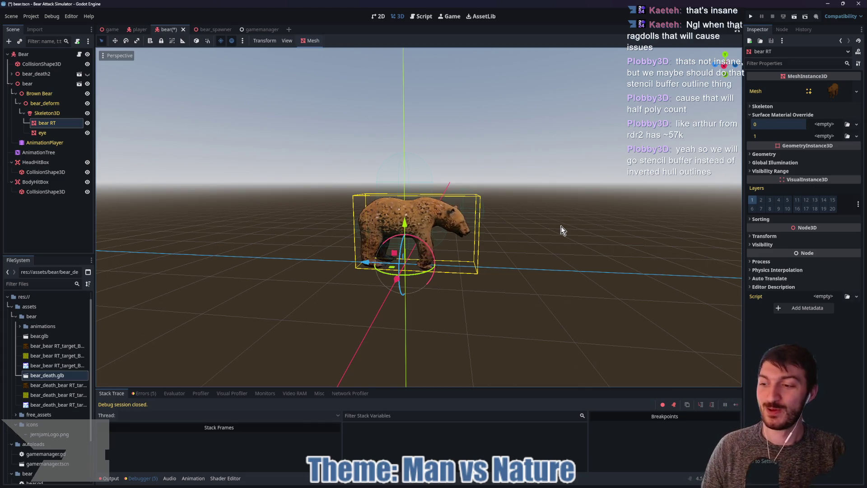
left_click_drag(542, 216, 554, 213)
key("ctrl+s")
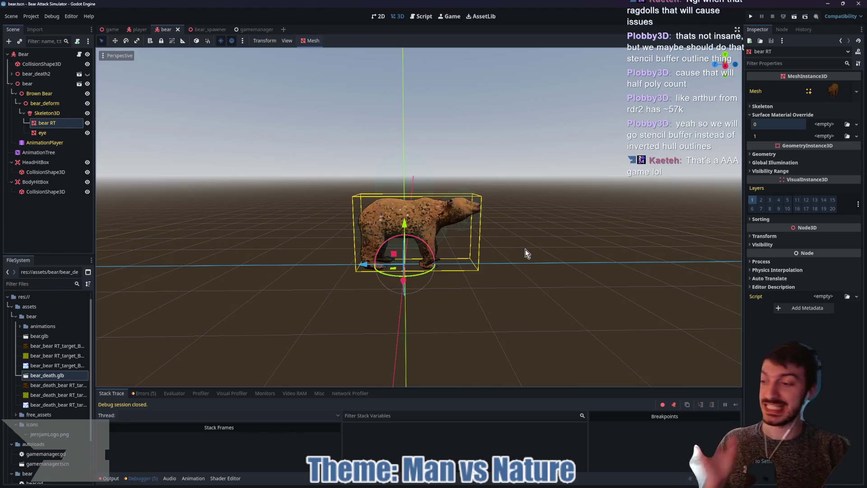
mouse_move(591, 270)
left_mouse_down()
mouse_move(483, 286)
mouse_move(563, 270)
left_mouse_up()
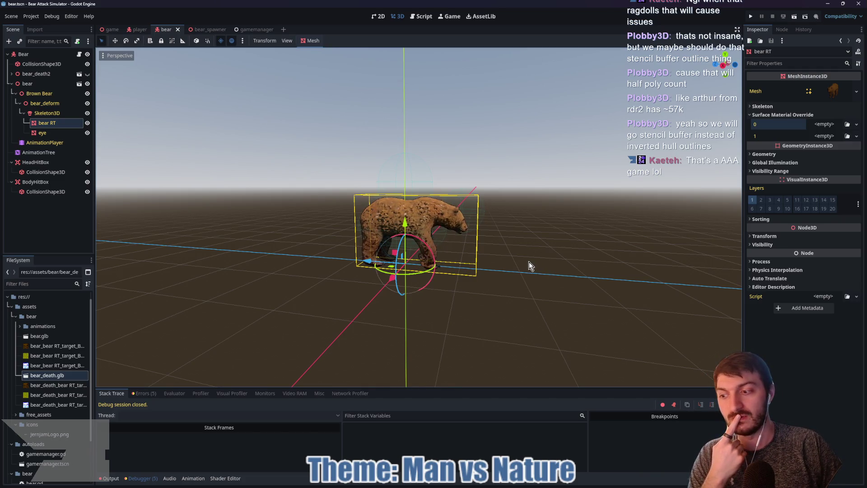
mouse_move(481, 272)
left_mouse_down()
mouse_move(524, 282)
mouse_move(482, 278)
left_mouse_up()
scroll(482, 277, "up", 5)
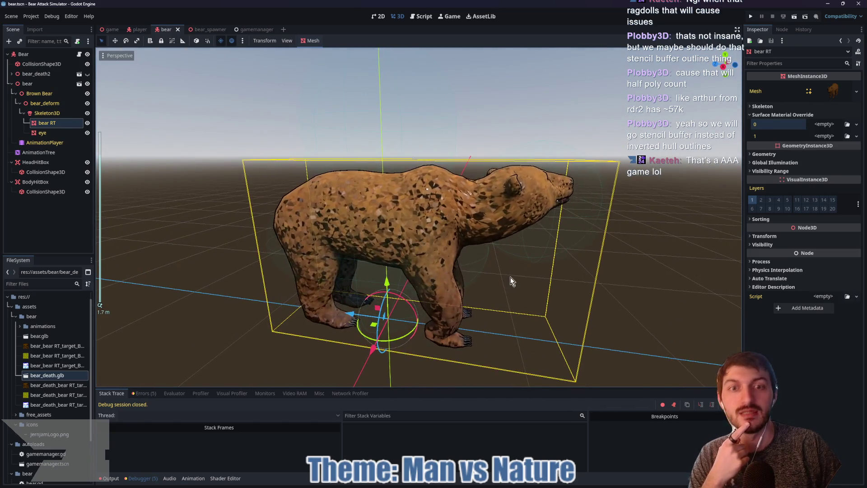
scroll(511, 277, "down", 4)
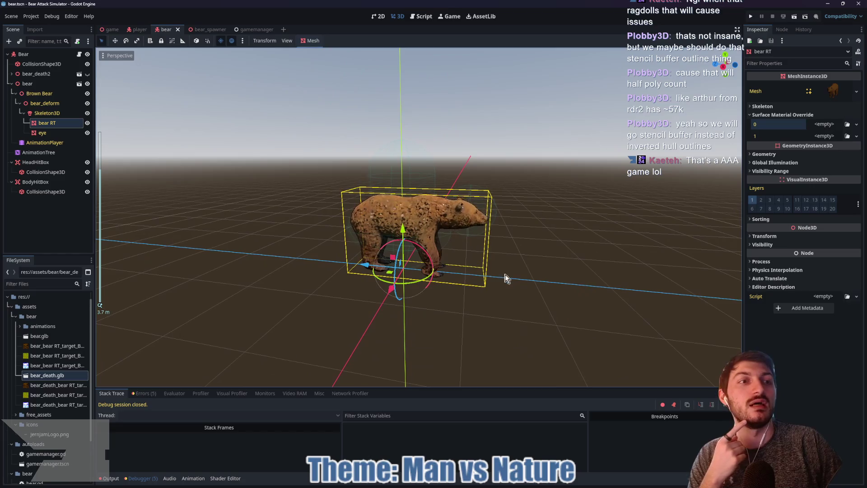
left_click(771, 115)
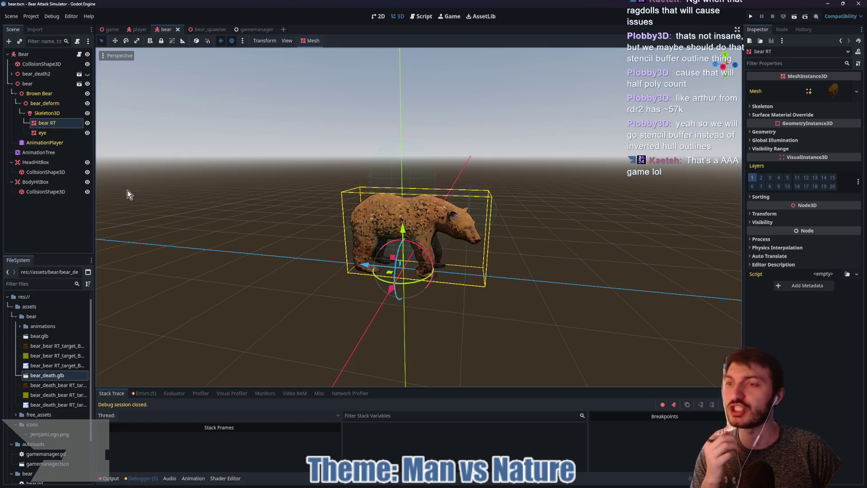
Step: Show the bear_death2 ragdoll and hide the original bear model
left_click(87, 73)
left_click(36, 74)
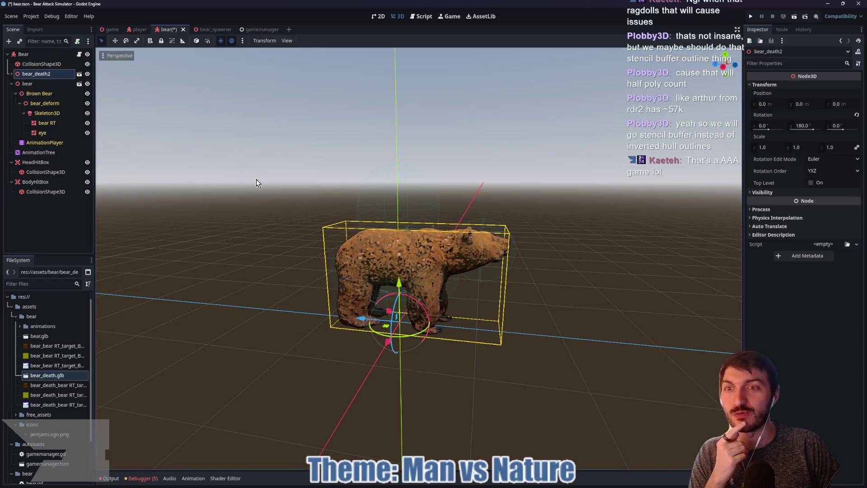
left_click(87, 83)
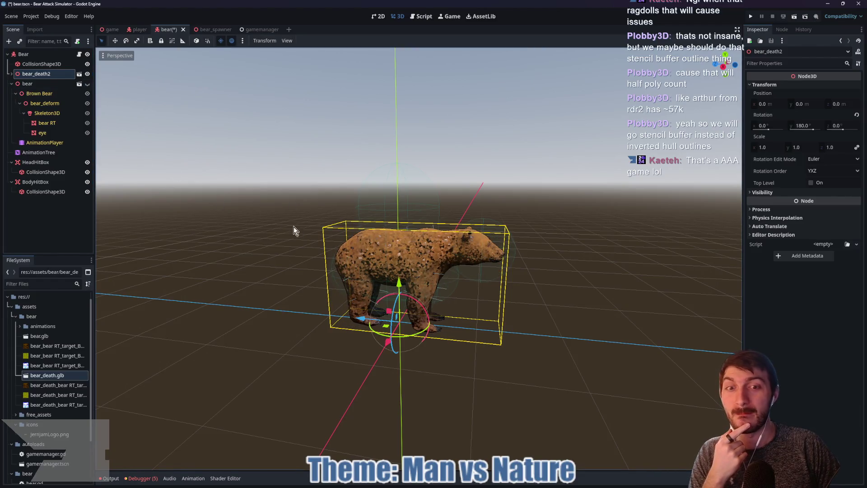
left_click_drag(303, 241, 205, 163)
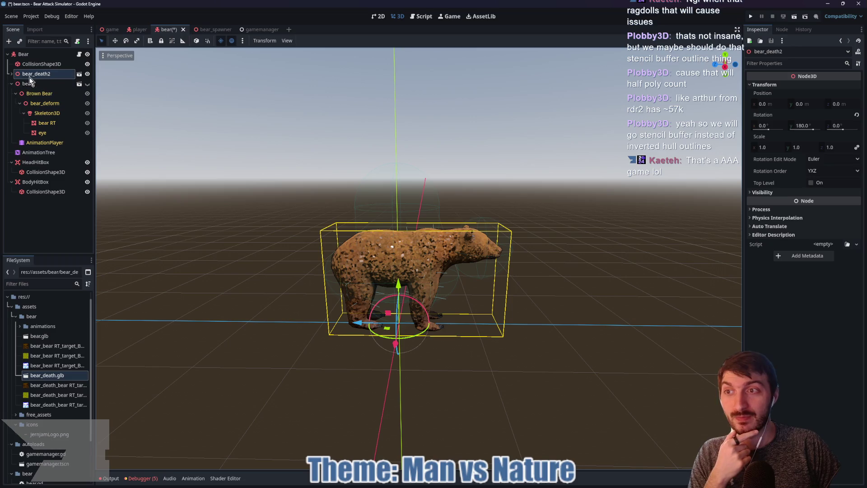
Step: Hide the deathbear mesh to reveal the bone rig and inspect the root bone's collision shape
left_click(11, 74)
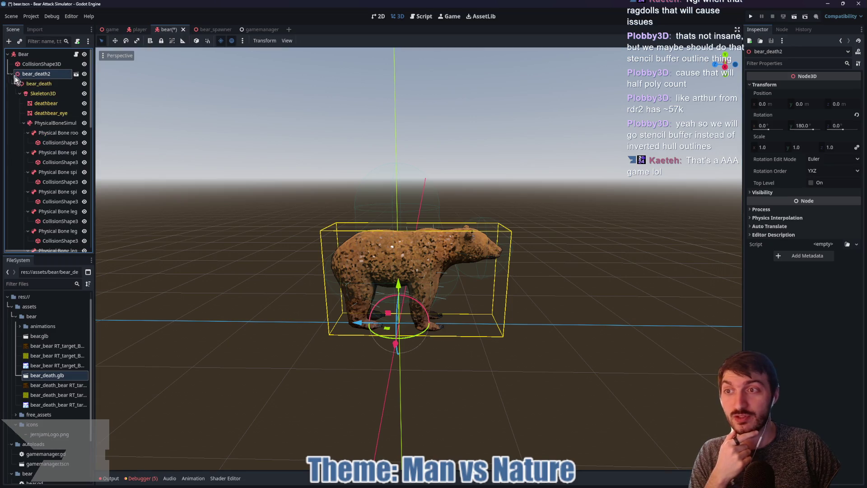
left_click(49, 124)
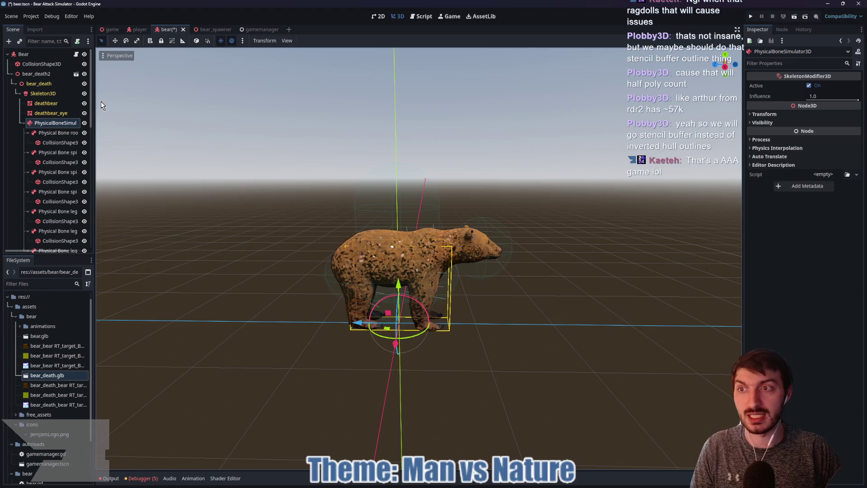
left_click(84, 104)
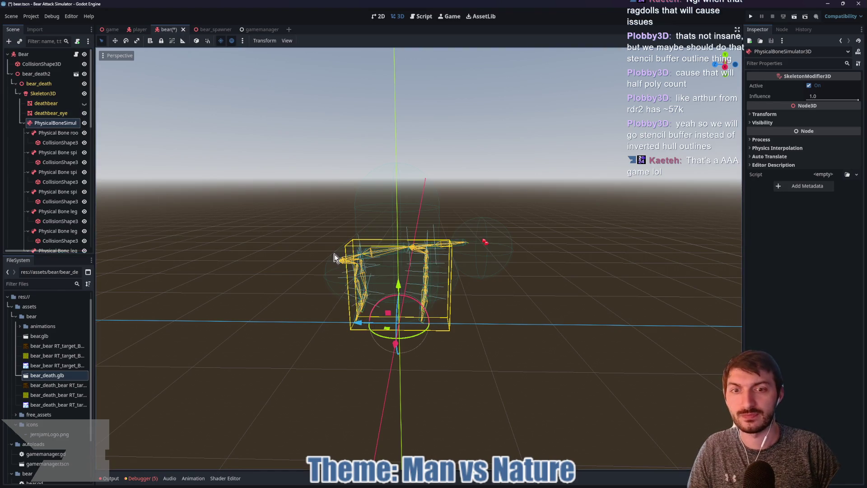
scroll(321, 270, "up", 3)
left_click_drag(332, 249, 339, 276)
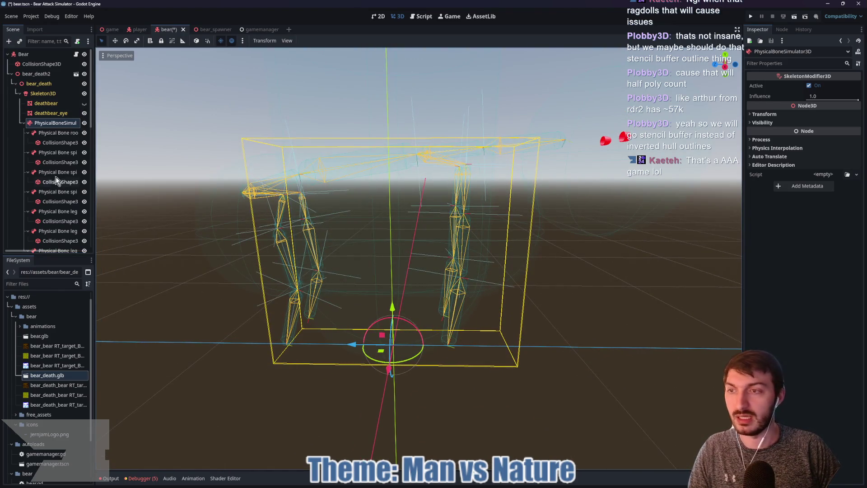
left_click(63, 133)
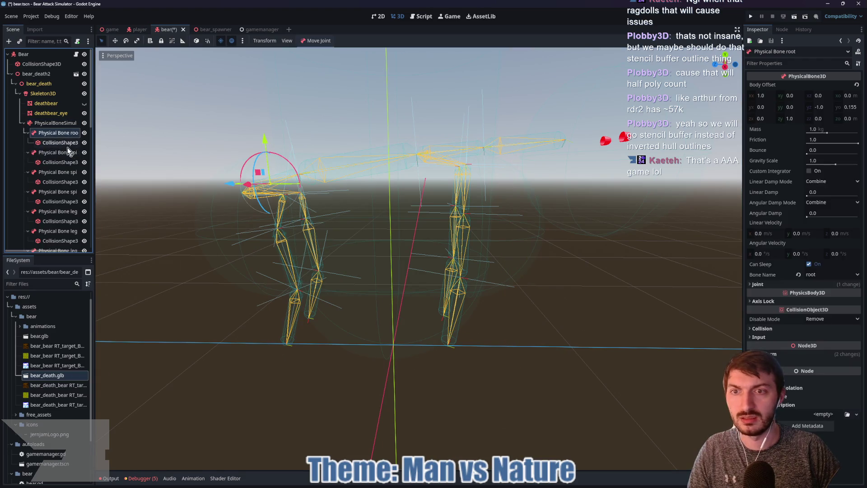
left_click(63, 142)
mouse_move(175, 172)
left_mouse_down()
mouse_move(180, 188)
mouse_move(207, 207)
left_mouse_up()
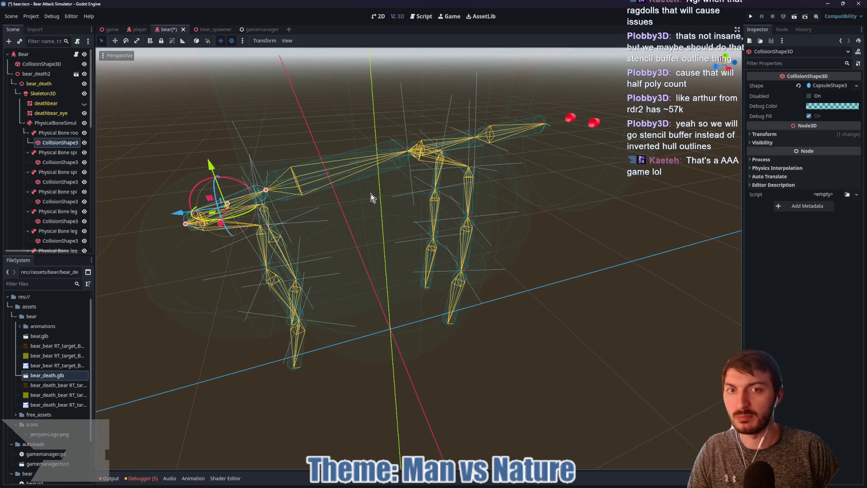
Step: Turn off PhysicalBoneSimulator3D's Active setting and open the Bear's bear.gd script
left_click(53, 124)
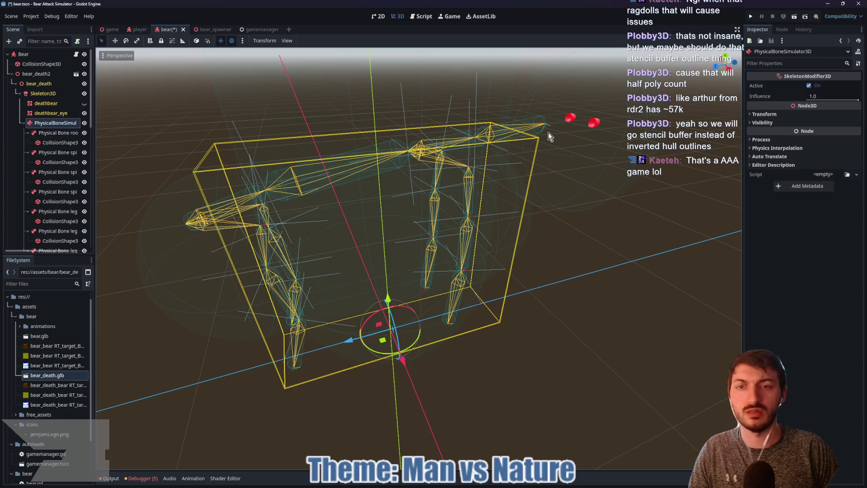
left_click(808, 86)
left_click(24, 123)
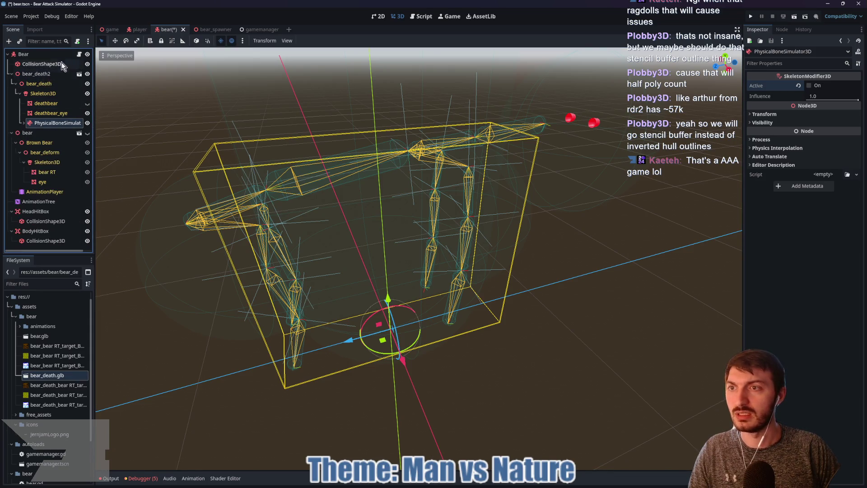
left_click(79, 53)
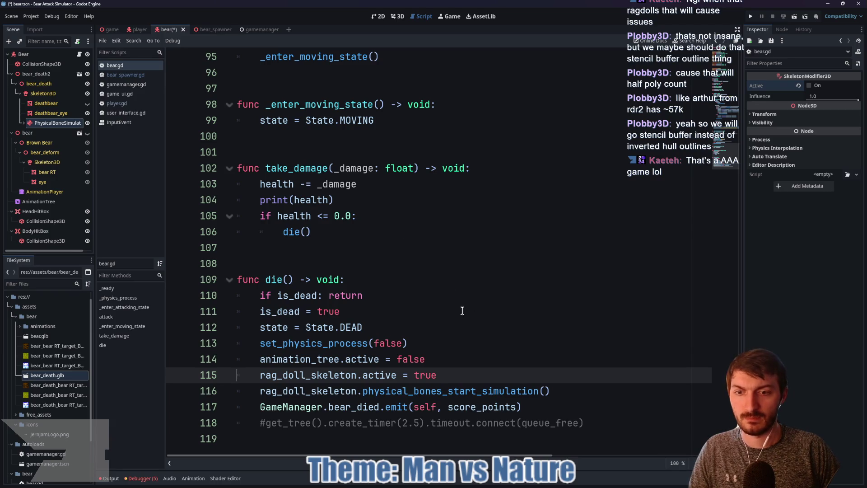
scroll(462, 310, "up", 20)
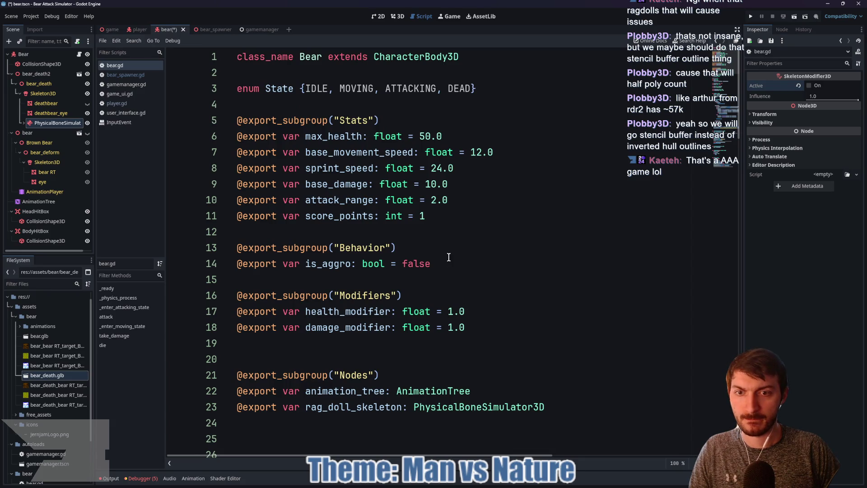
scroll(449, 261, "down", 2)
left_click(571, 312)
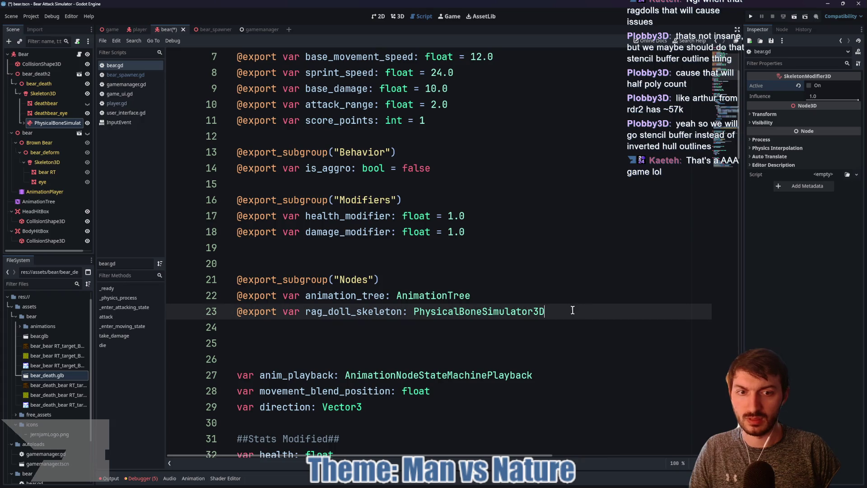
key("Return")
type("@export var death_")
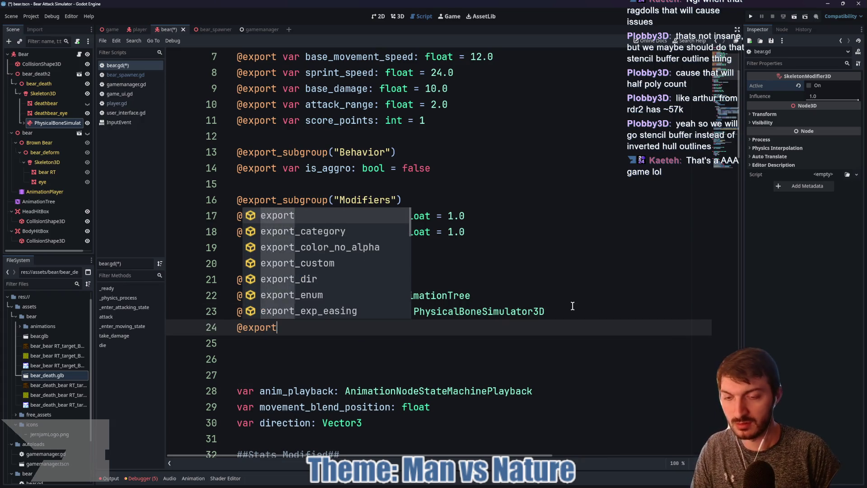
type("bear:")
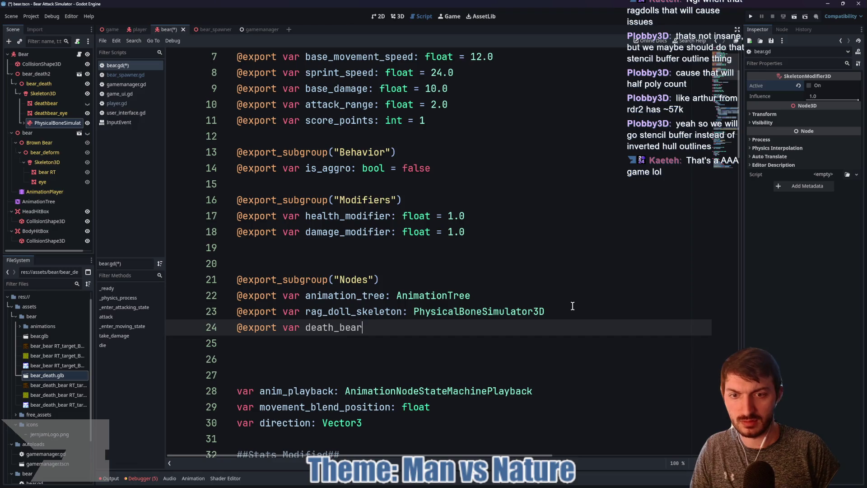
type(" Node3D")
key("Return")
key("ctrl+s")
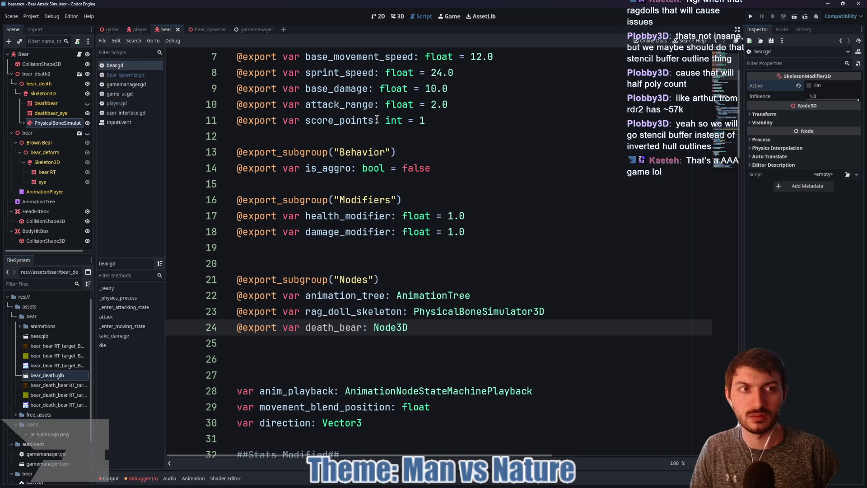
Step: Assign PhysicalBoneSimulator3D as the Bear's Rag Doll Skeleton and bear_death2 as its Death Bear
left_click(40, 54)
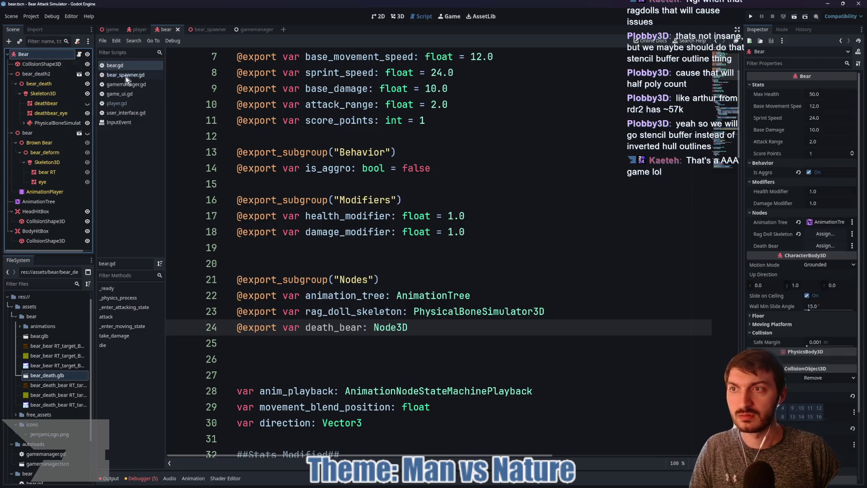
left_click(825, 234)
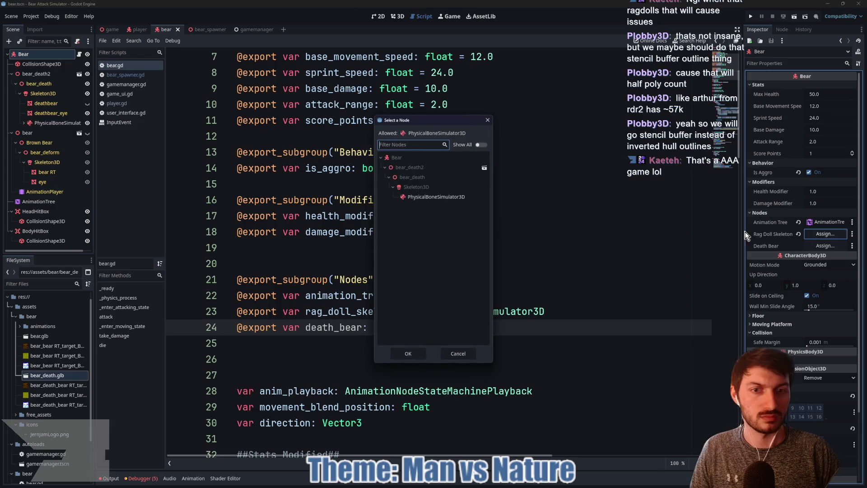
left_click(429, 198)
left_click(408, 354)
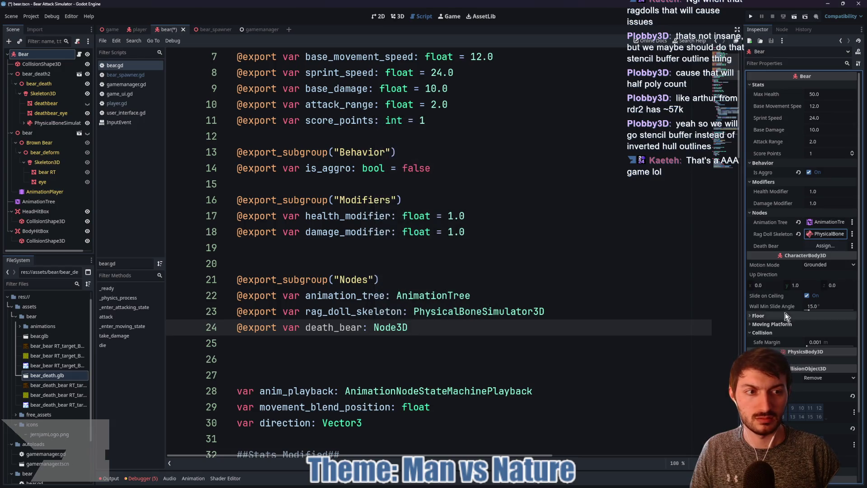
left_click(825, 246)
left_click(423, 178)
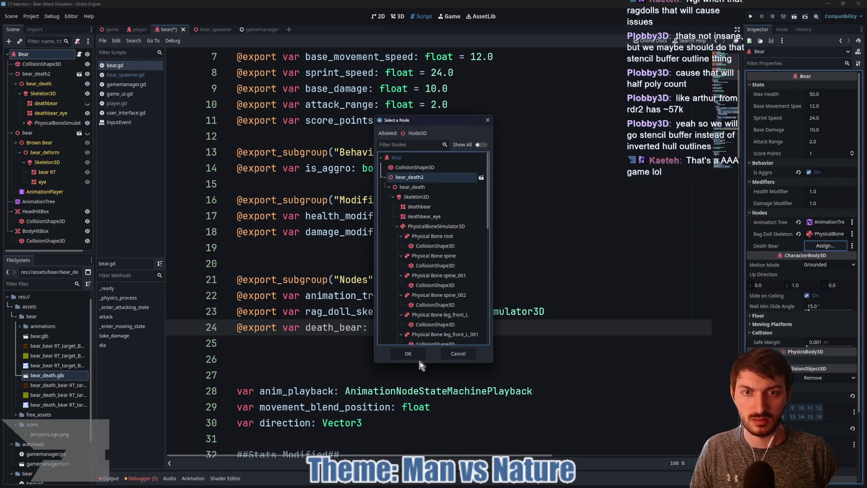
left_click(407, 355)
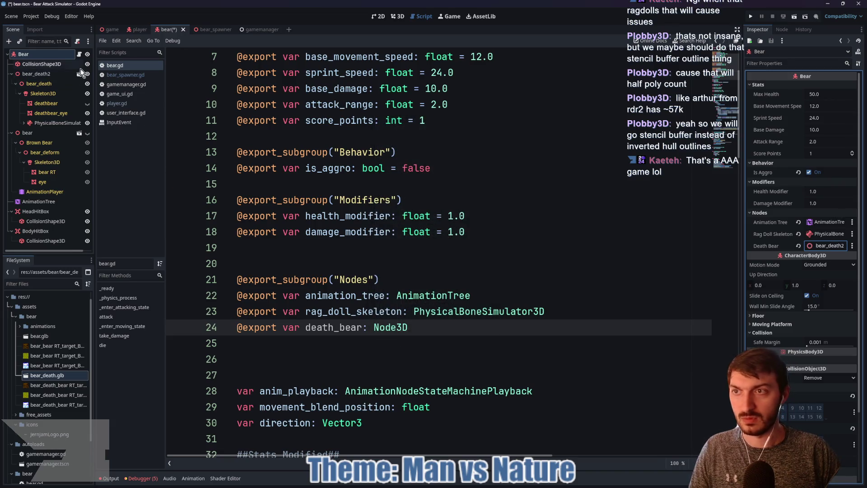
left_click(12, 74)
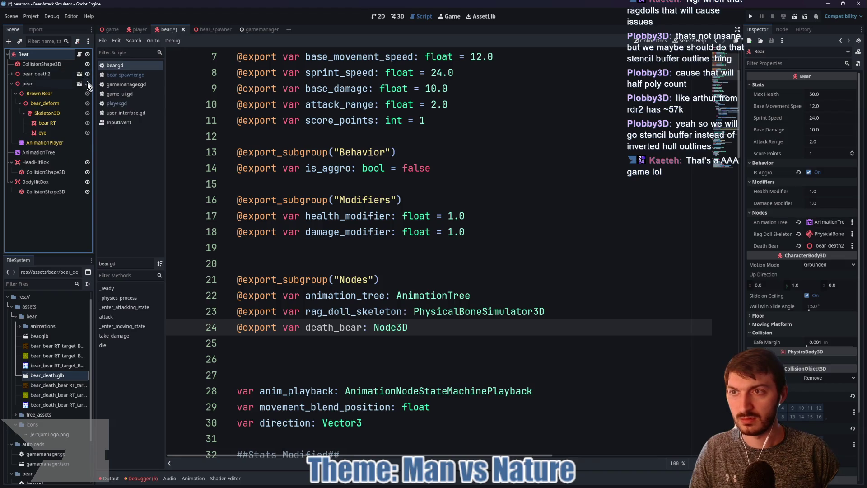
left_click(397, 16)
scroll(416, 187, "down", 3)
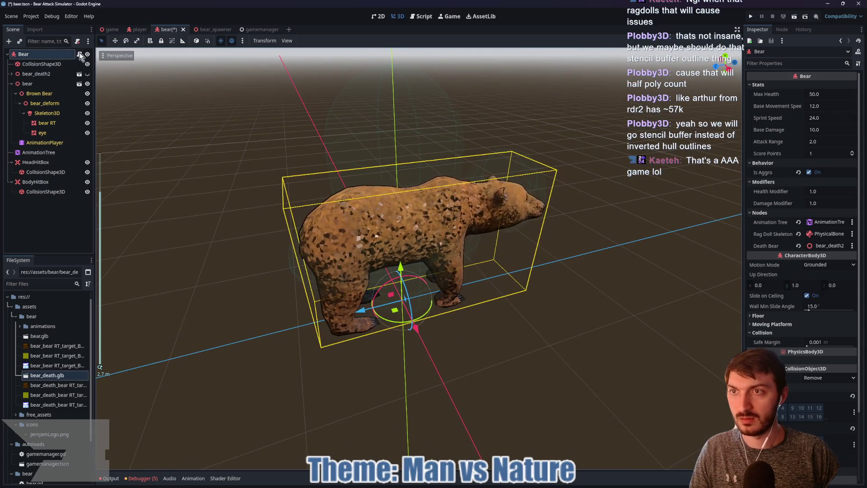
key("ctrl+F3")
scroll(447, 249, "down", 15)
scroll(448, 250, "down", 2)
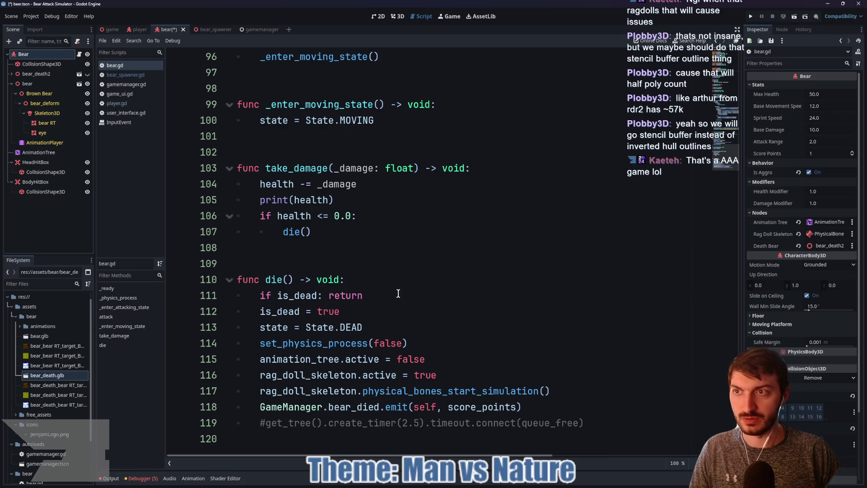
scroll(398, 294, "up", 20)
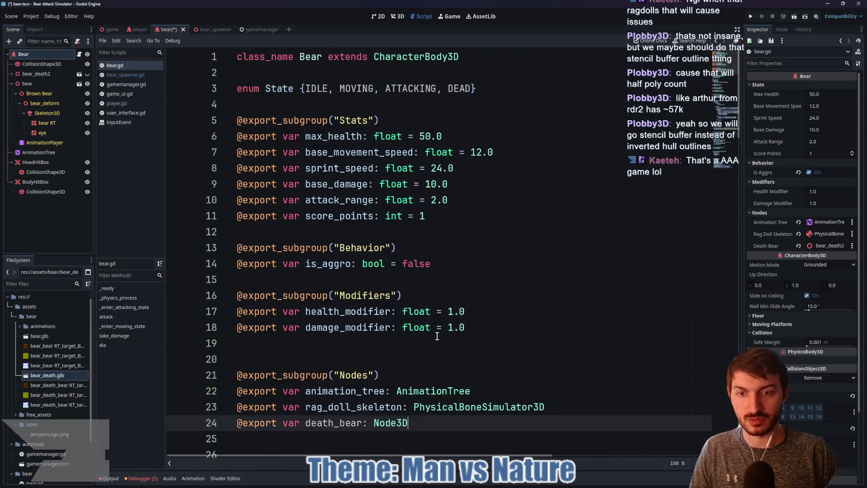
scroll(437, 337, "down", 6)
key("Return")
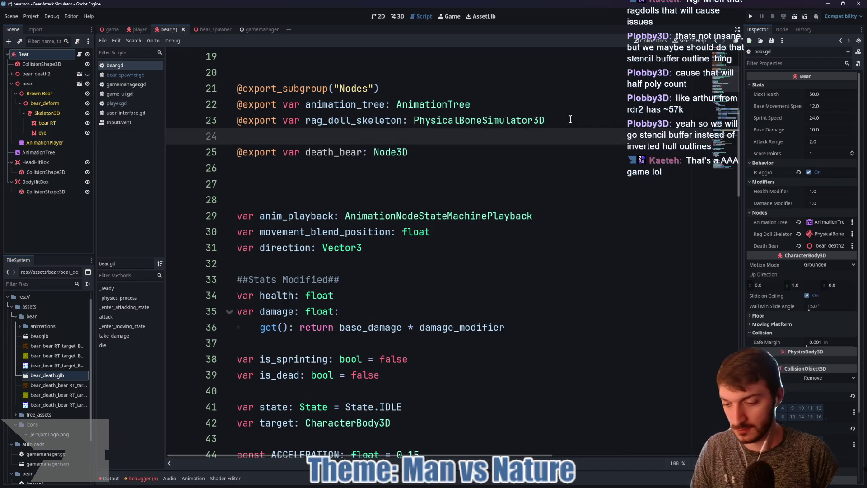
type("@export var regular")
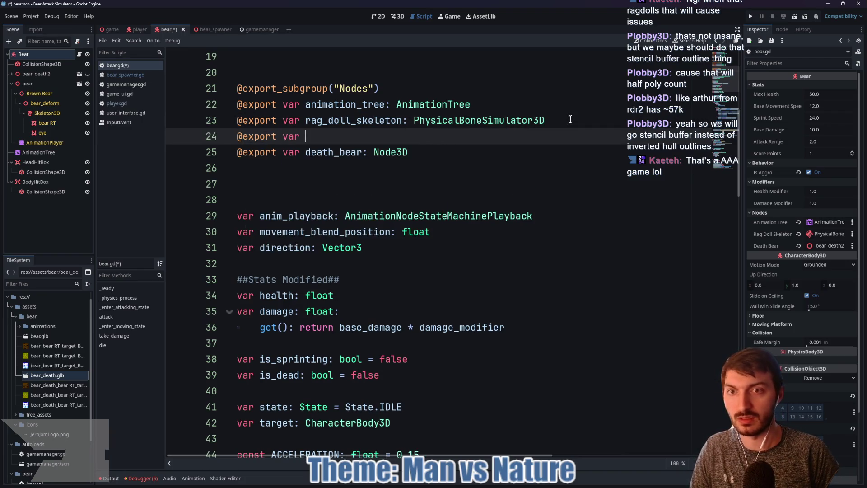
type("_bear:")
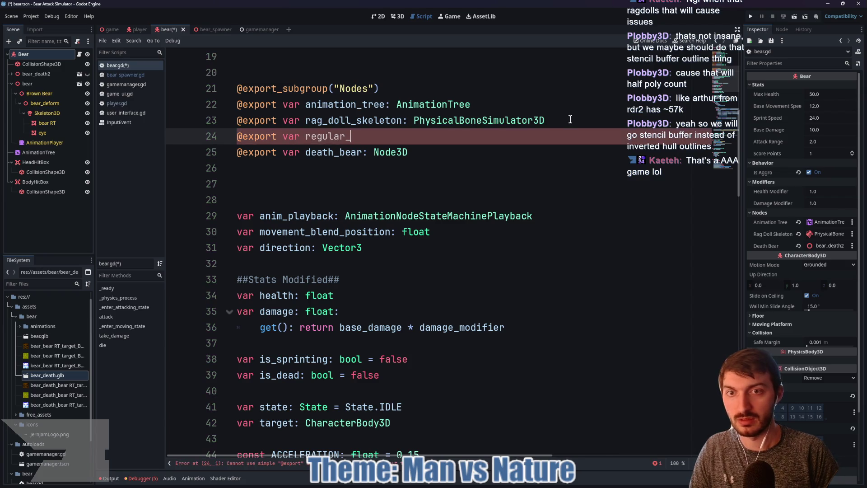
type(" Node3")
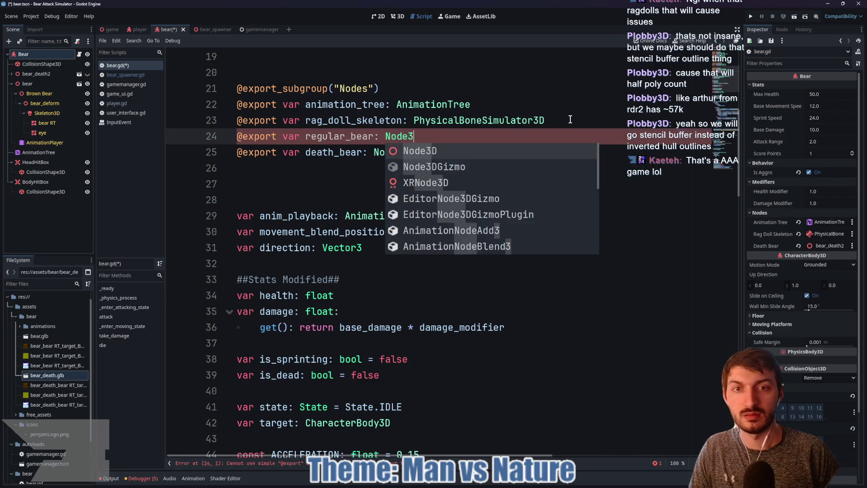
key("Return")
Step: Set the Bear's Regular Bear export to the bear node and save the script
left_click(811, 246)
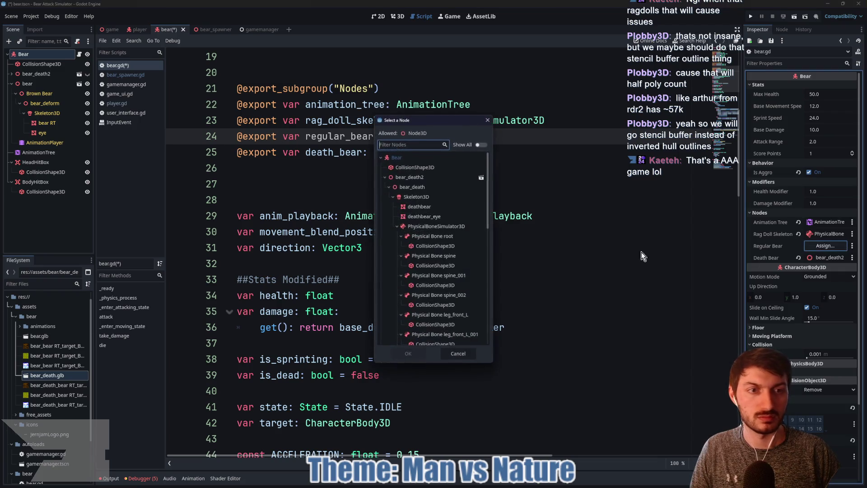
left_click(385, 177)
left_click(402, 186)
left_click(418, 352)
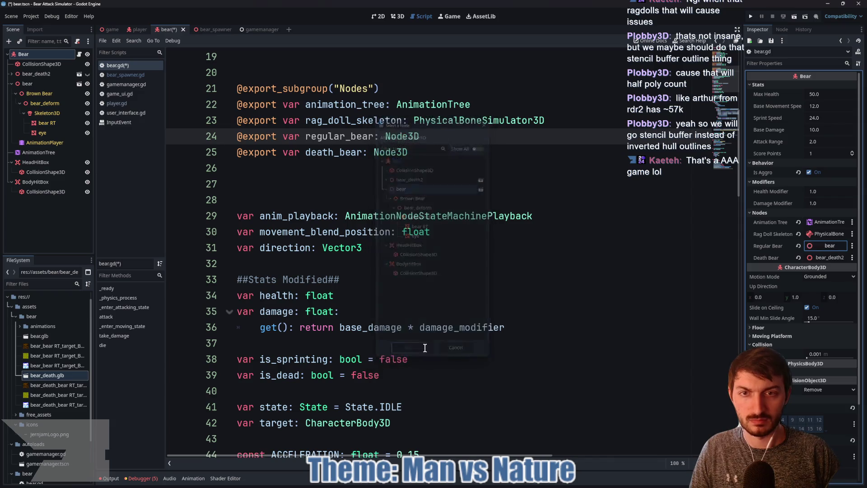
scroll(425, 347, "down", 20)
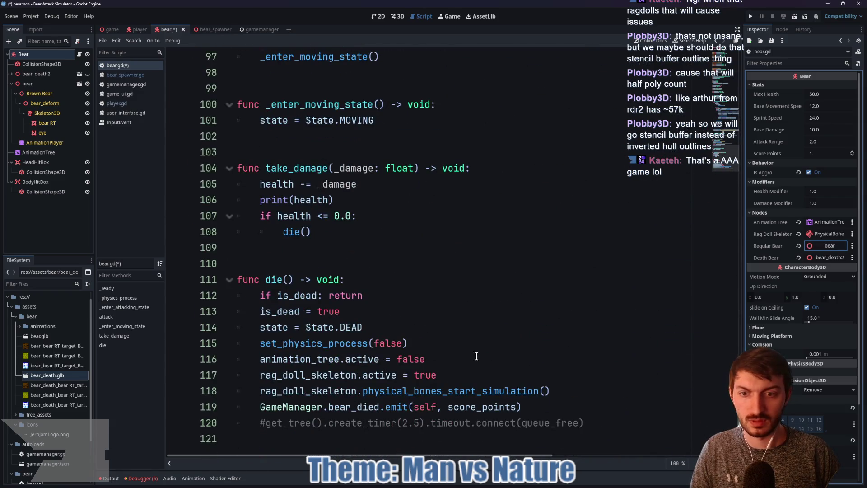
left_click(434, 341)
key("ctrl+s")
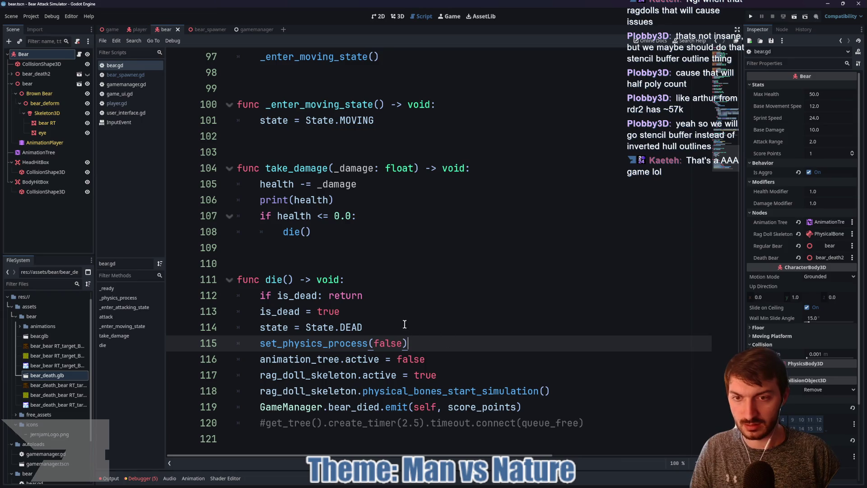
Step: Add regular_bear.hide() and death_bear.show() after set_physics_process in die(), then save
left_click(387, 325)
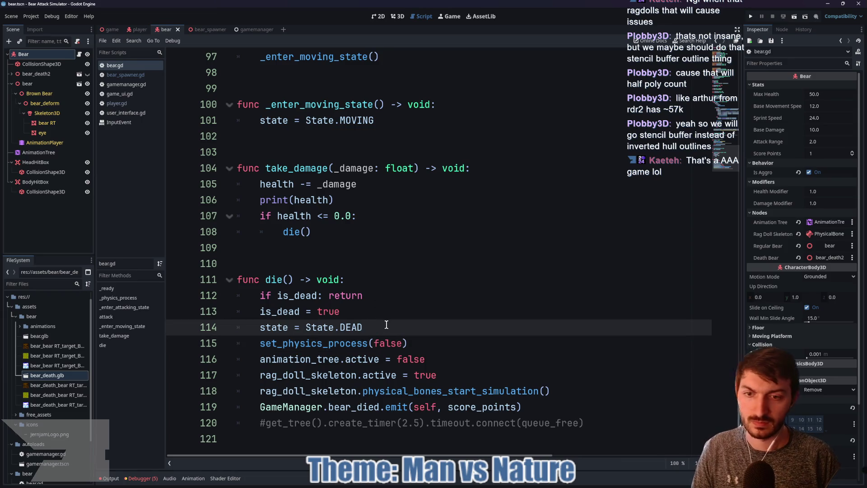
left_click(420, 341)
key("Return")
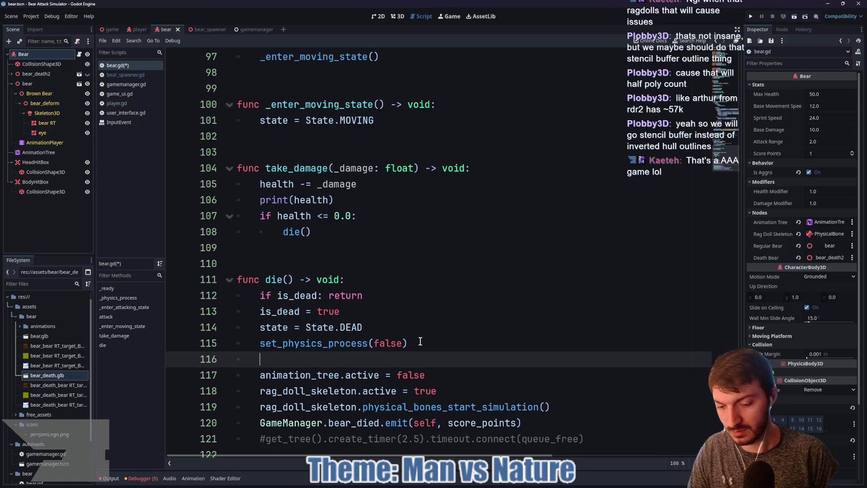
type("regular_bear.hi")
key("Return")
key("Return")
type("death_bear")
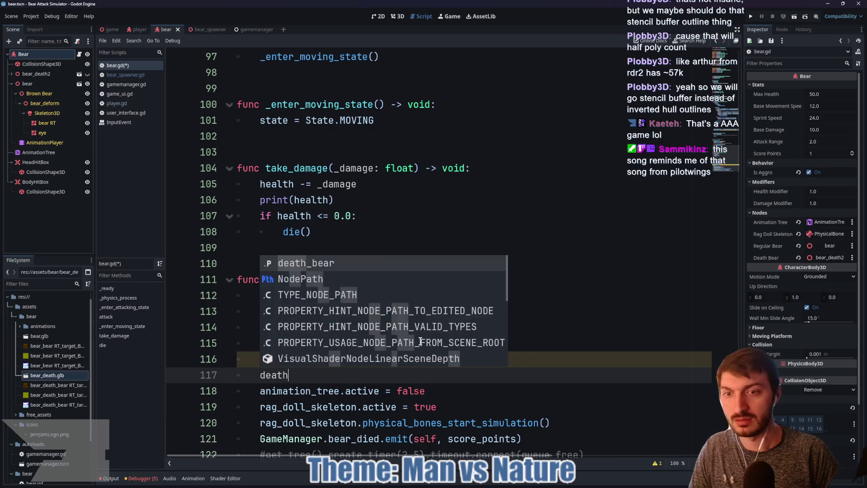
key("Return")
type(".show(")
key("Return")
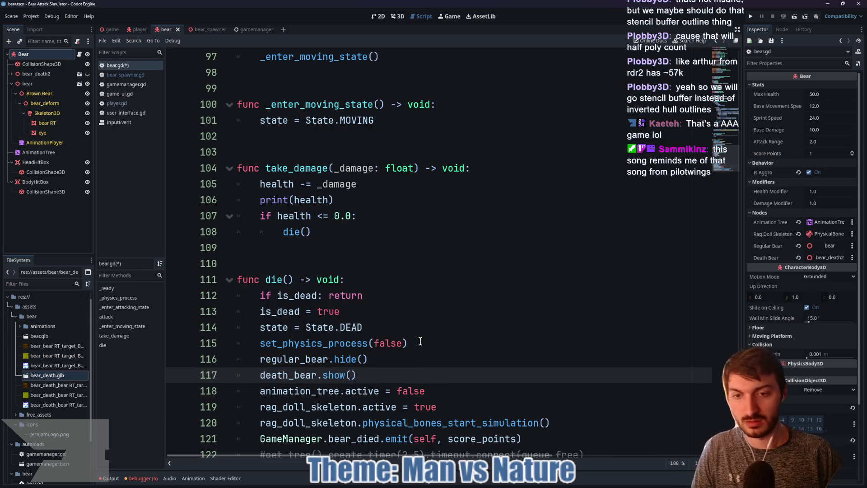
key("ctrl+s")
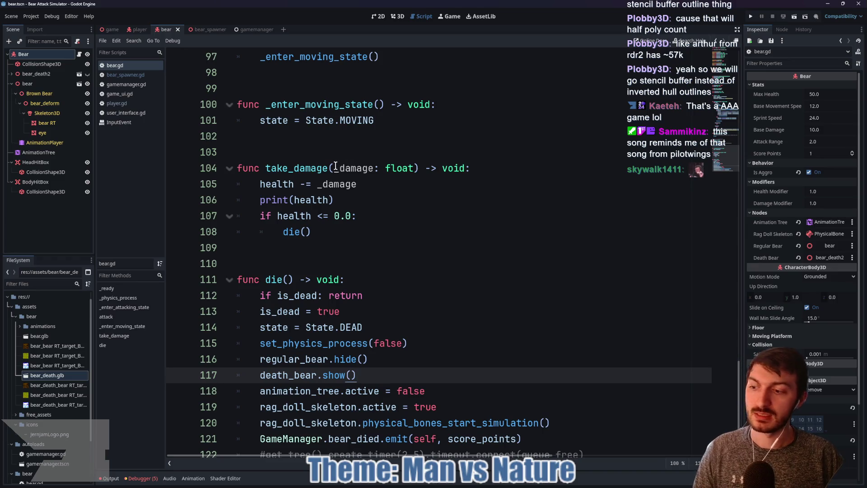
Step: Run the game scene, start a round and play to 2 kills, then stop the game
left_click(112, 30)
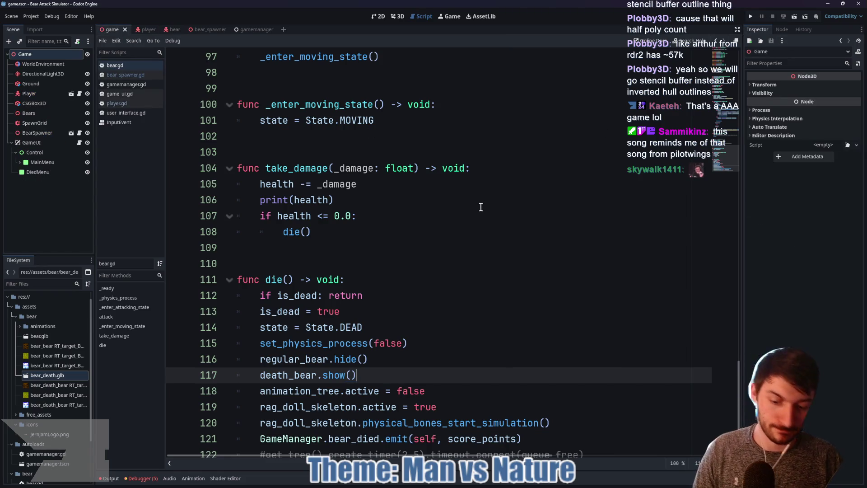
key("F5")
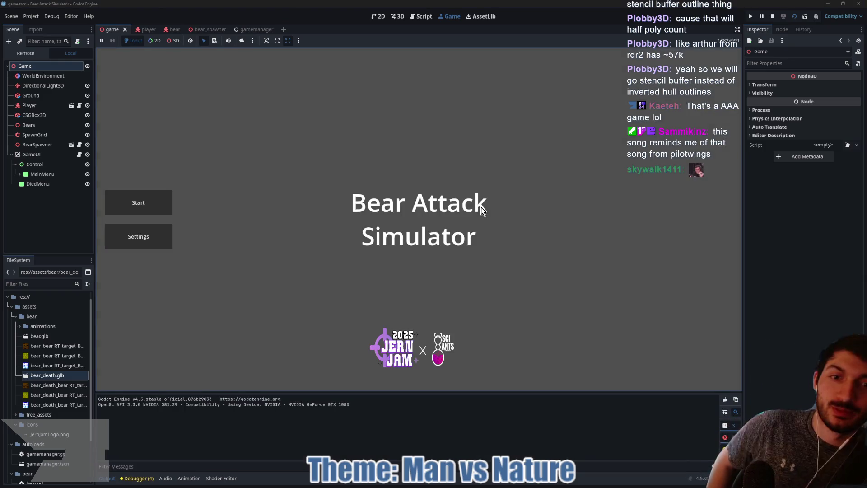
left_click(129, 202)
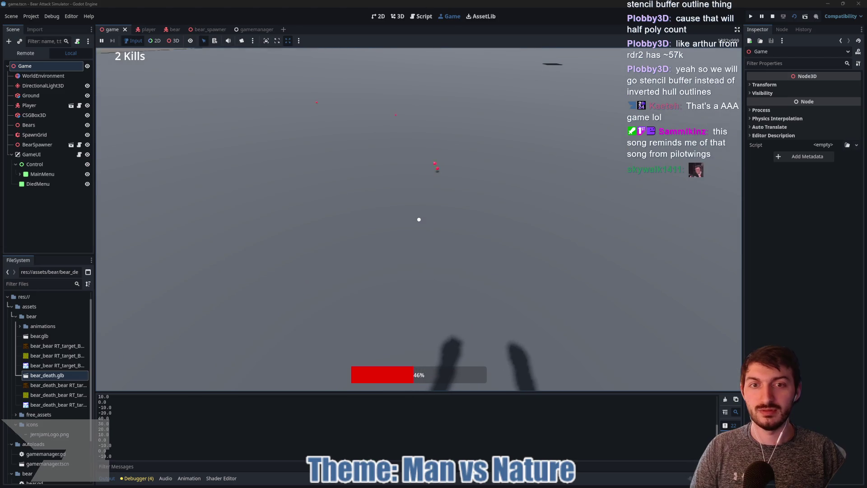
key("F8")
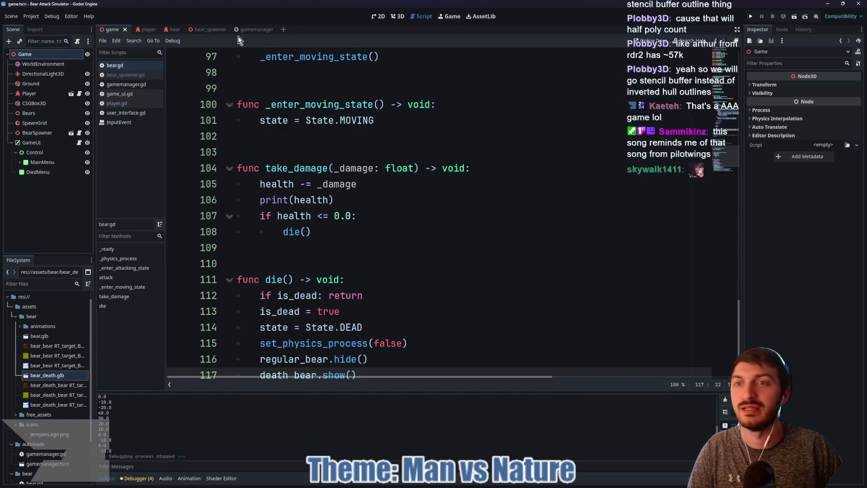
Step: Toggle the deathbear mesh's visibility under bear_death2, save the bear scene, and rerun the game
left_click(173, 30)
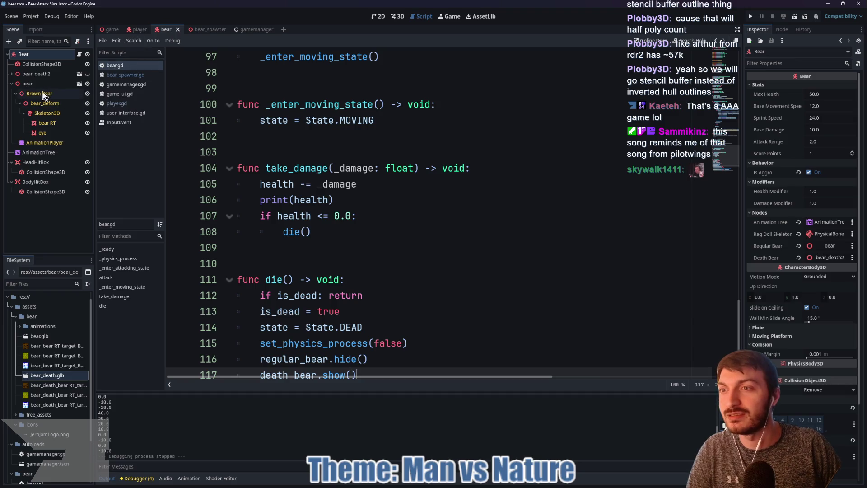
left_click(12, 74)
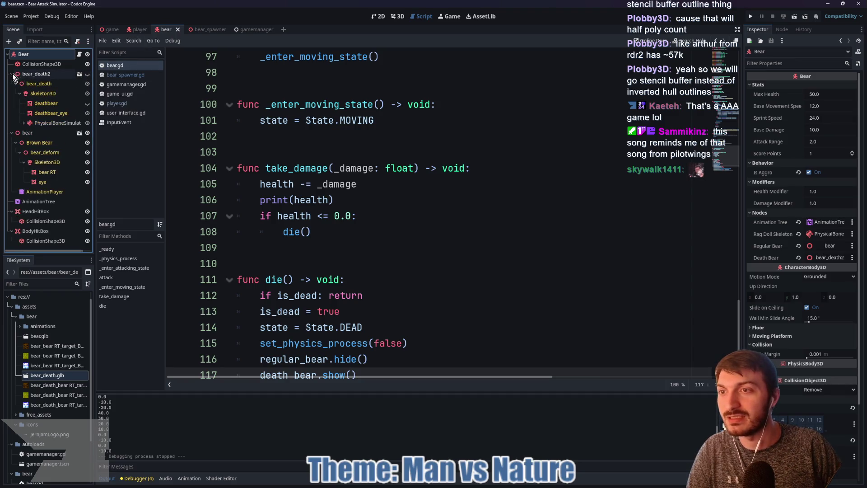
left_click(86, 104)
left_click(330, 140)
key("ctrl+s")
left_click(109, 29)
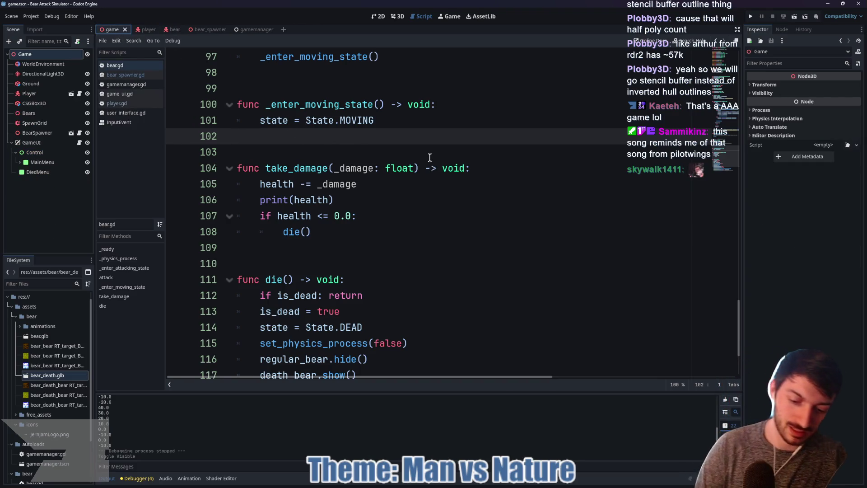
key("F5")
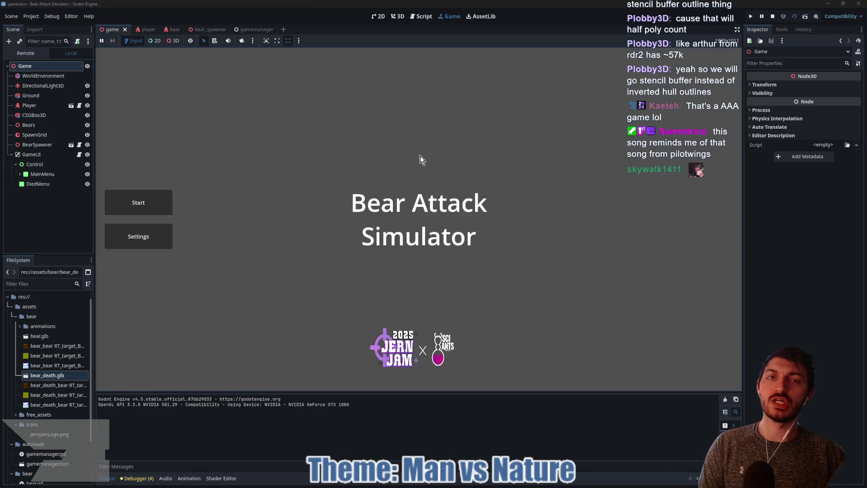
Step: Start a round and punch the approaching bears until they die
left_click(188, 200)
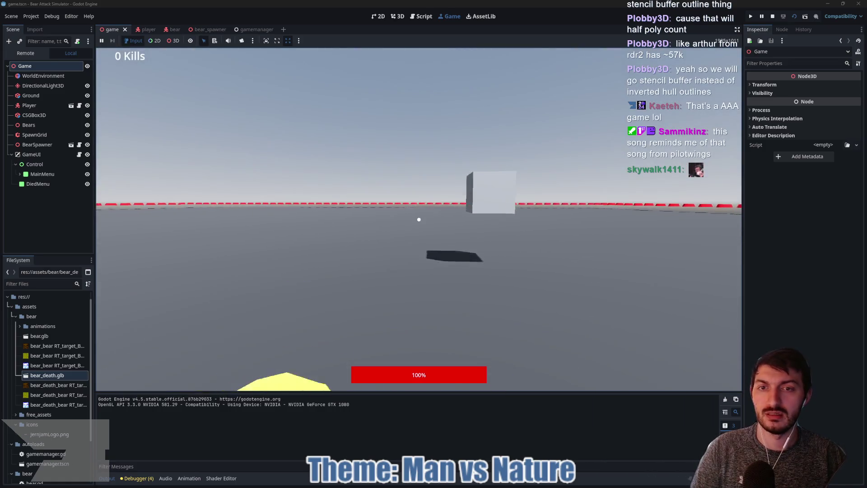
left_click(419, 220)
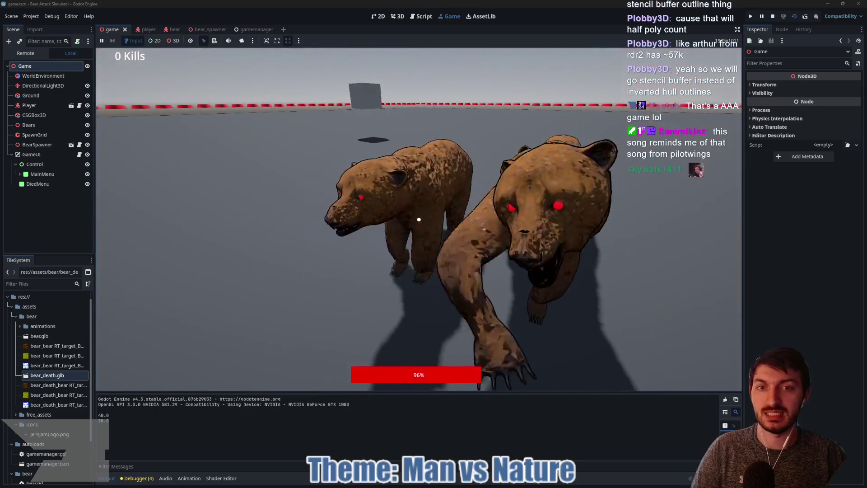
left_click(419, 220)
left_click(419, 220)
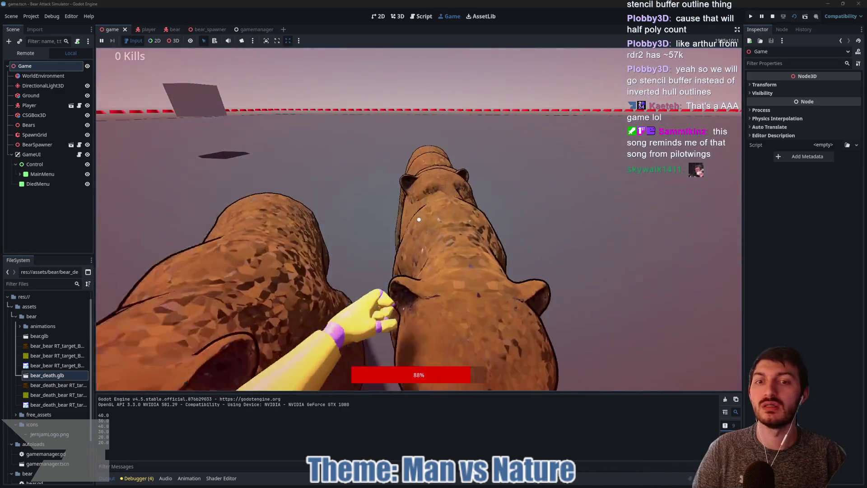
left_click(419, 219)
left_click(419, 219)
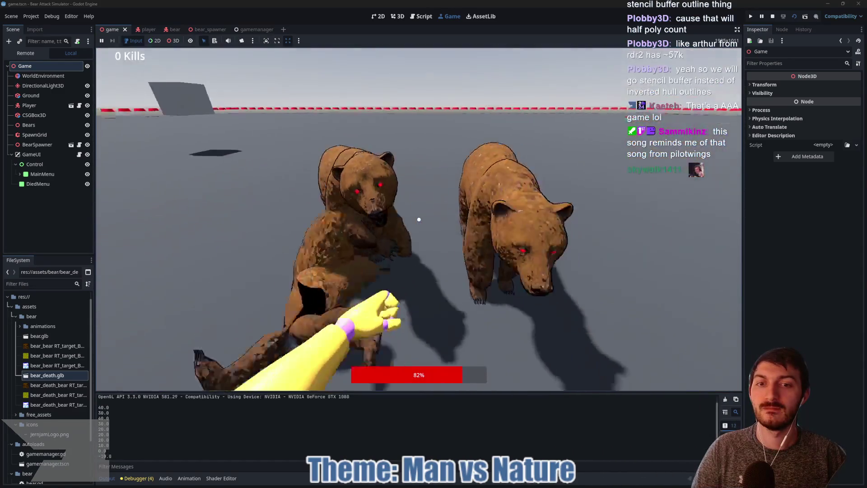
left_click(419, 220)
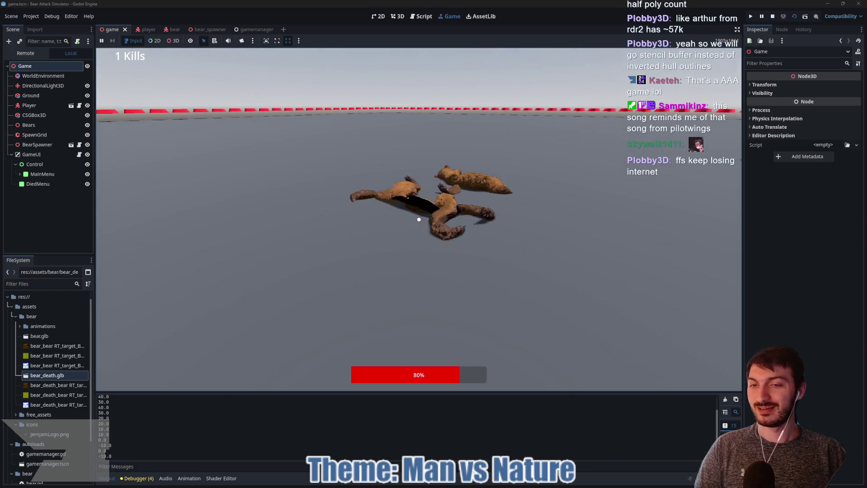
Step: Walk back and forth with W and S to inspect the dead bears' ragdolls
key("w")
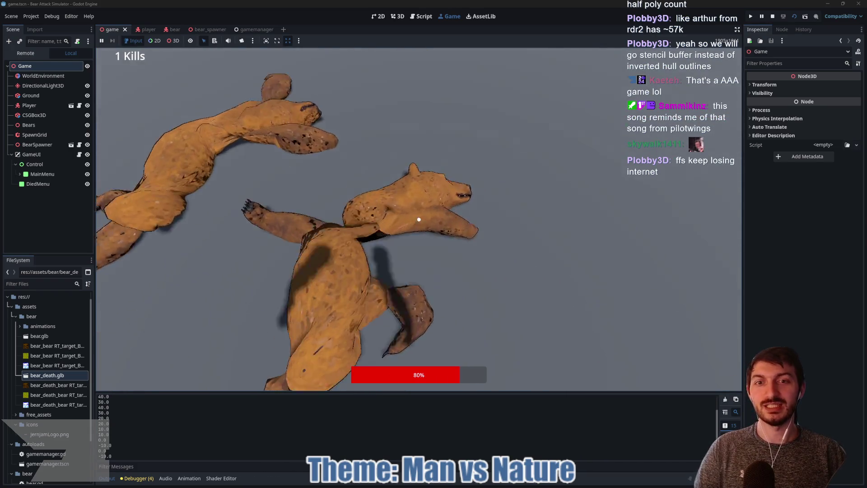
key("s")
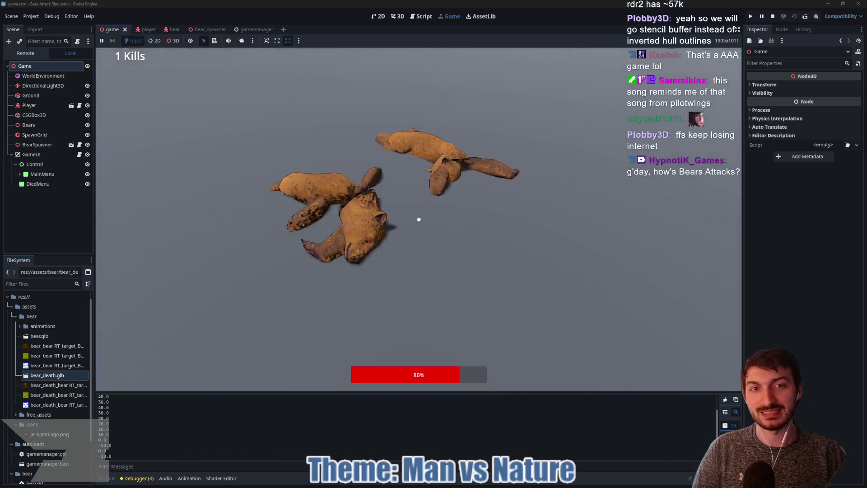
key("w")
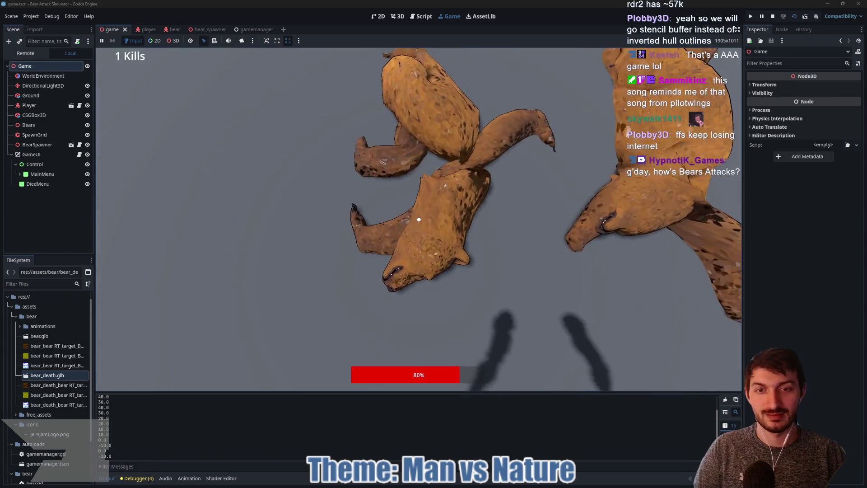
key("s")
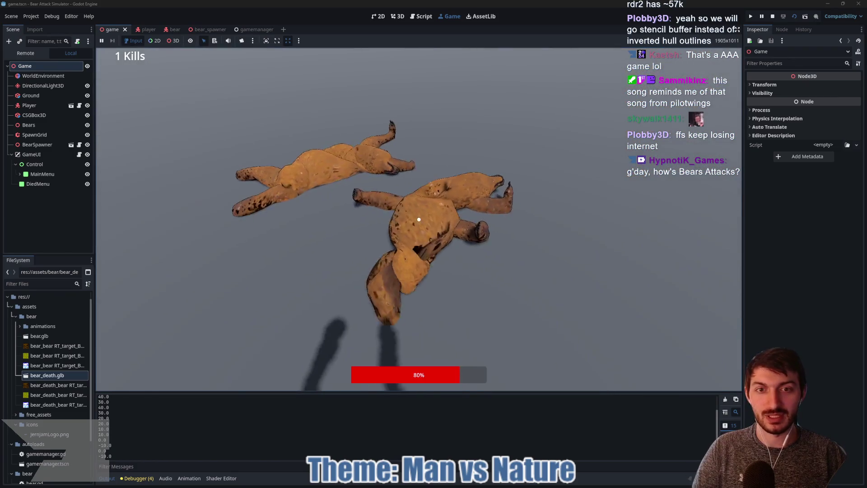
key("s")
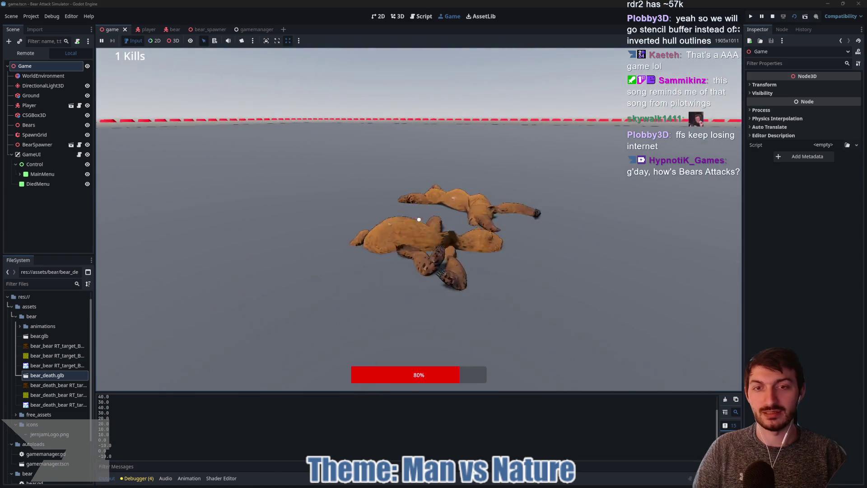
key("w")
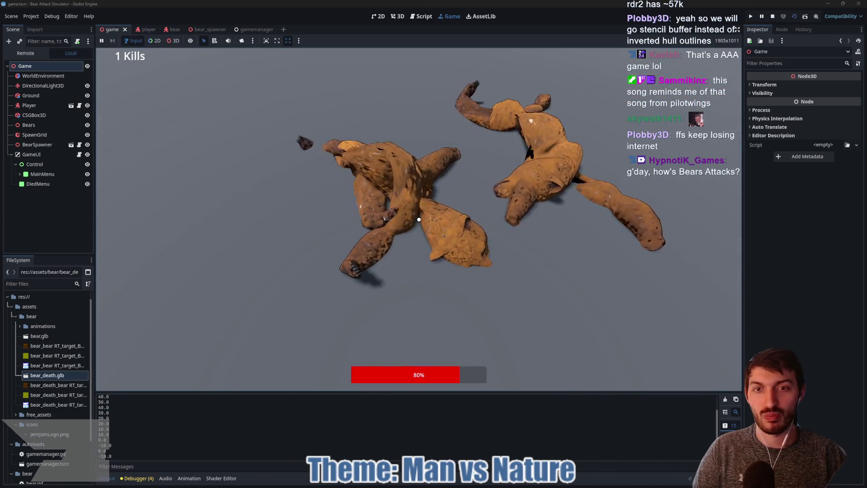
key("s")
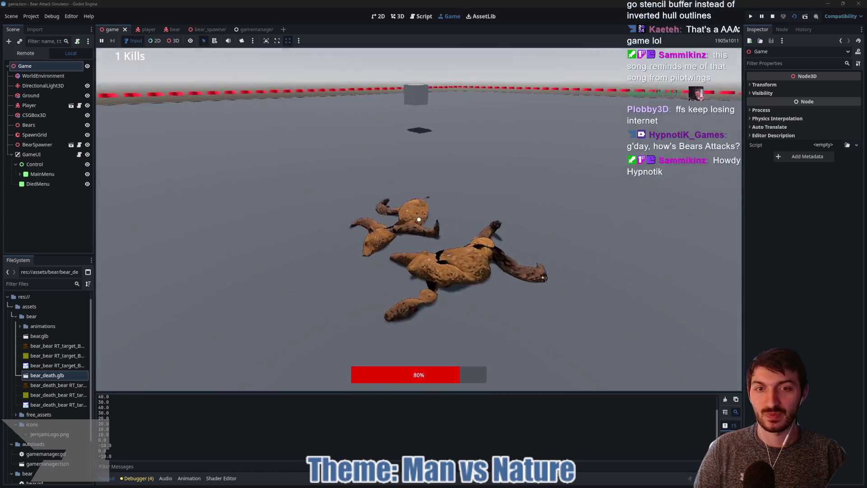
Step: Punch near the dead bears once more, then stop the playtest with F8
mouse_move(419, 220)
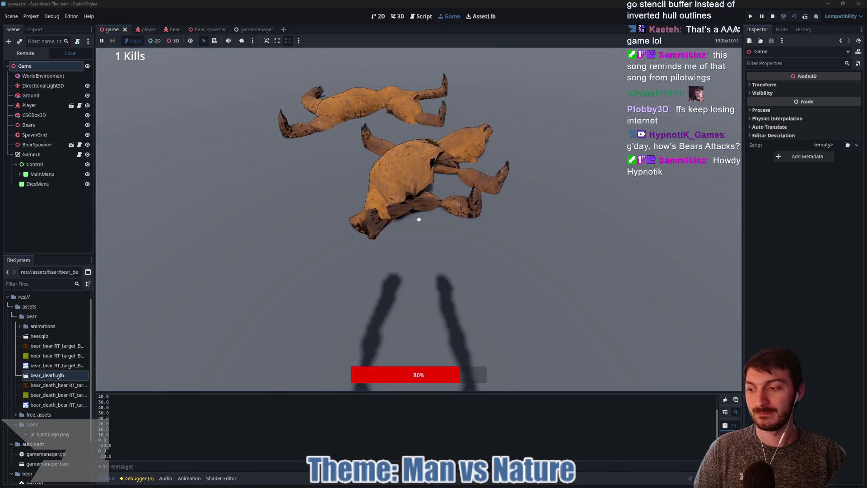
left_click(419, 220)
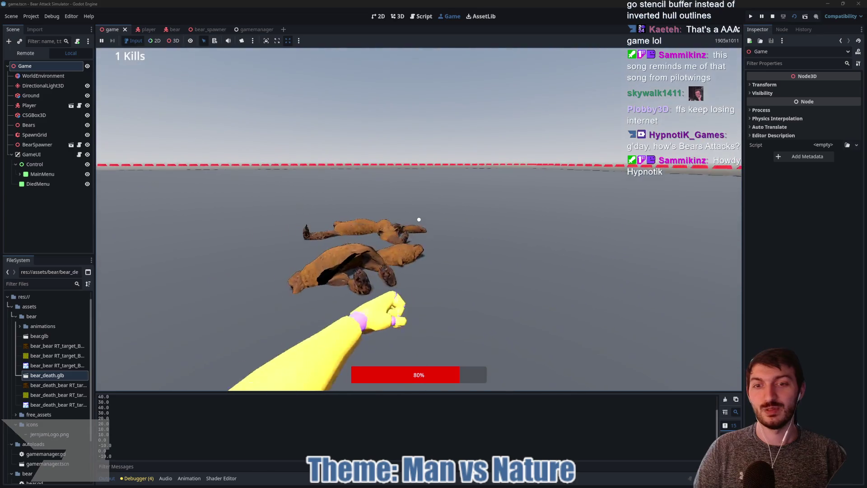
left_click(419, 219)
left_click(419, 219)
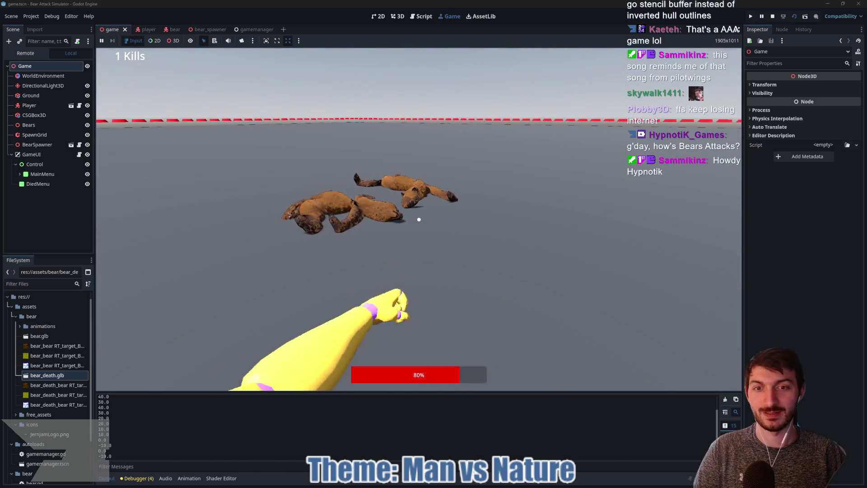
key("w")
left_click(419, 219)
key("s")
mouse_move(419, 219)
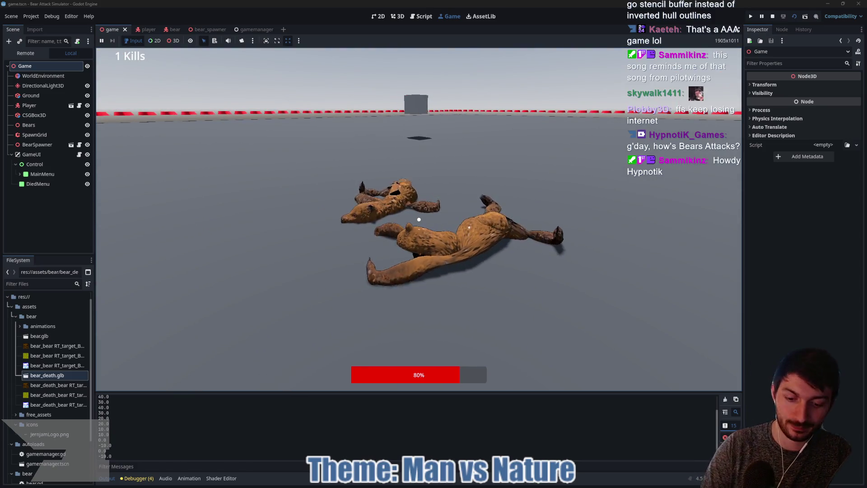
key("F8")
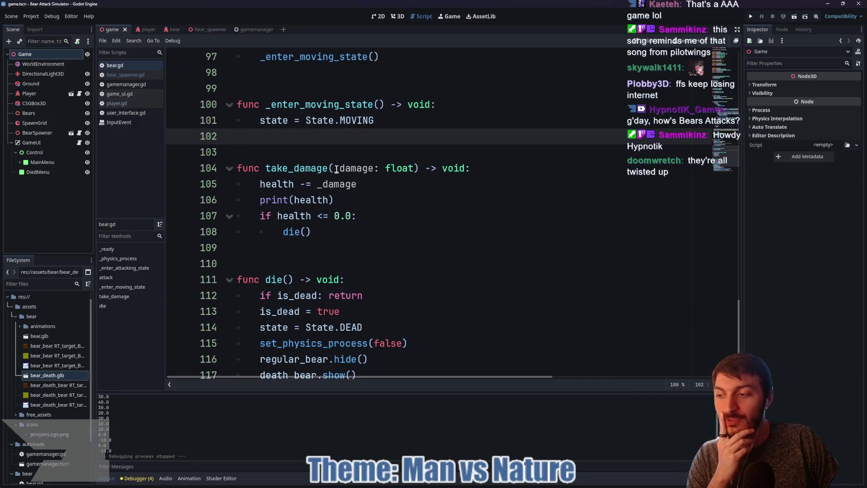
Step: Uncomment the timed queue_free line in bear.gd's die() and save the script
left_click(206, 30)
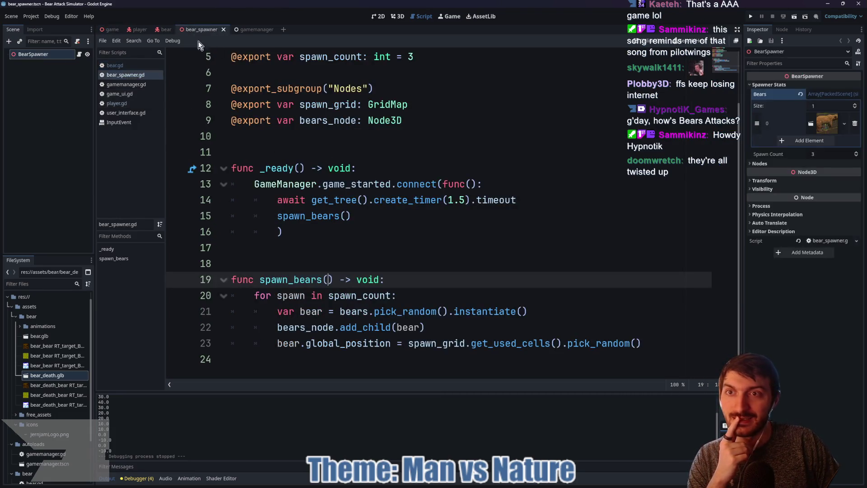
left_click(166, 29)
scroll(334, 218, "down", 2)
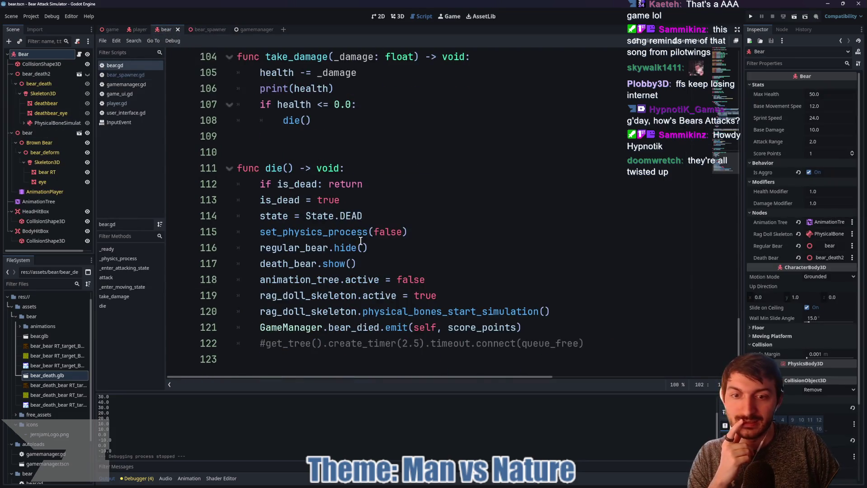
left_click(266, 342)
key("BackSpace")
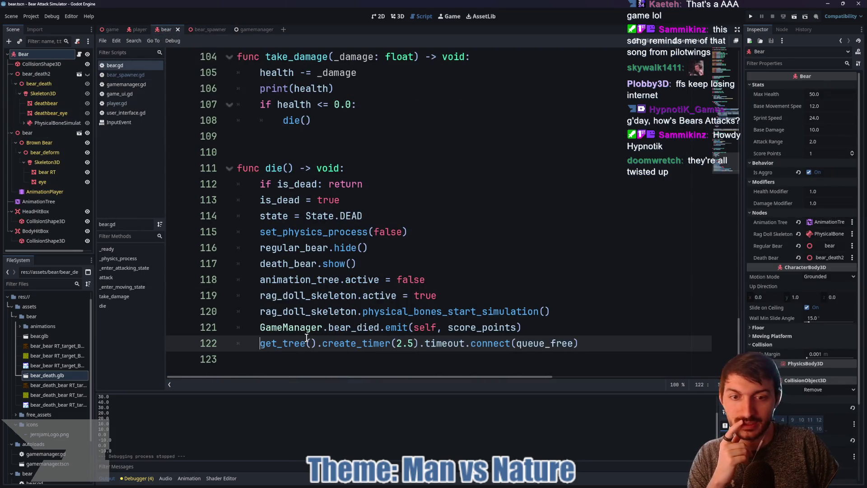
left_click(350, 311)
key("ctrl+s")
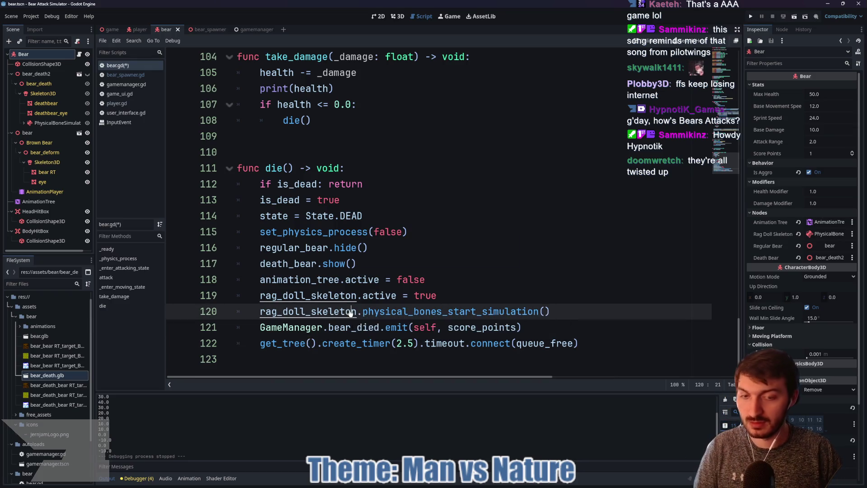
Step: Change the create_timer delay from 2.5 to 5.0 seconds
left_click_drag(412, 343, 400, 343)
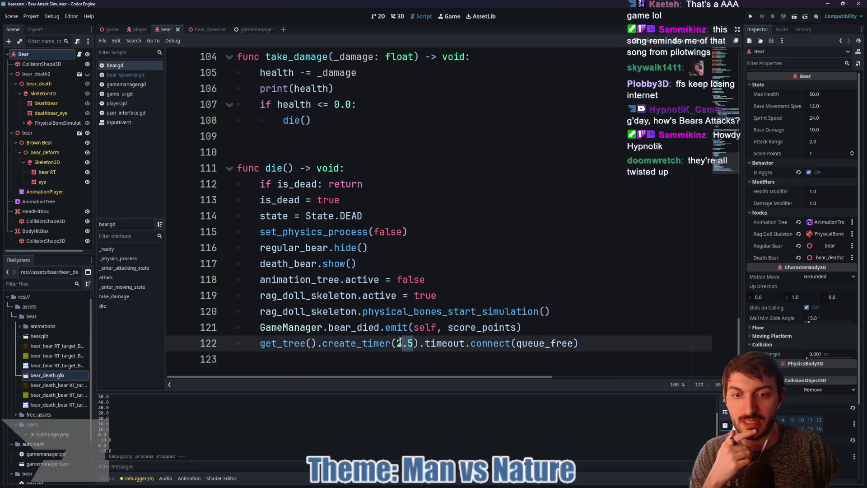
type("5.0")
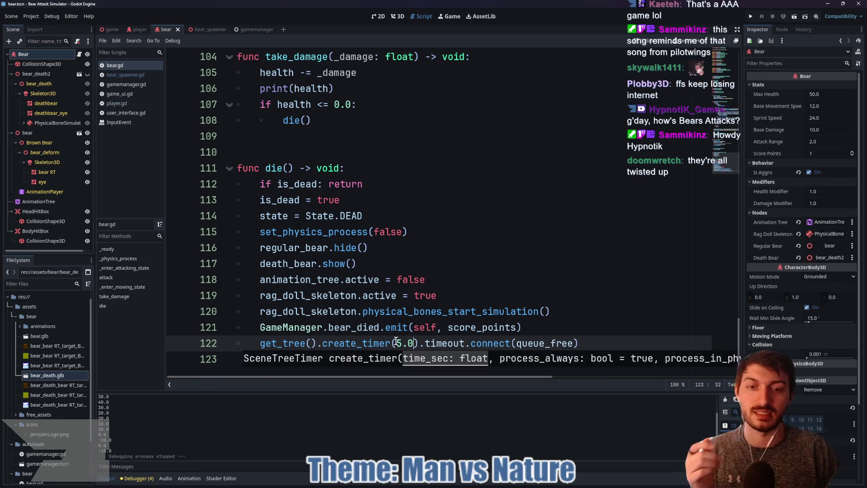
left_click(453, 343)
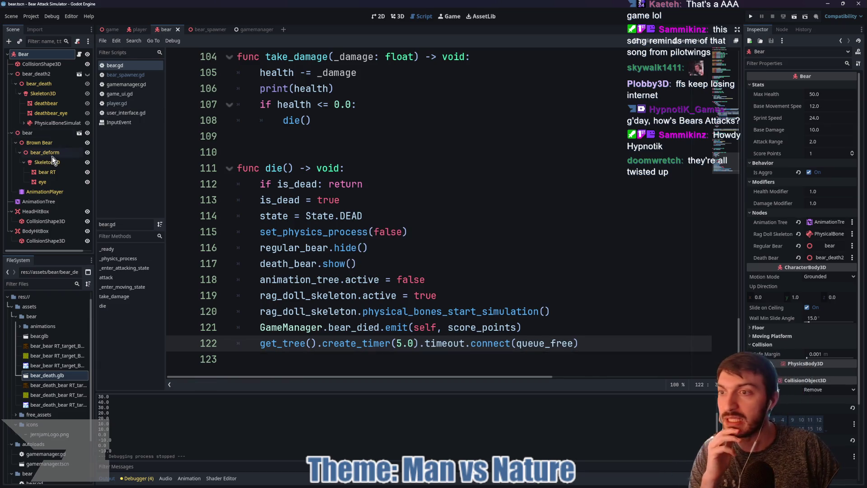
left_click(45, 123)
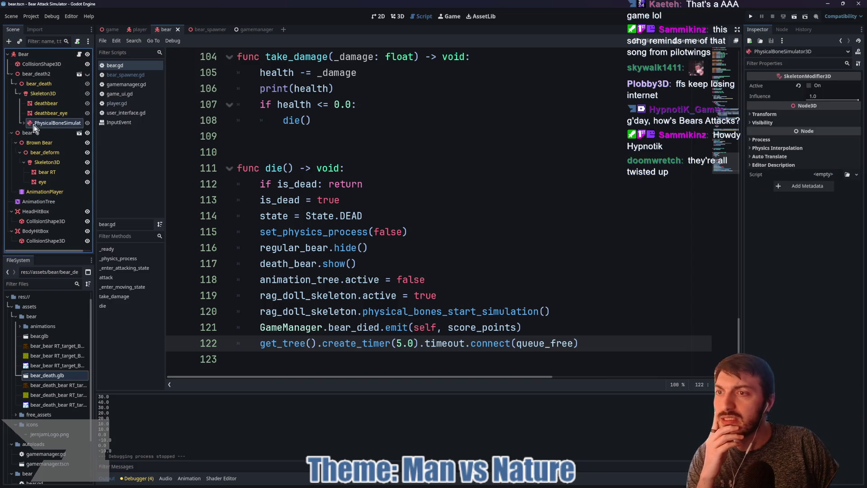
Step: Expand PhysicalBoneSimulator3D and multi-select all of the bear's Physical Bone nodes
left_click(24, 124)
left_click(49, 134)
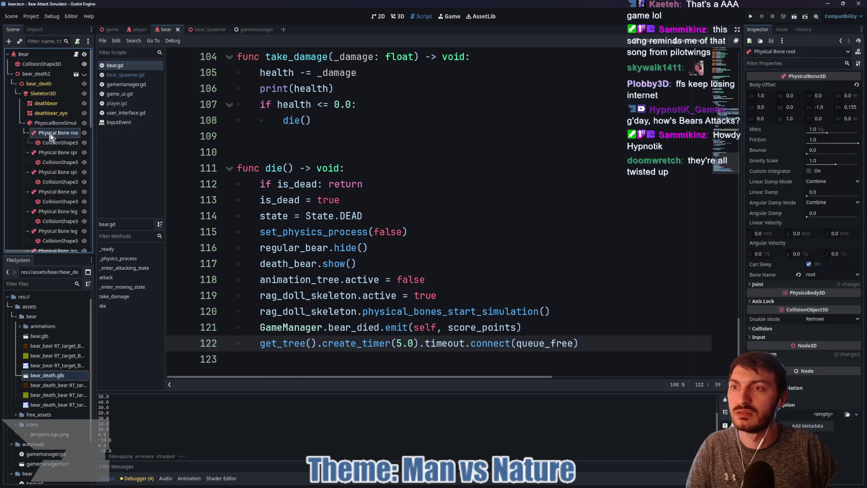
left_click(63, 152, "ctrl")
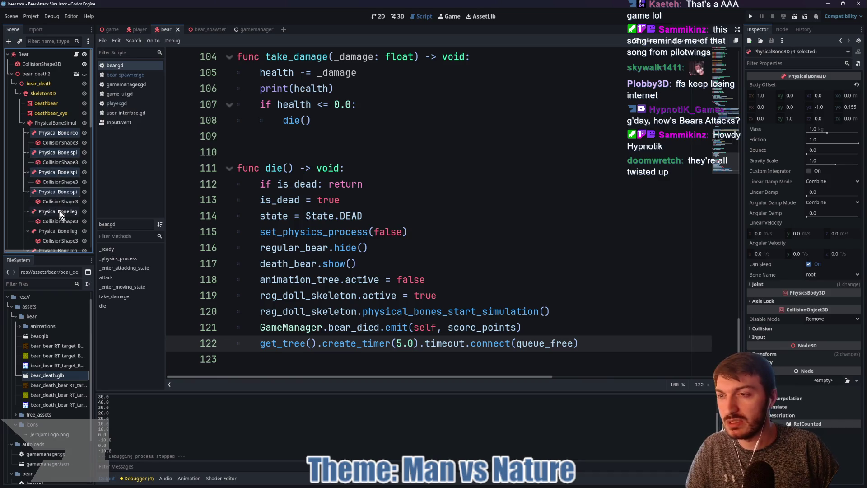
scroll(60, 209, "down", 5)
left_click(56, 153, "ctrl")
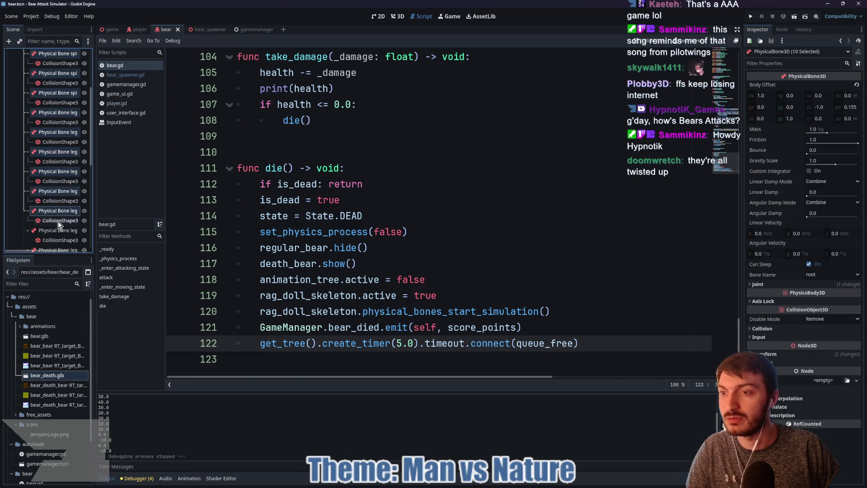
scroll(58, 222, "down", 2)
left_click(58, 159, "ctrl")
left_click(53, 177, "ctrl")
left_click(55, 195, "ctrl")
left_click(56, 215, "ctrl")
scroll(52, 196, "down", 4)
left_click(55, 161, "ctrl")
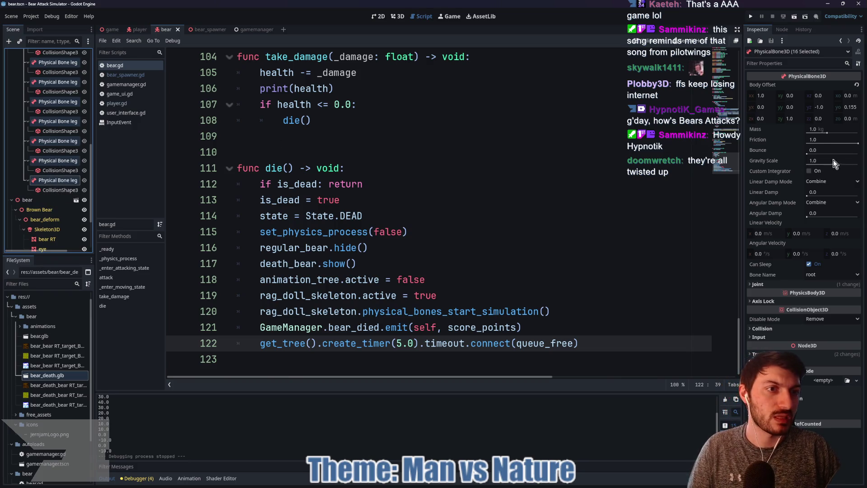
Step: Set the bones to bounce 0.33, gravity scale -0.158, friction 0.64, and save
left_click_drag(809, 154, 816, 154)
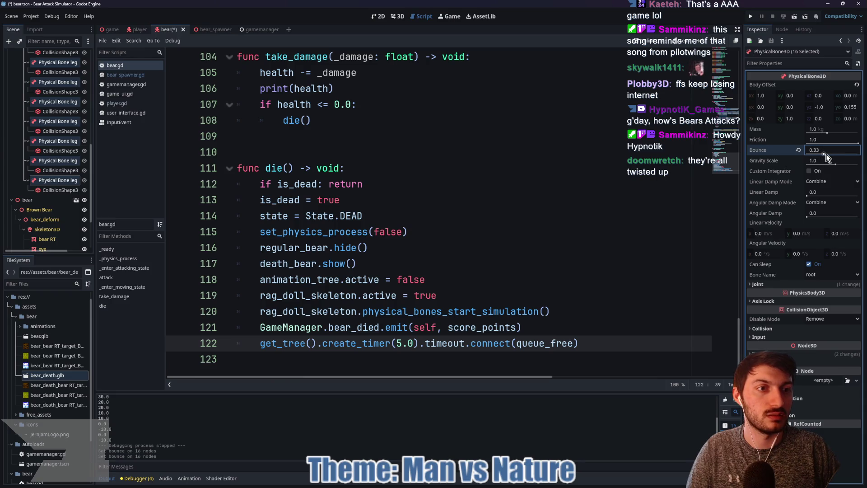
left_click_drag(835, 164, 834, 165)
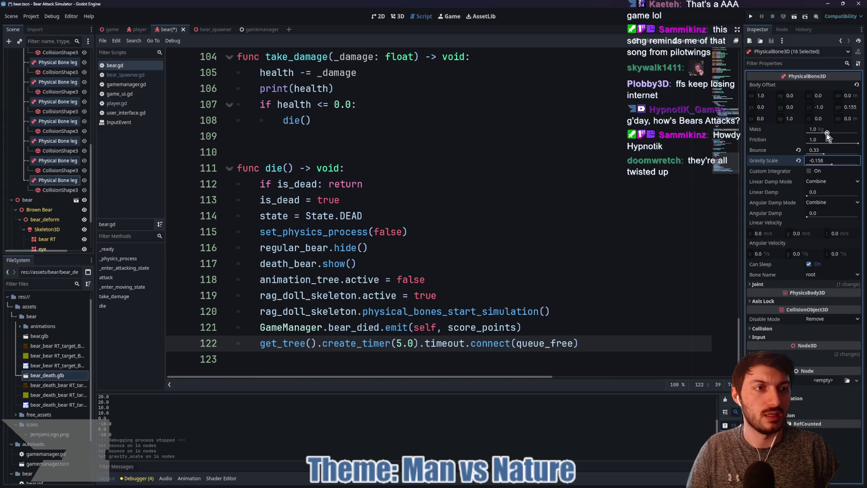
left_click(858, 144)
left_click_drag(858, 145, 851, 145)
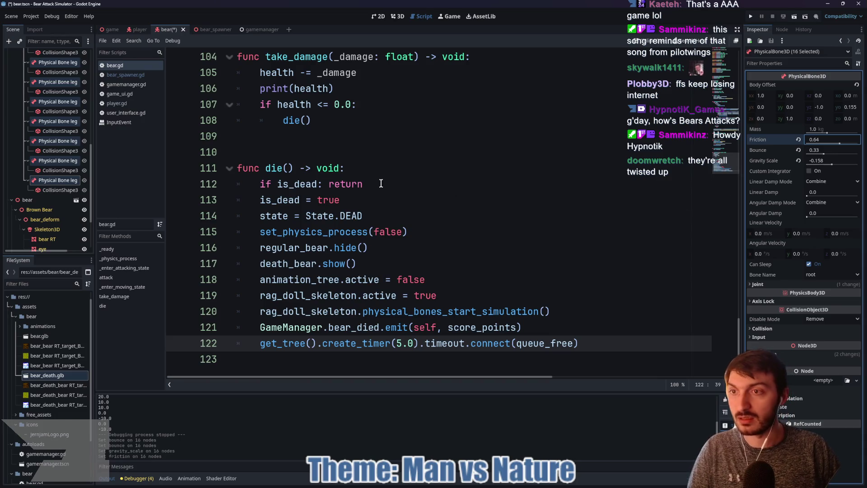
key("ctrl+s")
left_click(112, 29)
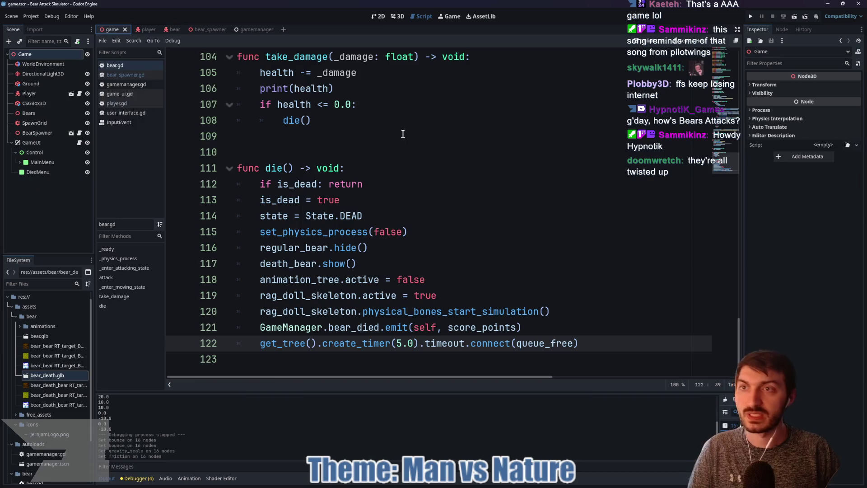
Step: Run the game, start a round, and punch the approaching bears for a first kill
key("F5")
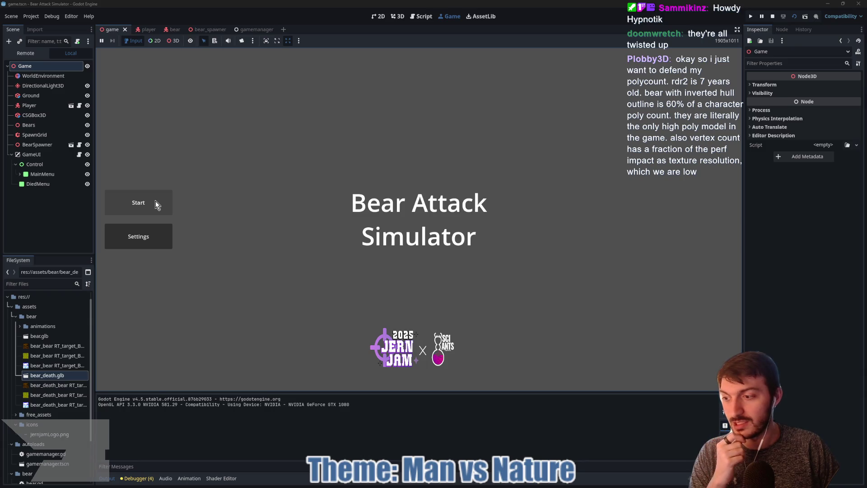
left_click(155, 205)
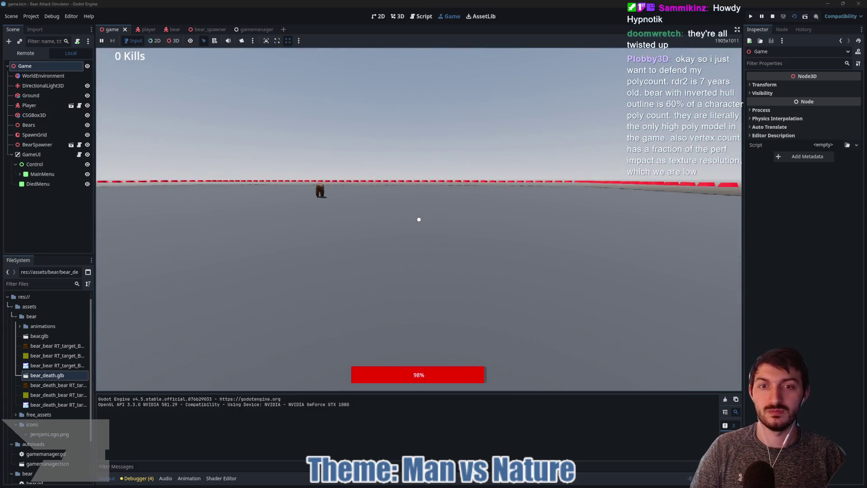
left_click(419, 219)
left_click(419, 219)
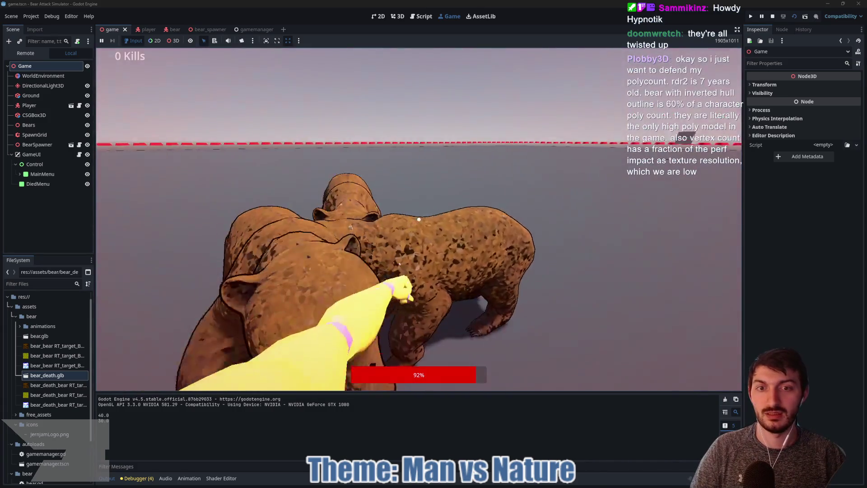
left_click(419, 219)
left_click(418, 219)
left_click(418, 220)
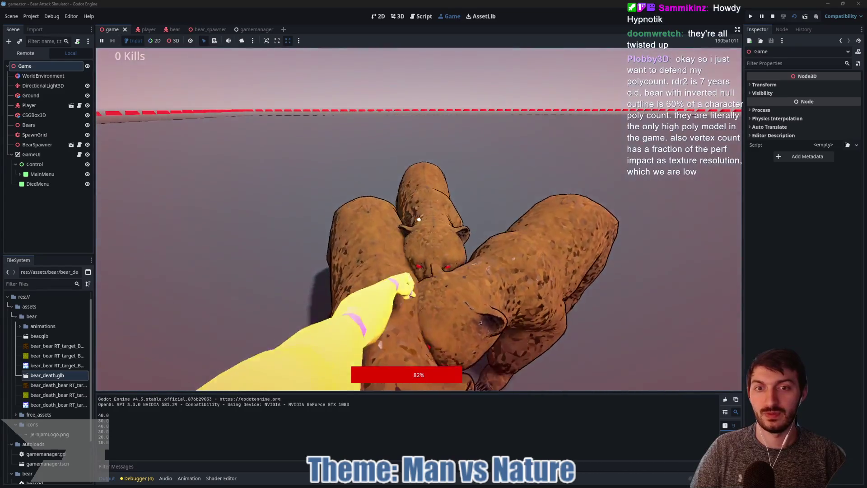
left_click(418, 219)
Step: Keep punching bears until the counter shows 2 kills, then stop the game
left_click(418, 220)
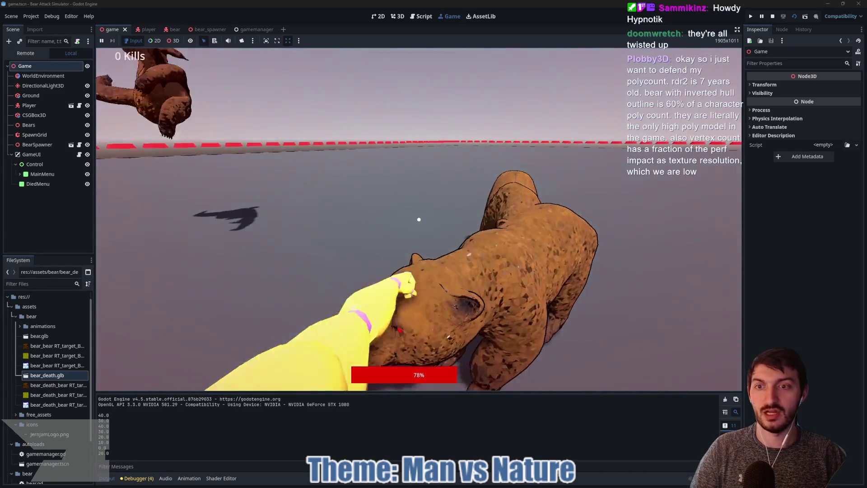
left_click(418, 219)
left_click(418, 219)
left_click(419, 220)
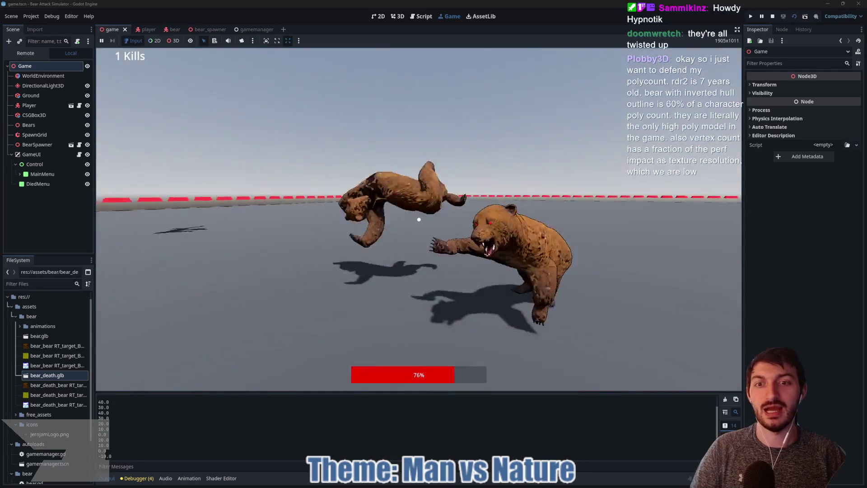
left_click(419, 220)
left_click(418, 220)
left_click(418, 219)
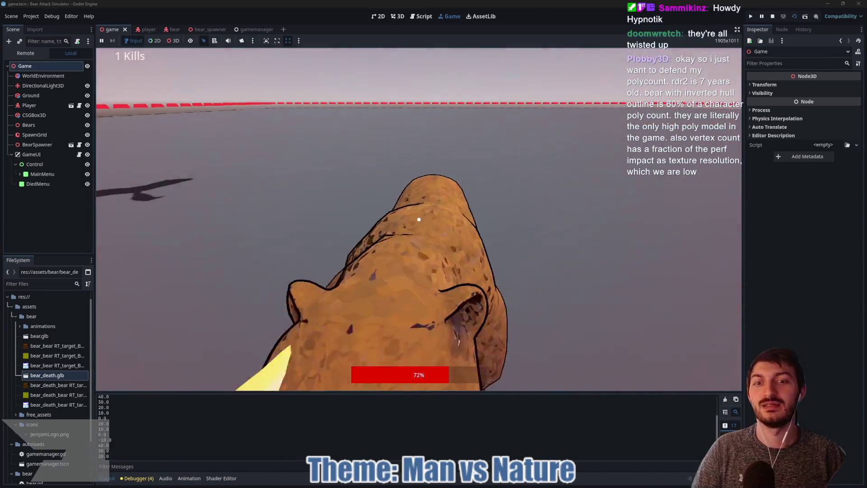
left_click(419, 219)
left_click(419, 220)
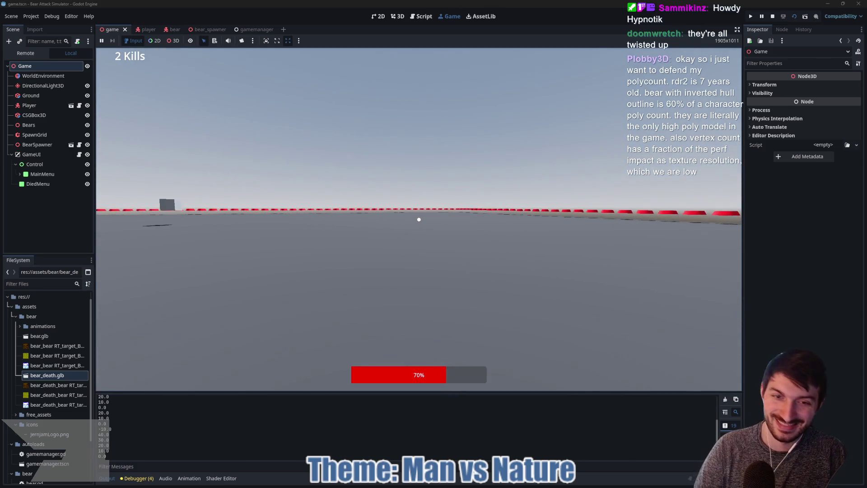
left_click(419, 219)
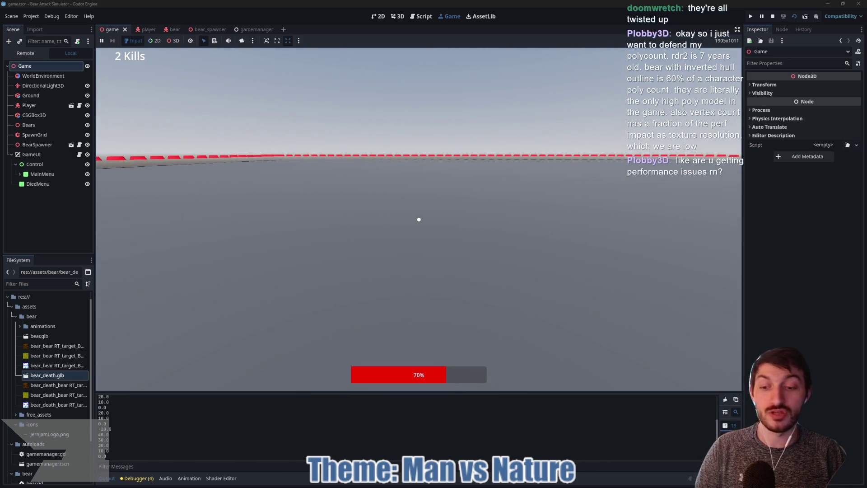
key("F8")
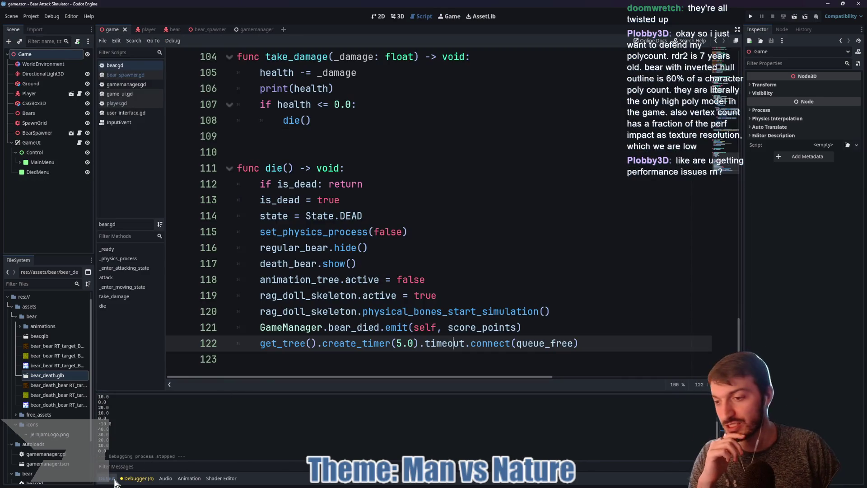
Step: Switch the bottom panel from Debugger to Output, relaunch the game, and open the bear scene
left_click(147, 477)
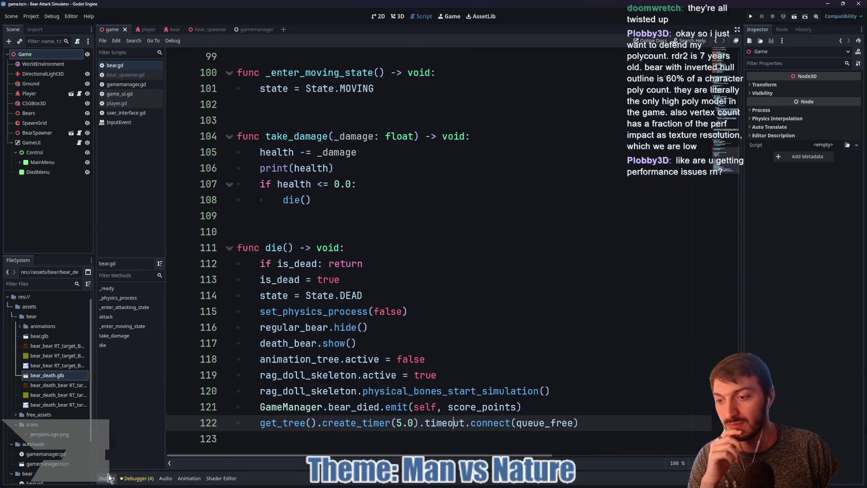
left_click(107, 478)
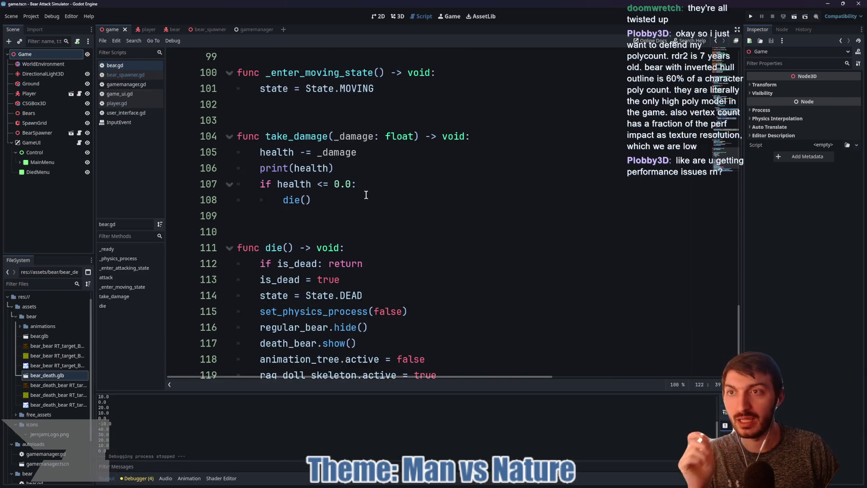
key("F5")
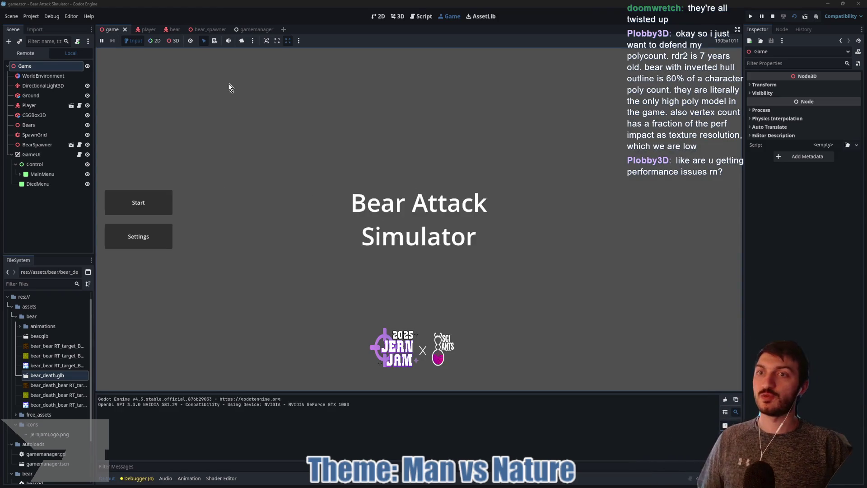
left_click(171, 30)
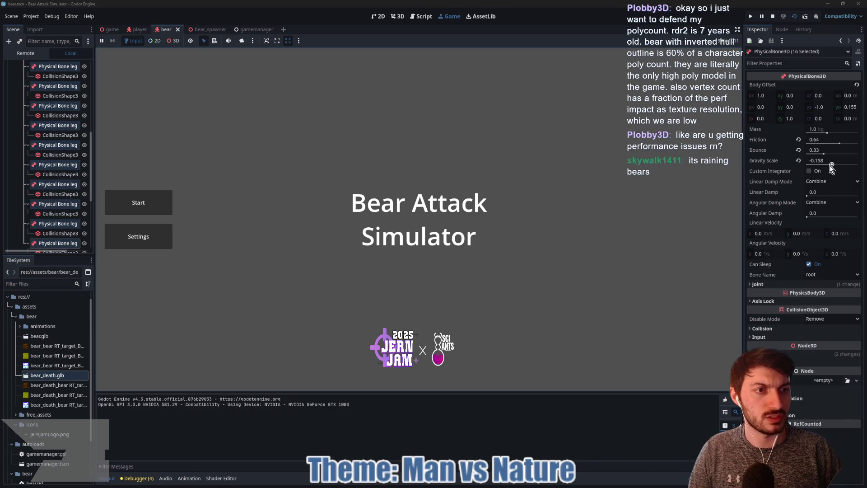
Step: Raise bone bounce to 0.49 and gravity scale to -0.369, then start Visual Profiler recording
left_click_drag(825, 153, 831, 163)
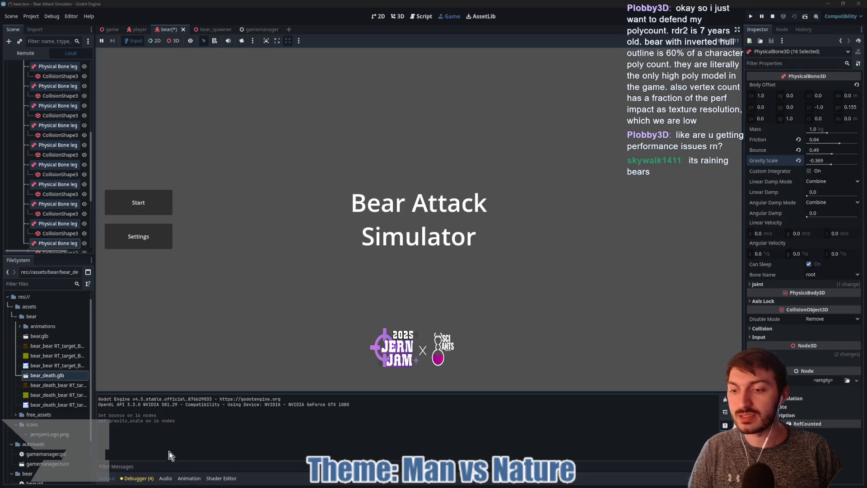
left_click(148, 479)
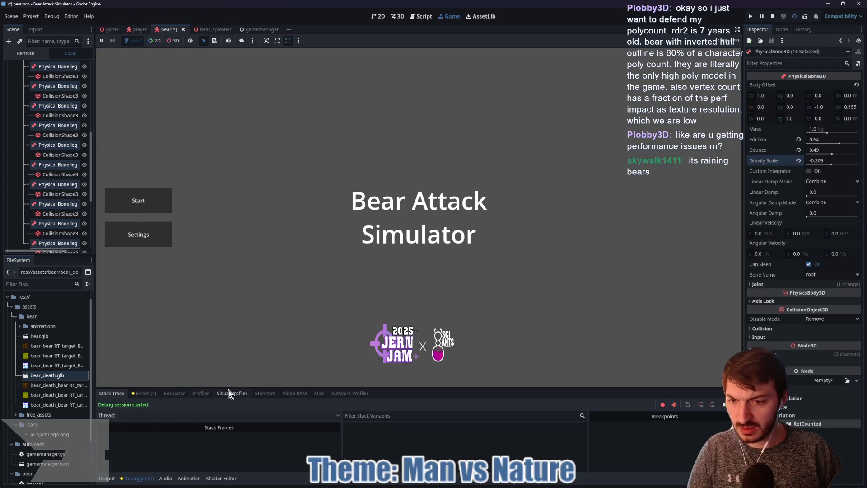
left_click(231, 393)
left_click(111, 406)
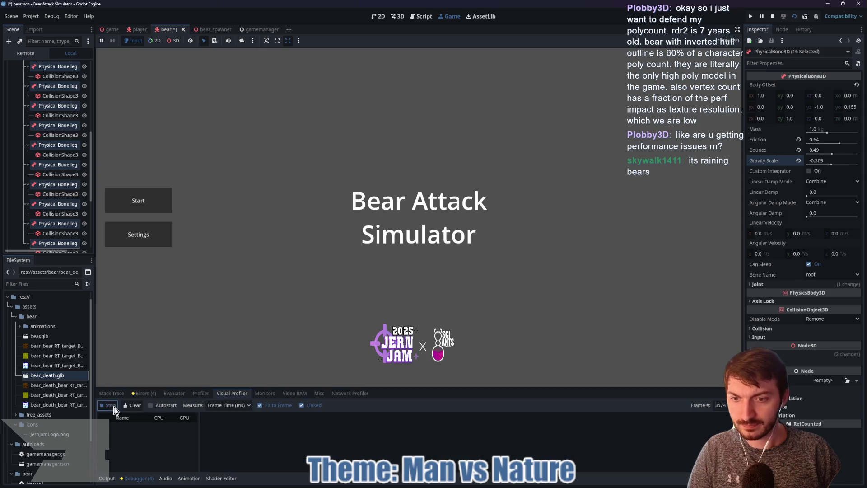
Step: Play a round punching bears for kills, then stop the game
left_click(151, 196)
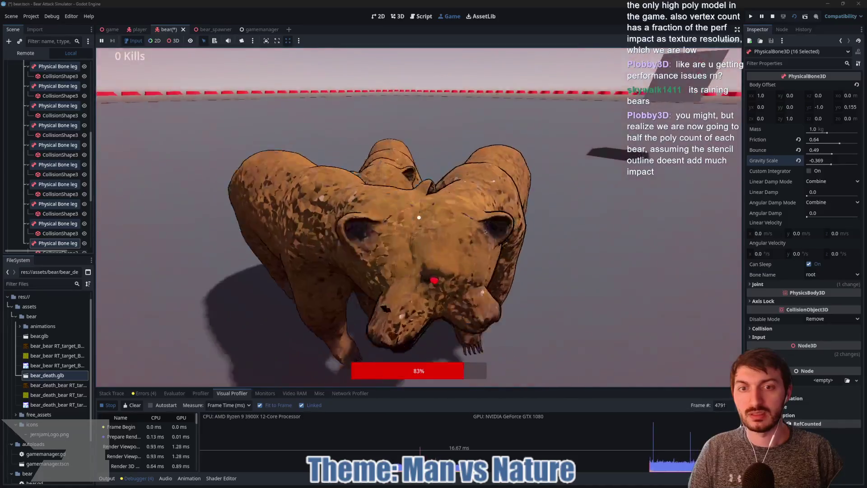
left_click(419, 218)
left_click(419, 217)
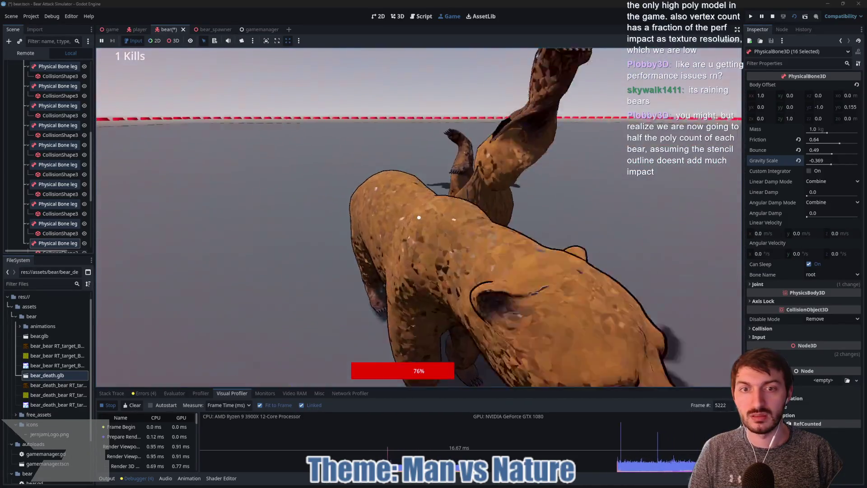
left_click(419, 217)
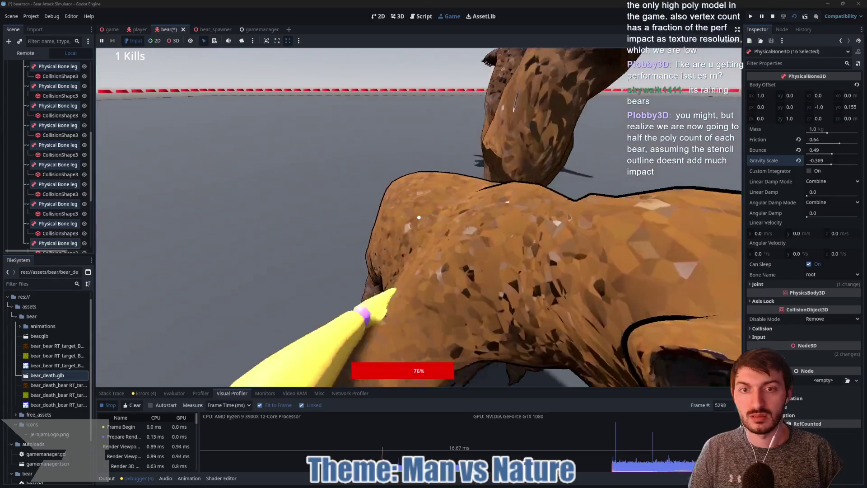
left_click(419, 217)
left_click(419, 217)
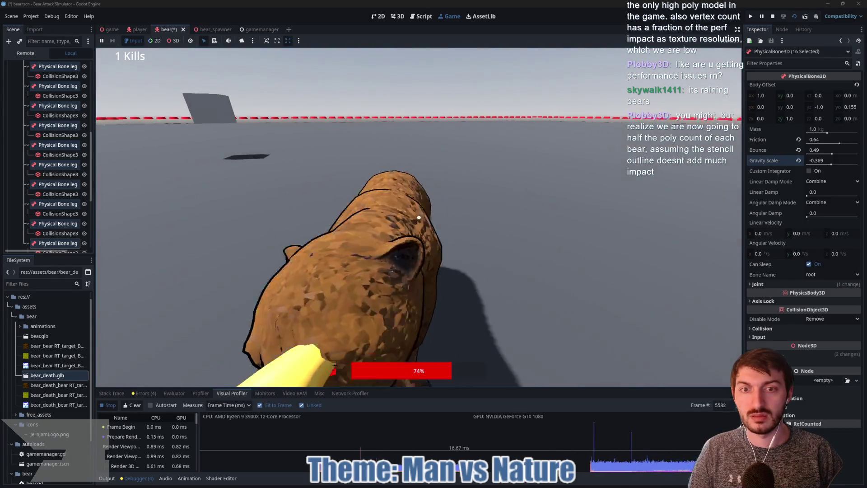
left_click(419, 217)
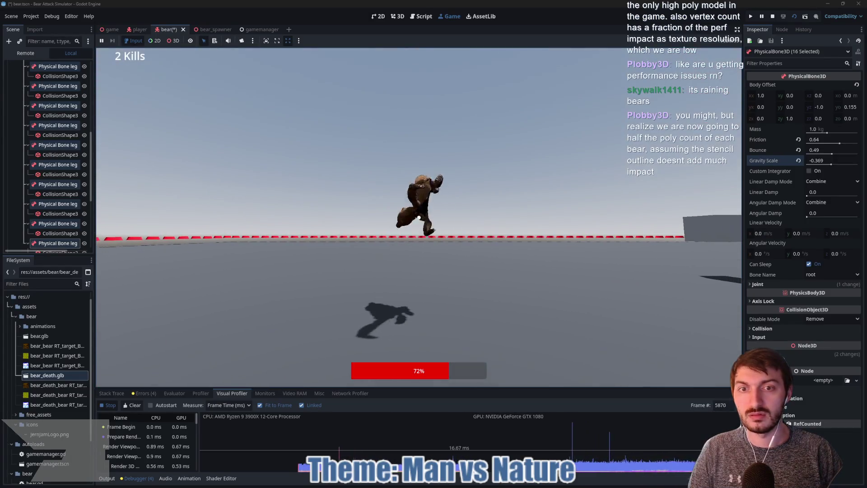
key("F8")
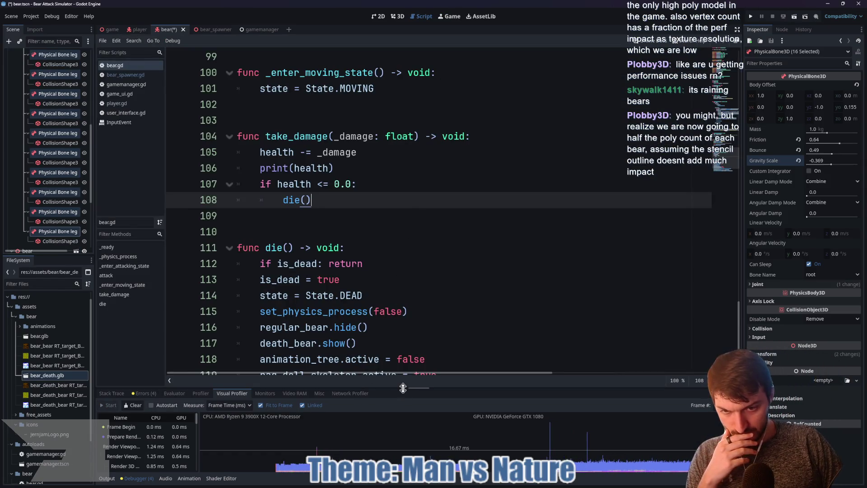
Step: Enlarge the profiler panel, review the frame timings, and clear the recorded data
left_click_drag(403, 388, 402, 161)
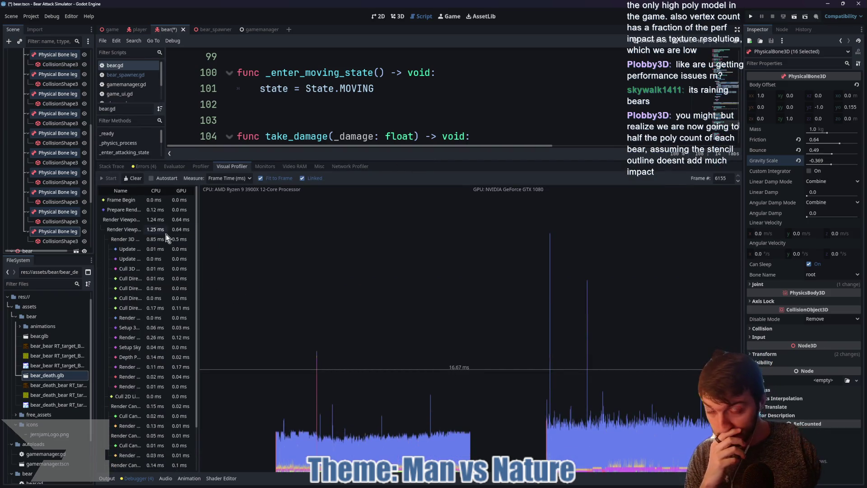
left_click(161, 191)
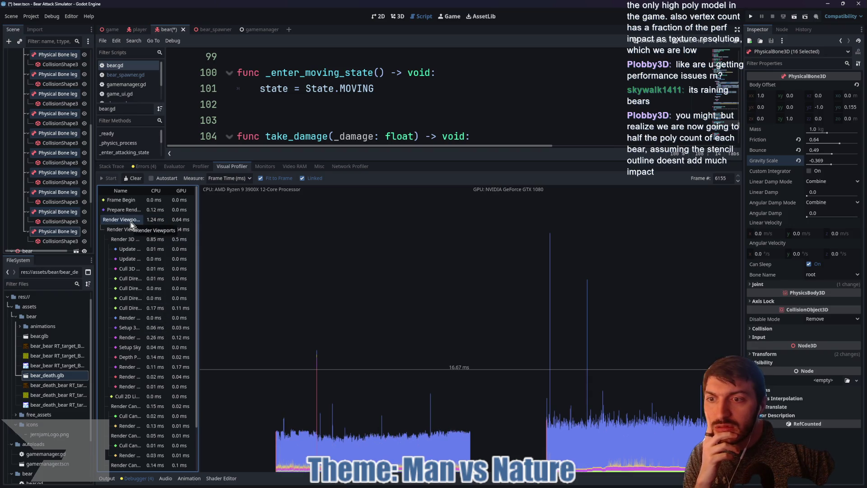
scroll(124, 239, "down", 3)
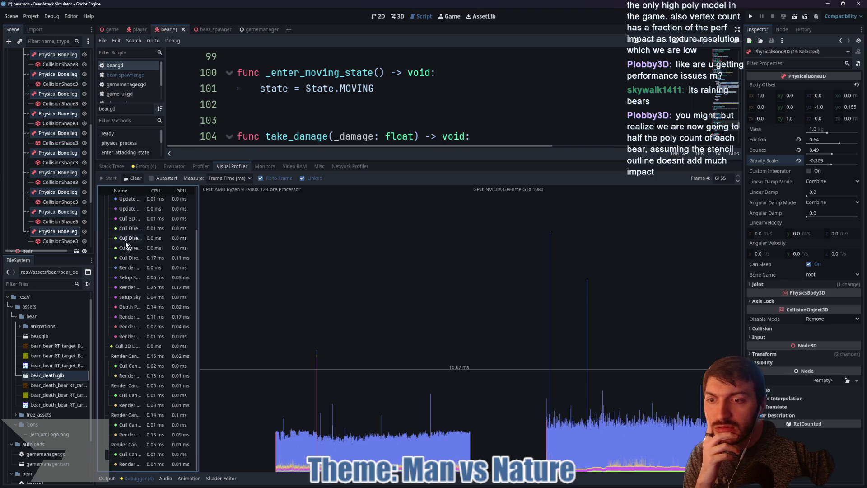
scroll(137, 249, "up", 3)
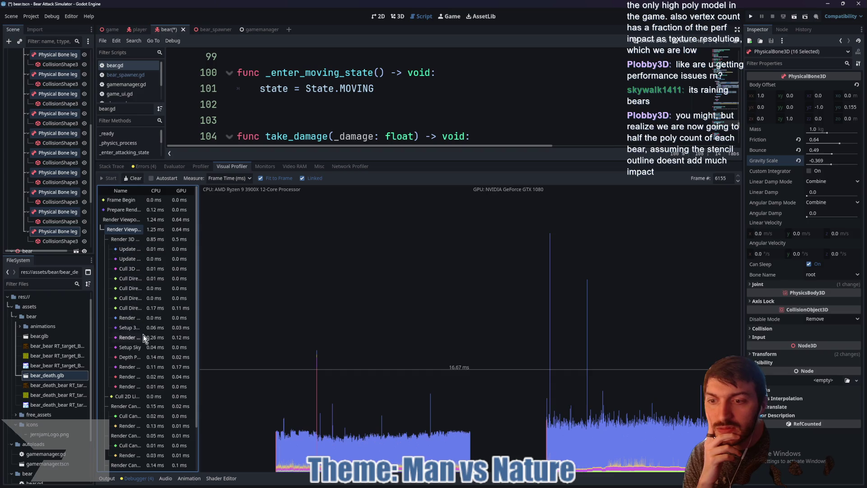
left_click(136, 179)
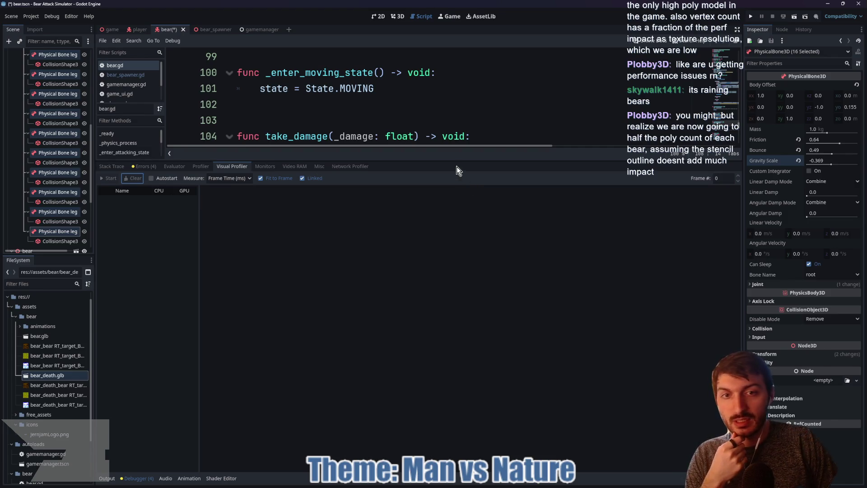
Step: Shrink the profiler panel back down and save the bear scene
left_click_drag(452, 160, 445, 388)
left_click(324, 219)
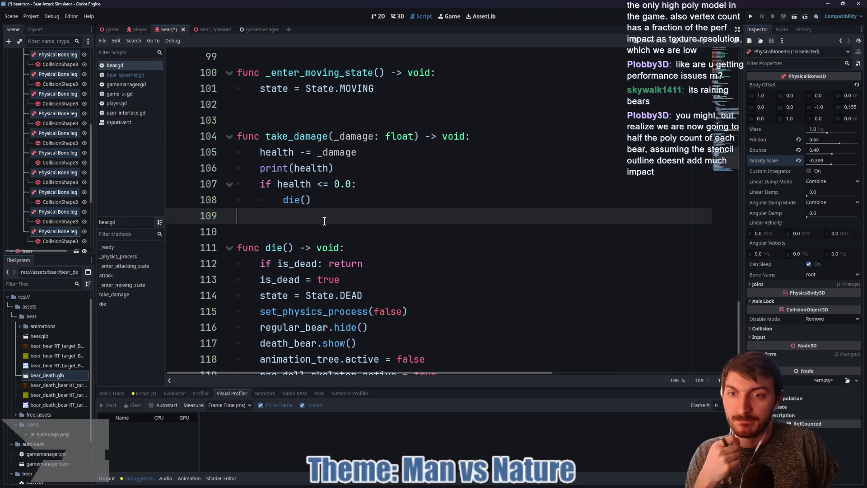
key("ctrl+s")
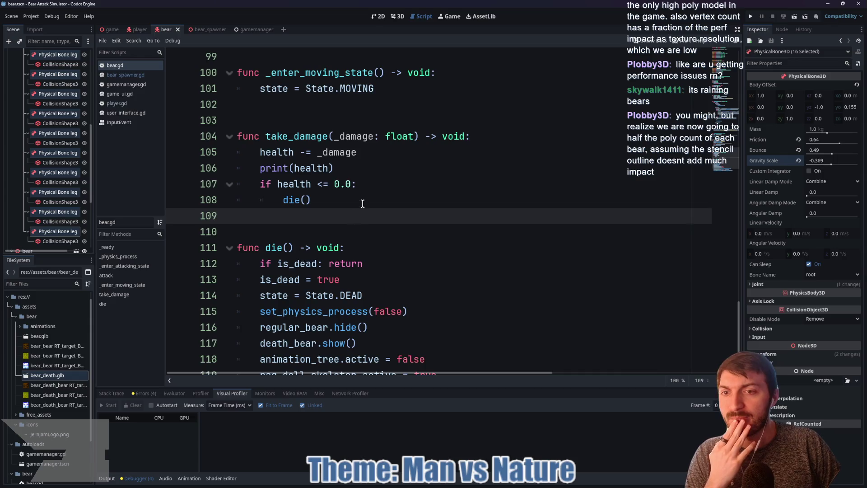
Step: Set the bones' joint type to ConeJoint and save the bear scene
scroll(363, 203, "down", 2)
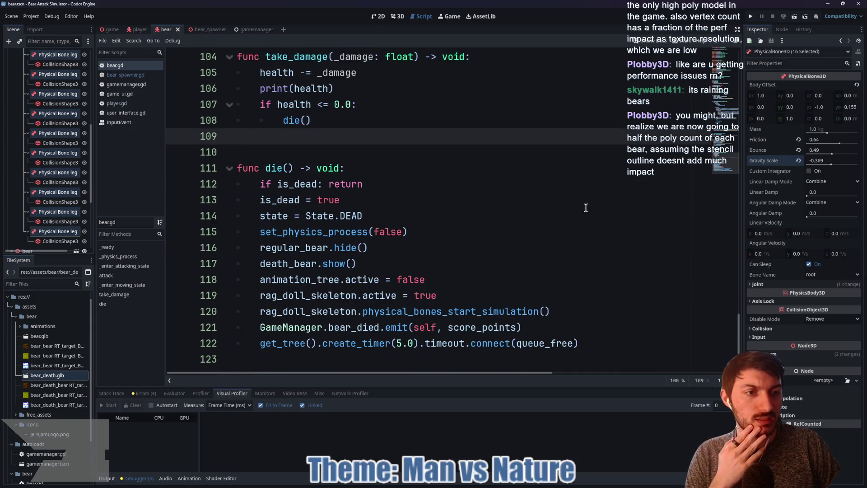
left_click(767, 283)
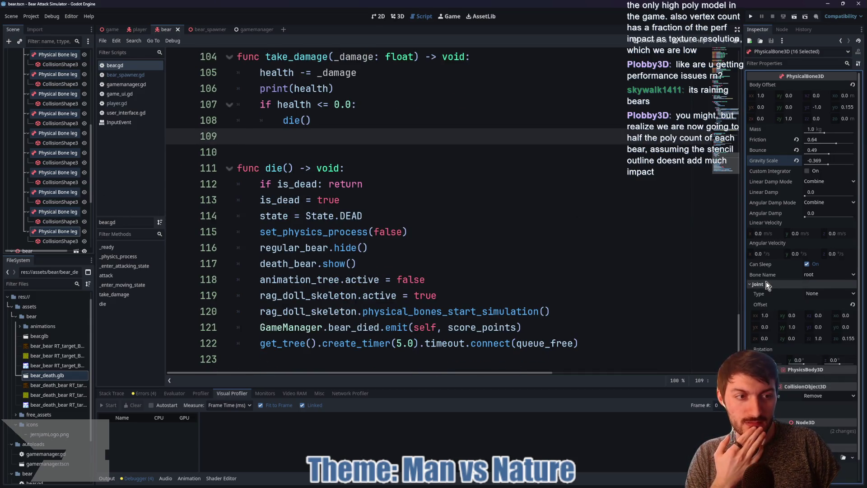
left_click(817, 295)
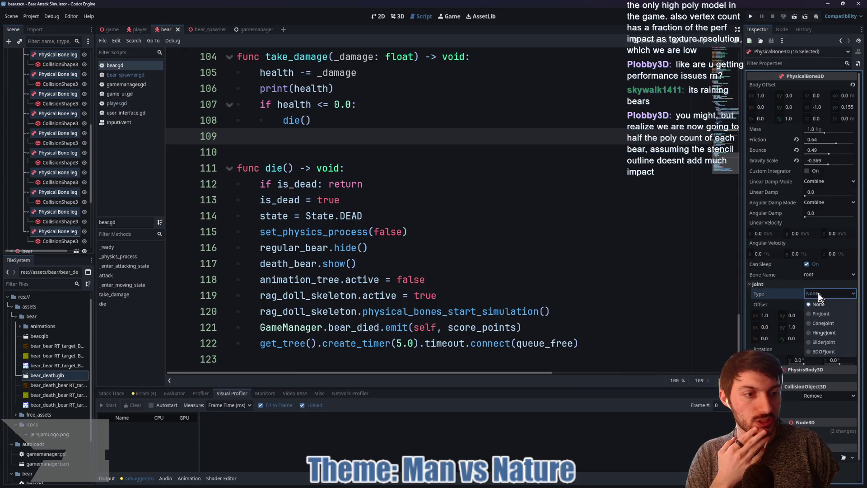
left_click(822, 324)
key("ctrl+s")
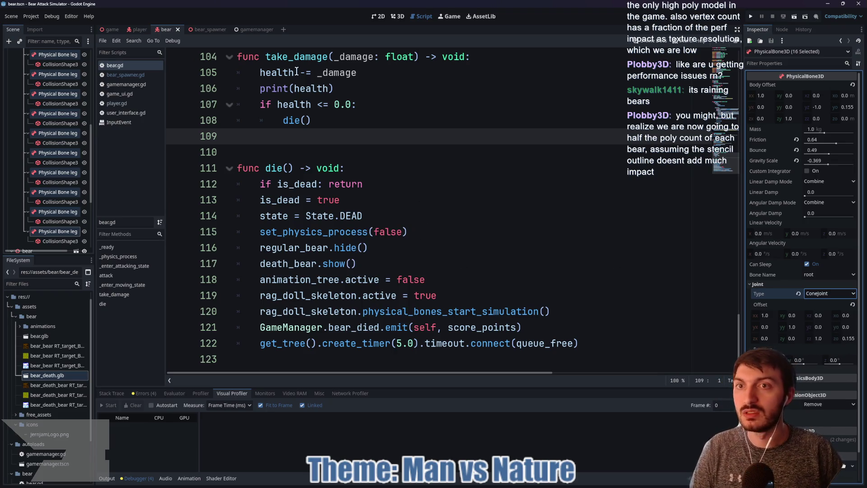
left_click(207, 30)
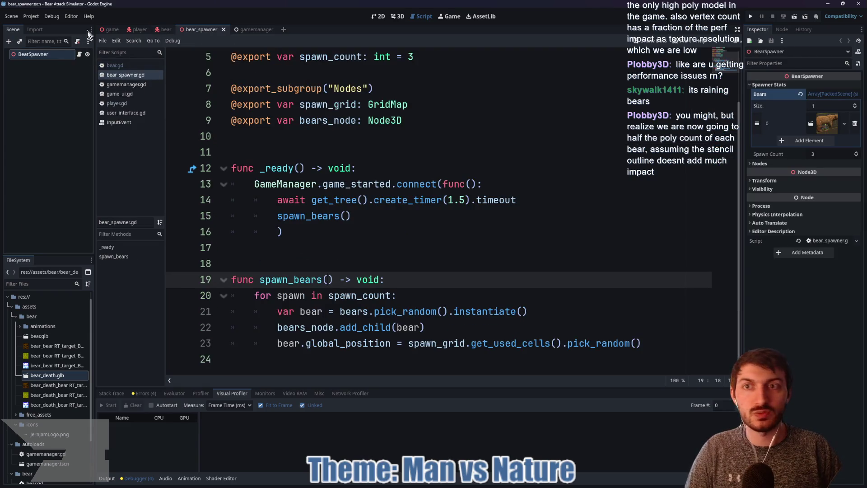
Step: Set the bear spawn count to 6 and run the game
left_click(827, 155)
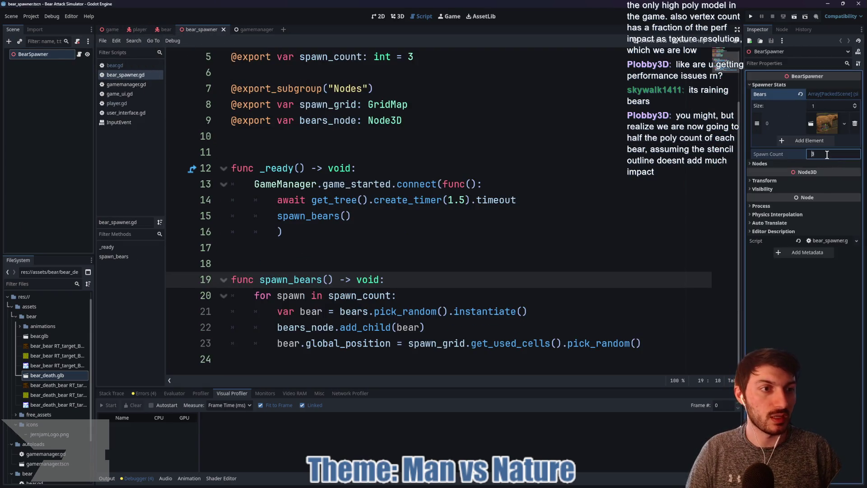
type("6")
key("Return")
left_click(452, 152)
key("F5")
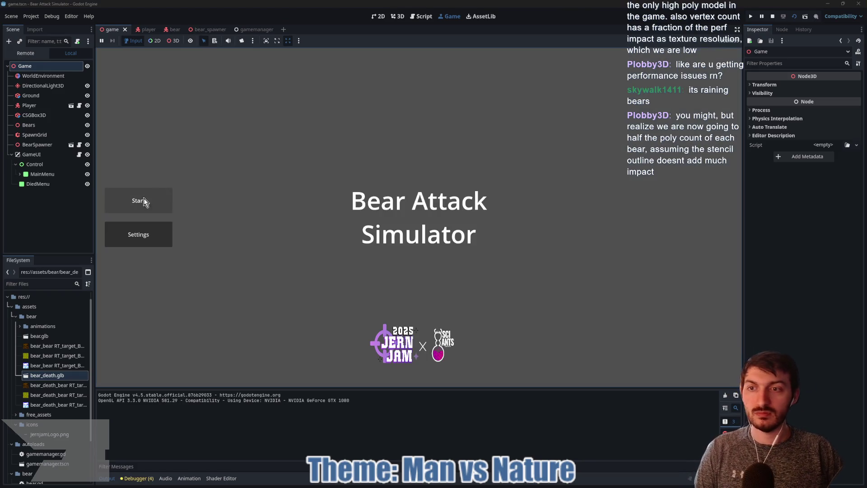
Step: Start a round and punch the bears crowding in front
left_click(144, 198)
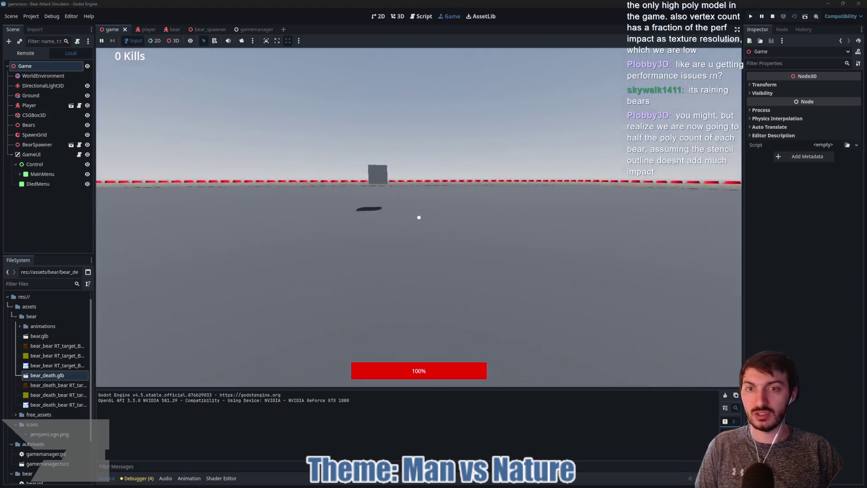
left_click(419, 217)
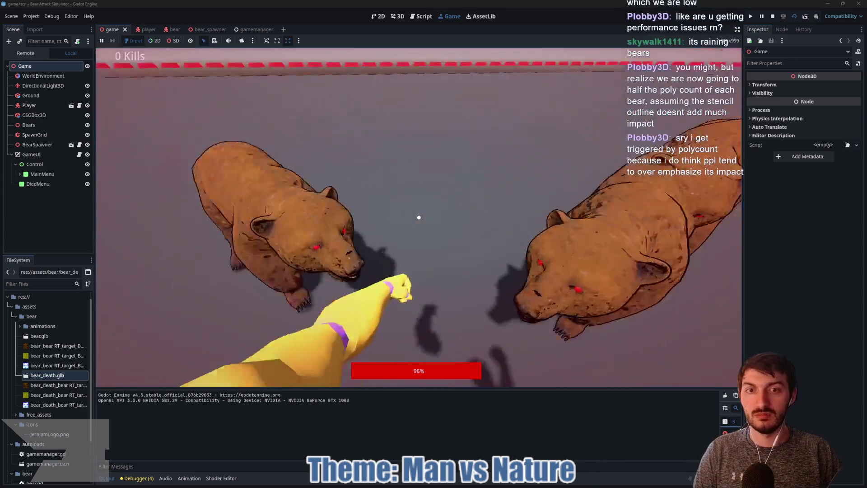
left_click(419, 217)
left_click(419, 217)
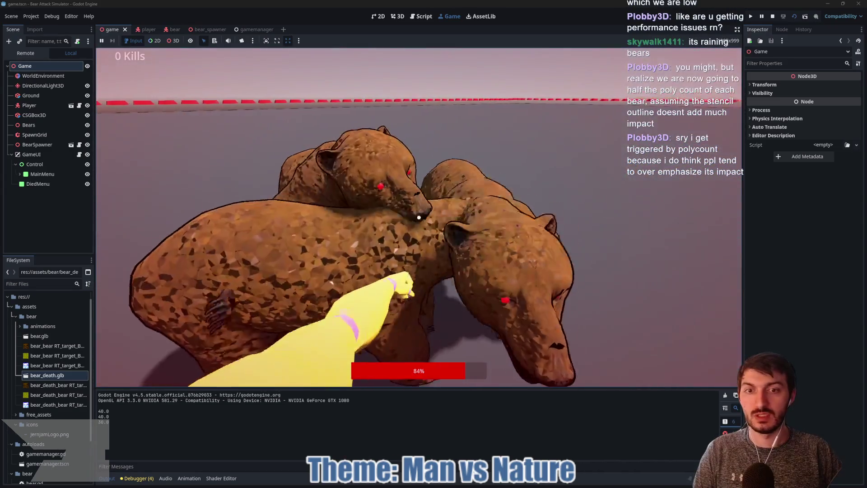
left_click(419, 217)
left_click(419, 218)
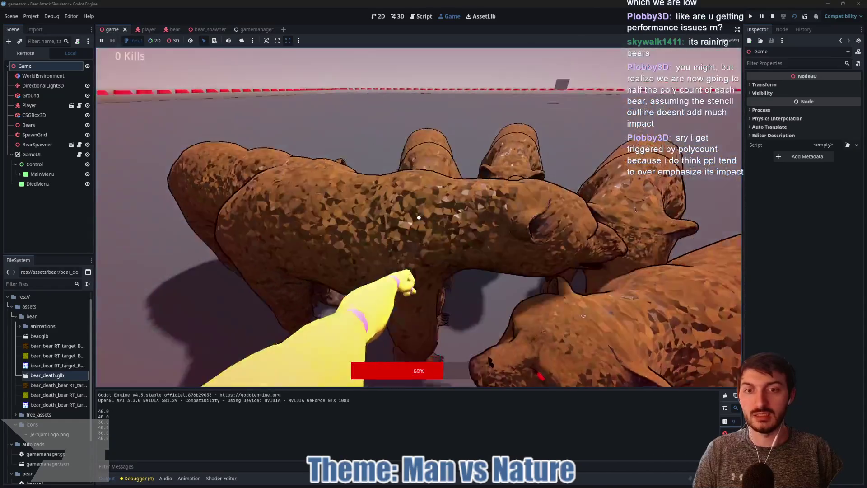
left_click(419, 218)
left_click(419, 217)
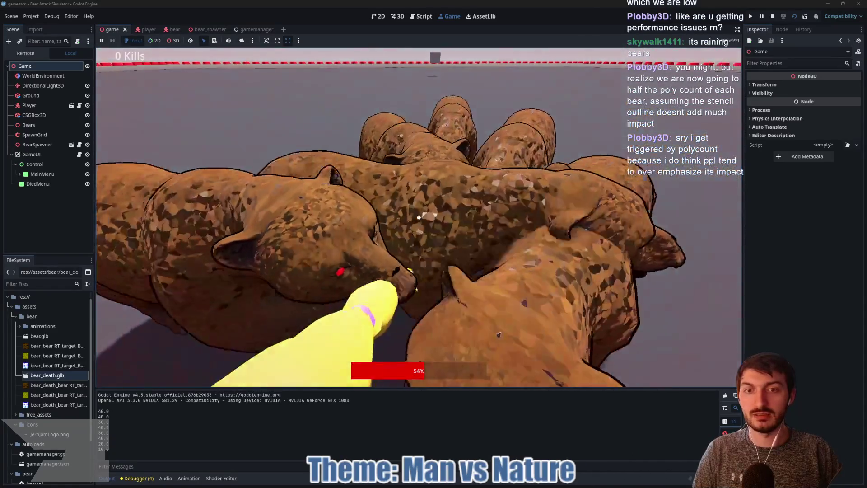
left_click(419, 217)
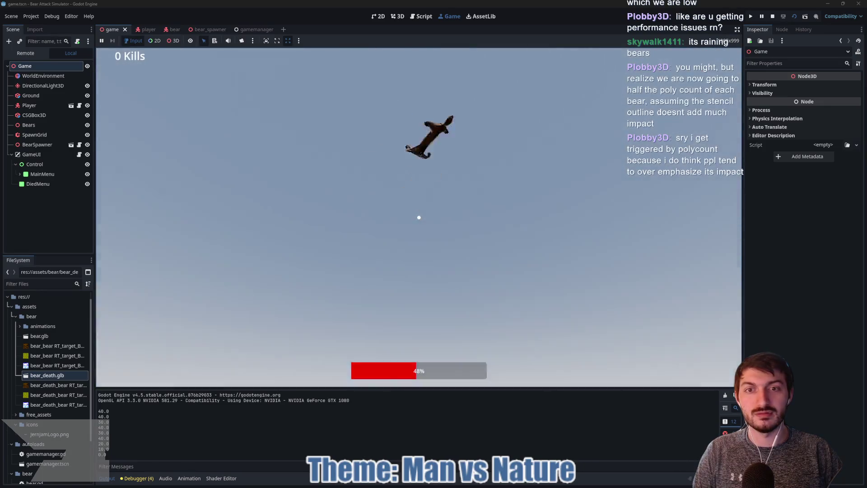
left_click(419, 217)
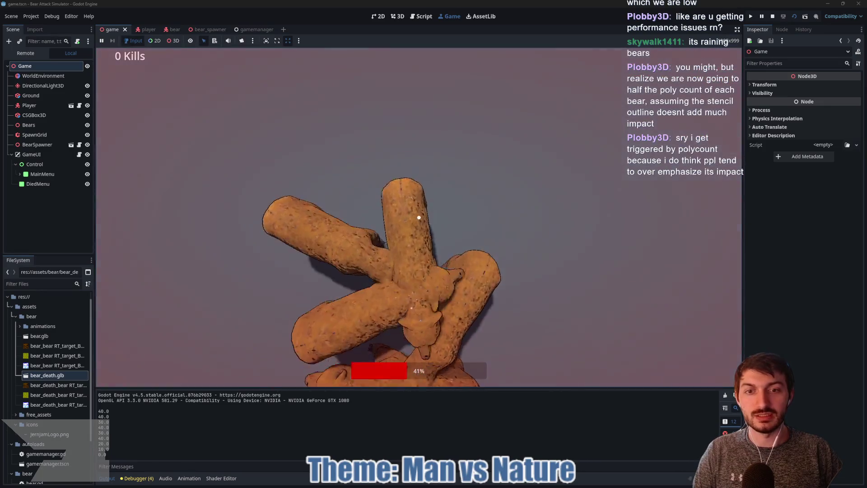
left_click(419, 217)
left_click(419, 217)
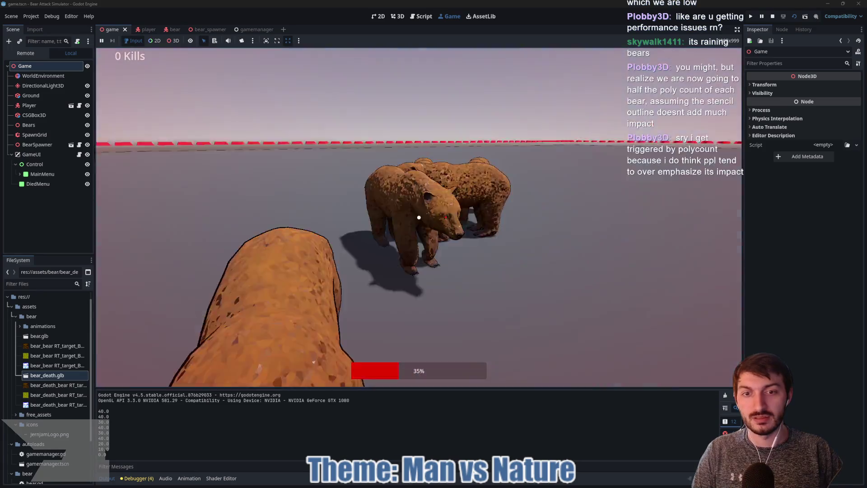
left_click(419, 217)
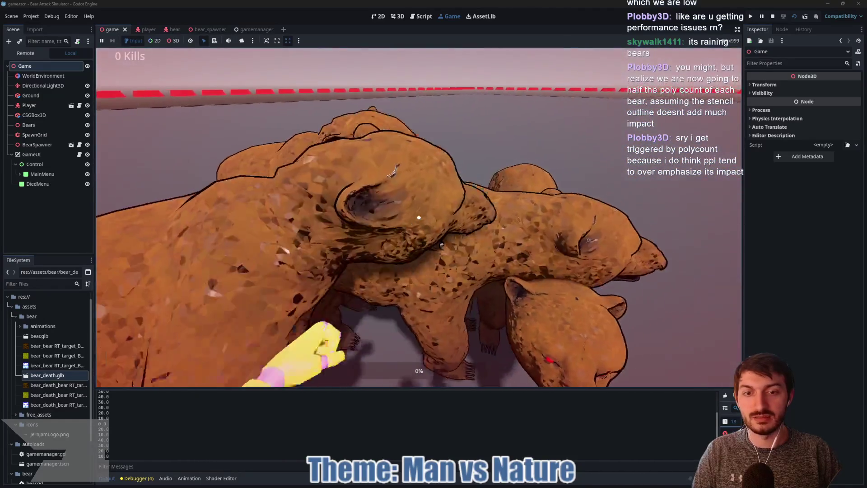
Step: Keep knocking bears into the sky until 5 kills, then stop the game
left_click(419, 217)
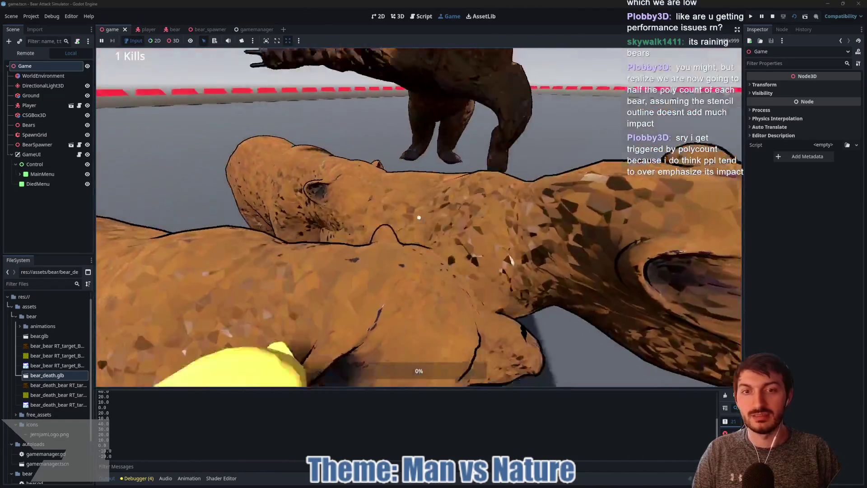
left_click(419, 217)
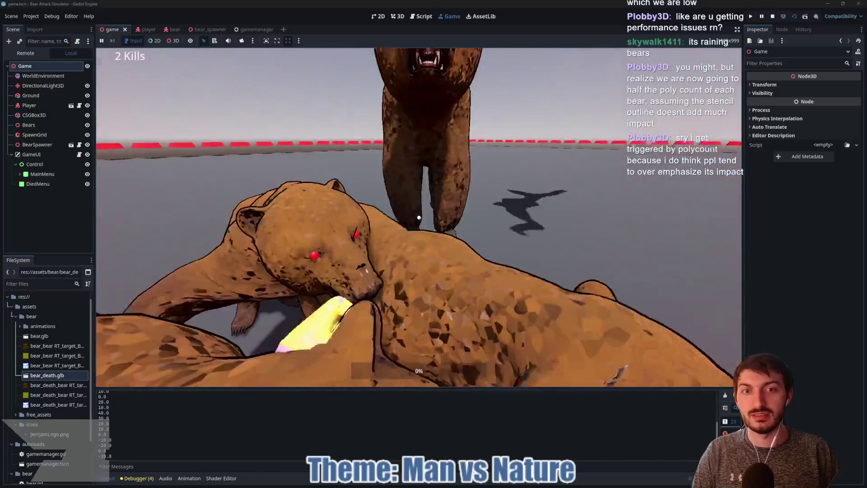
left_click(419, 217)
left_click(419, 217)
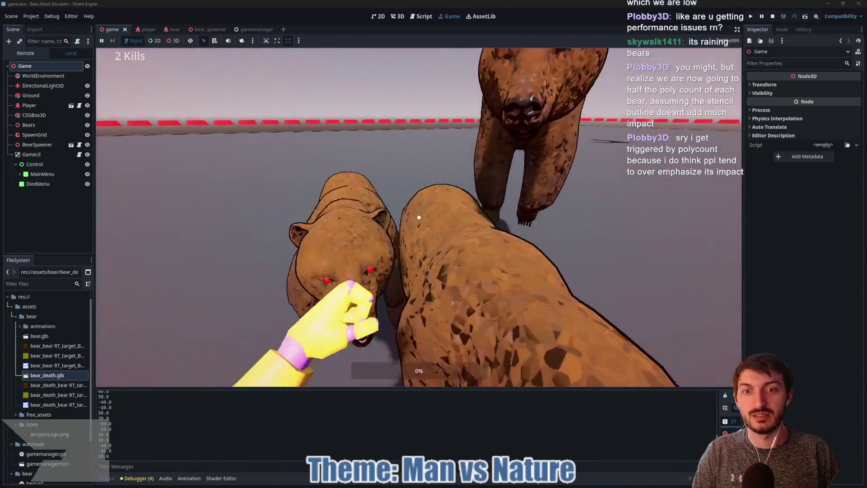
left_click(419, 218)
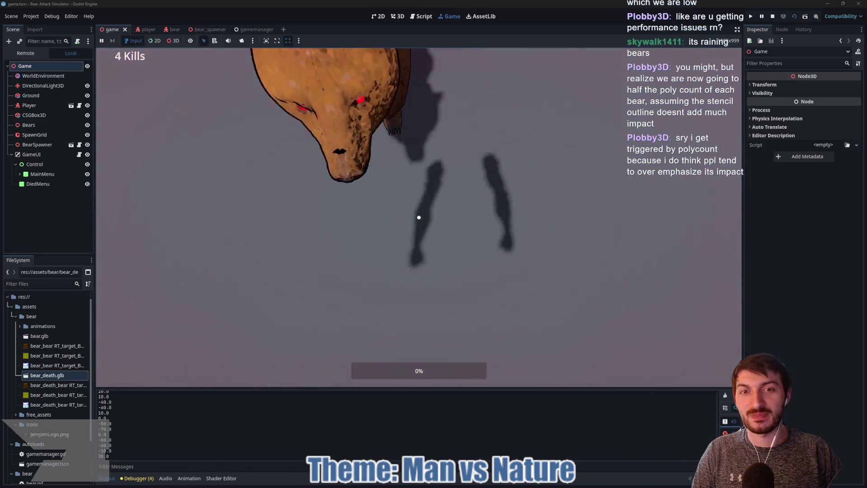
left_click(418, 217)
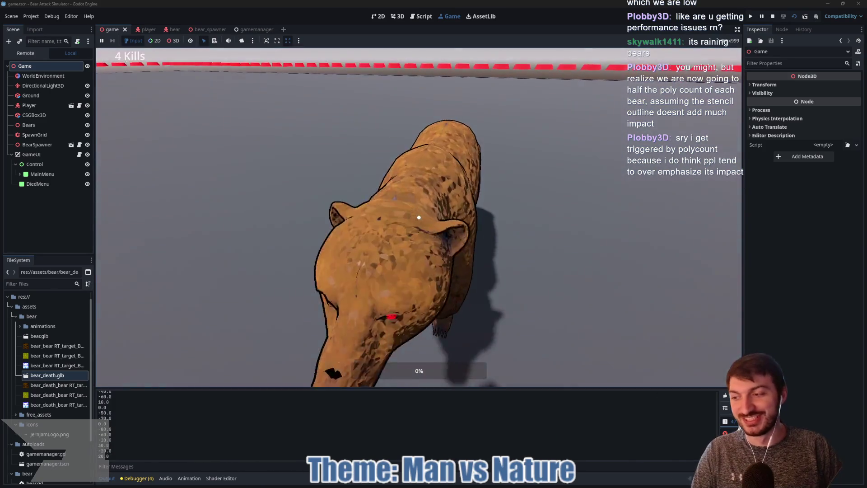
left_click(419, 217)
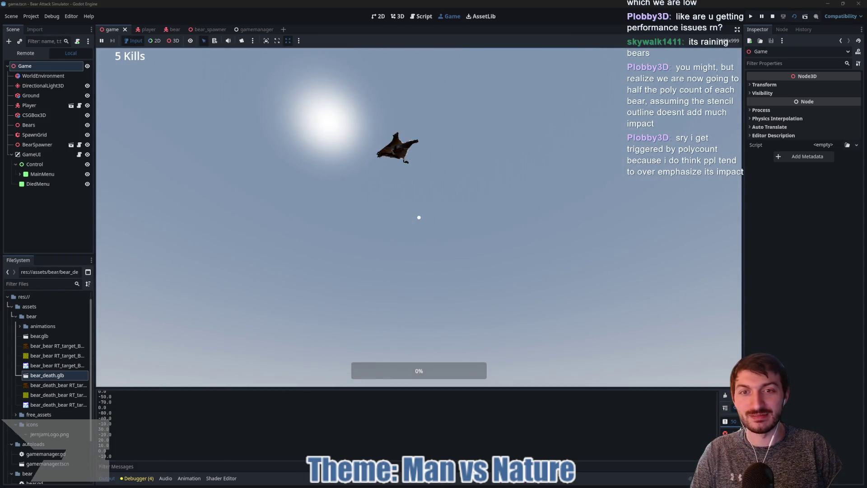
left_click(419, 217)
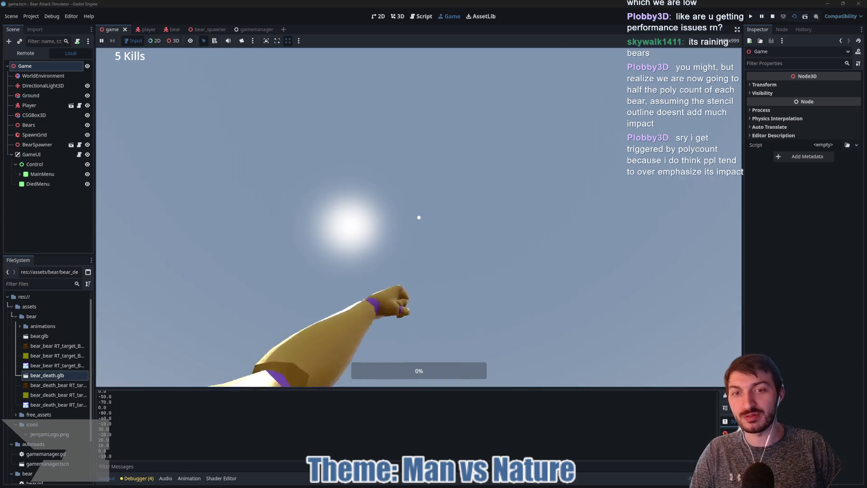
left_click(419, 218)
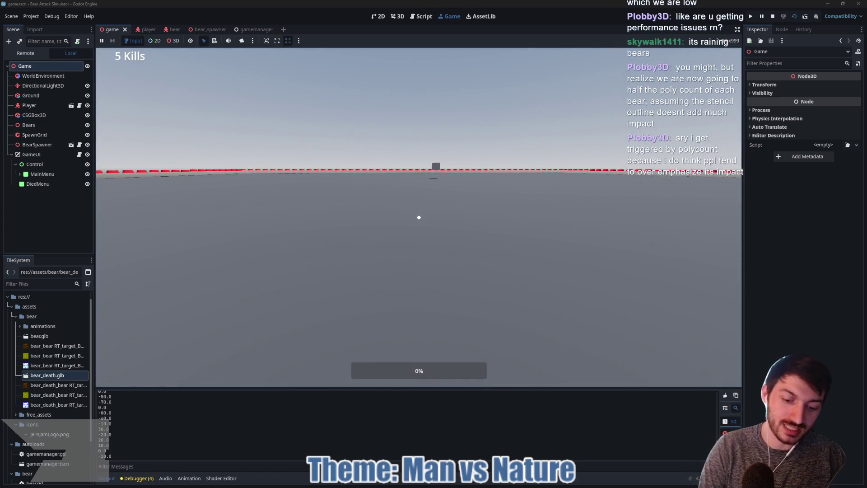
key("F8")
Step: Read through bear_spawner.gd around lines 11–18, then switch to the bear_spawner scene
mouse_move(399, 205)
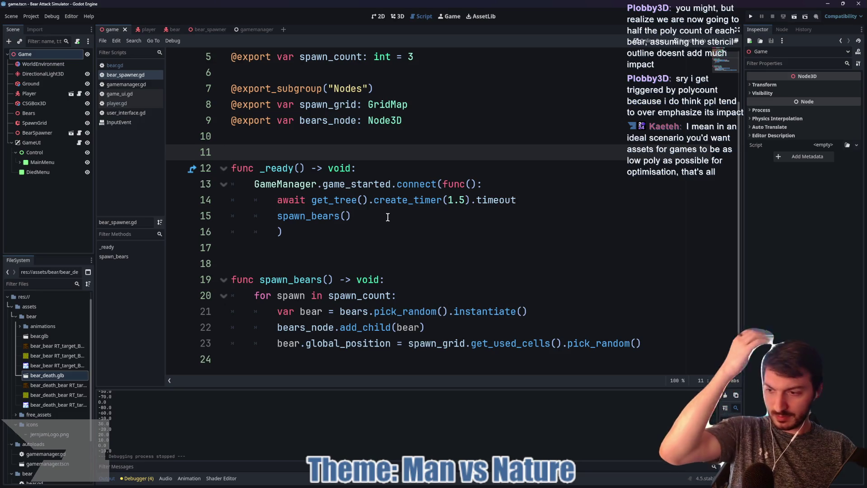
left_click(321, 237)
left_click(314, 249)
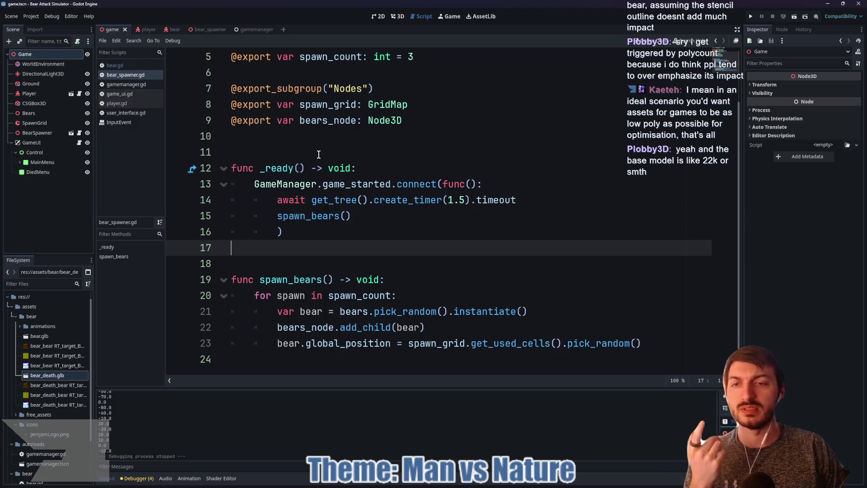
left_click(256, 146)
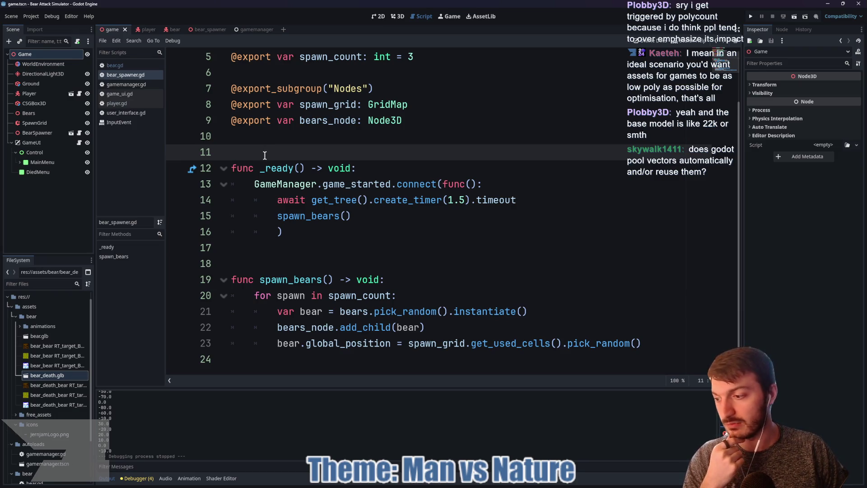
left_click(364, 258)
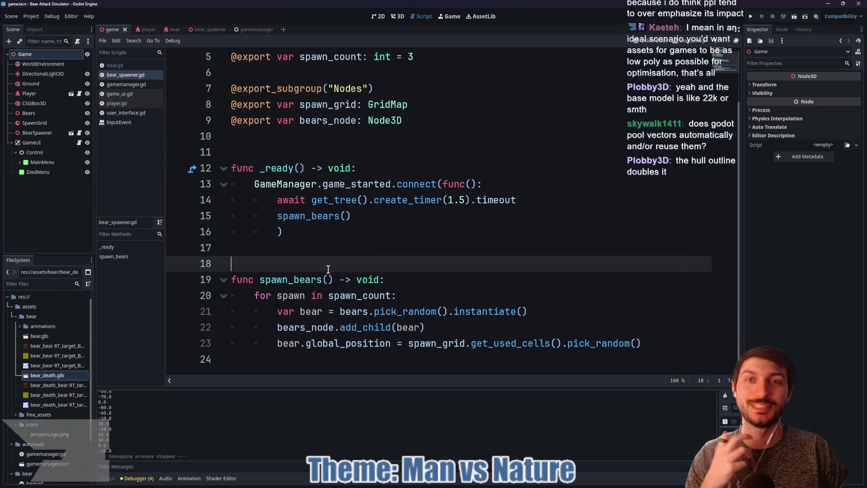
left_click(205, 30)
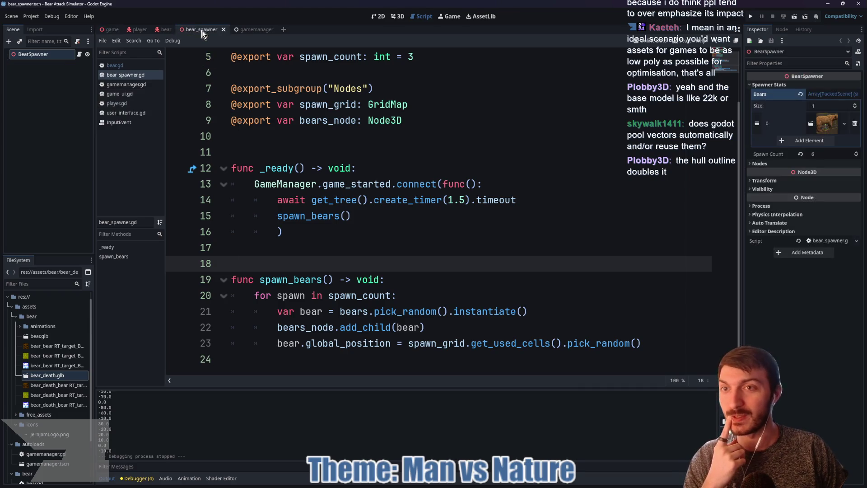
Step: In the bear scene, enter -1.5 as Gravity Scale for the 16 selected PhysicalBone3D nodes and save
left_click(167, 30)
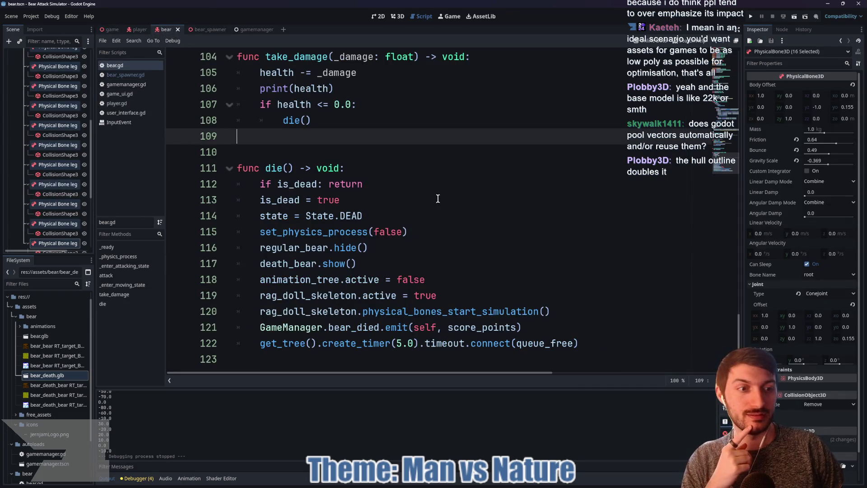
left_click(828, 164)
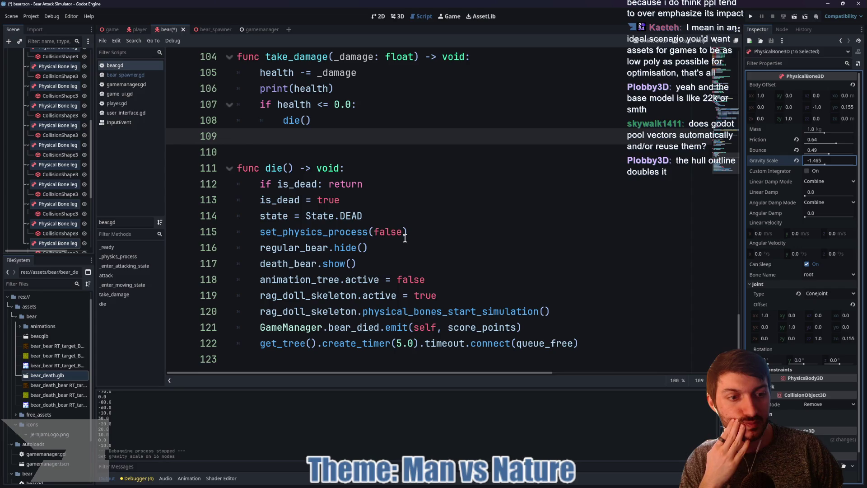
left_click(818, 162)
type("-1")
key("Return")
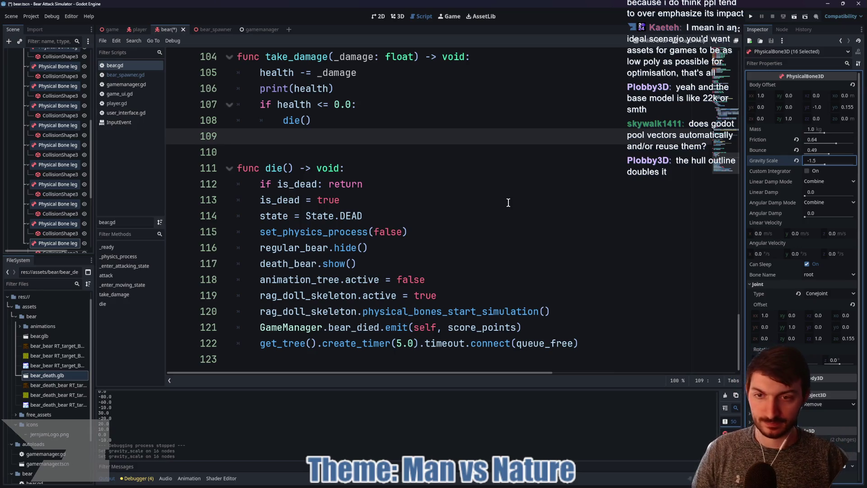
left_click(508, 203)
key("ctrl+s")
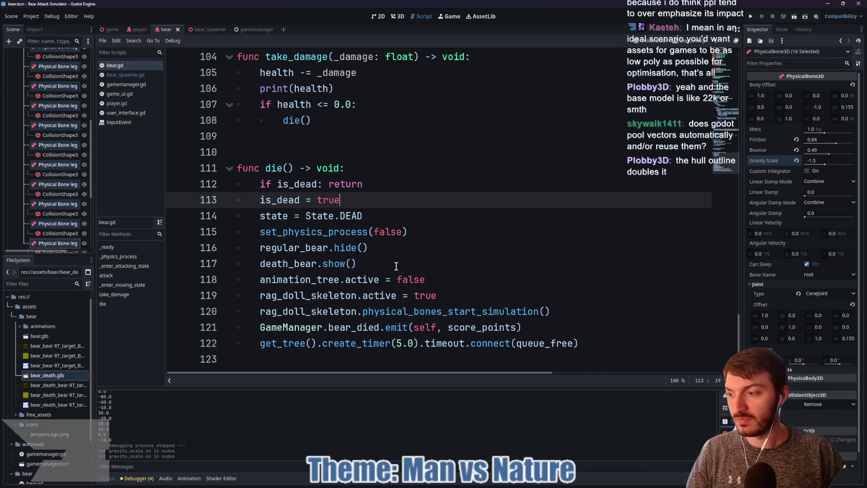
left_click(432, 266)
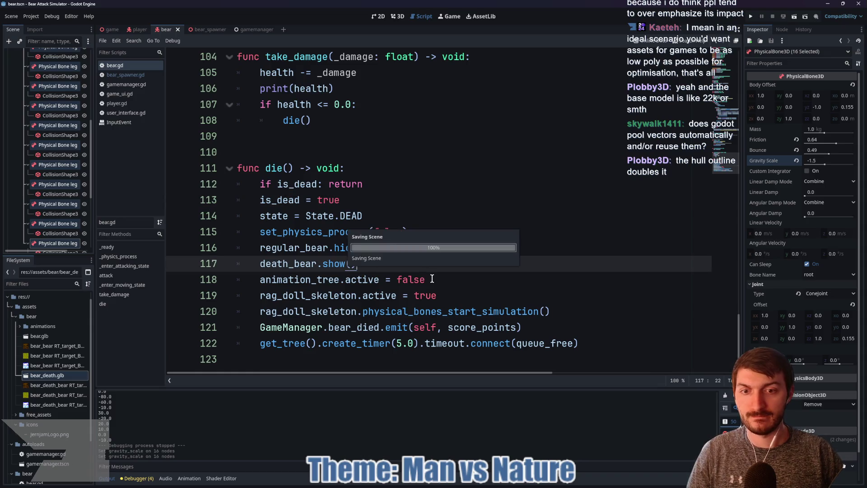
Step: Commit the 12 changed files to main as 'Rag Doll on Bears Fixed', push to origin, and return to Godot
left_click(493, 484)
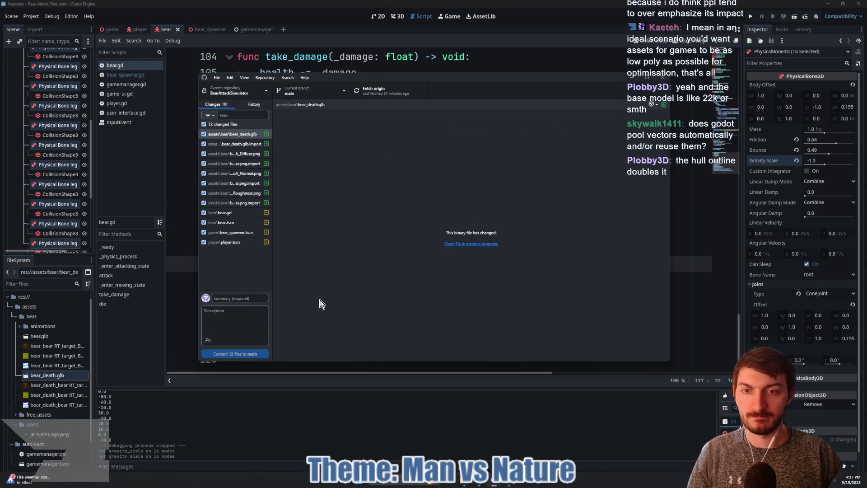
type("Rag Doll on Bears")
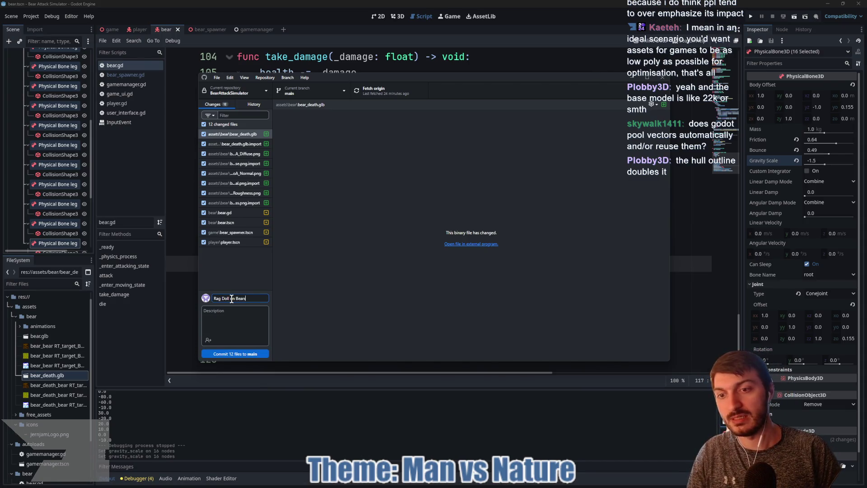
type("ed")
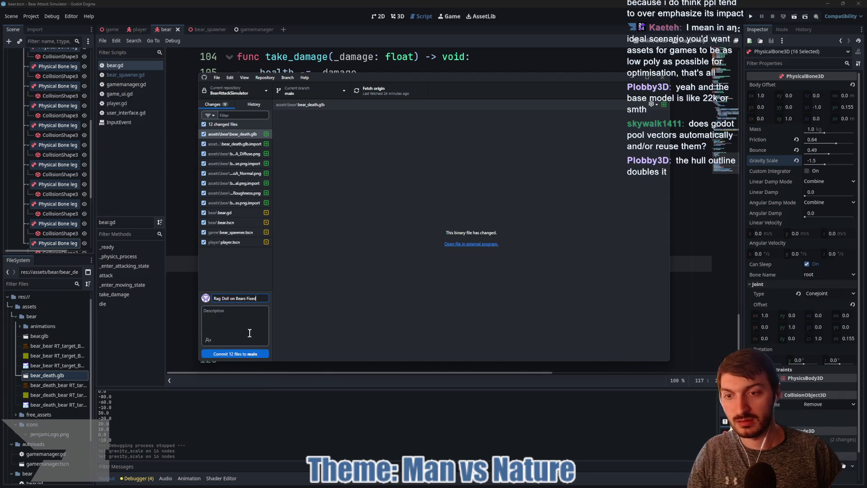
left_click(249, 354)
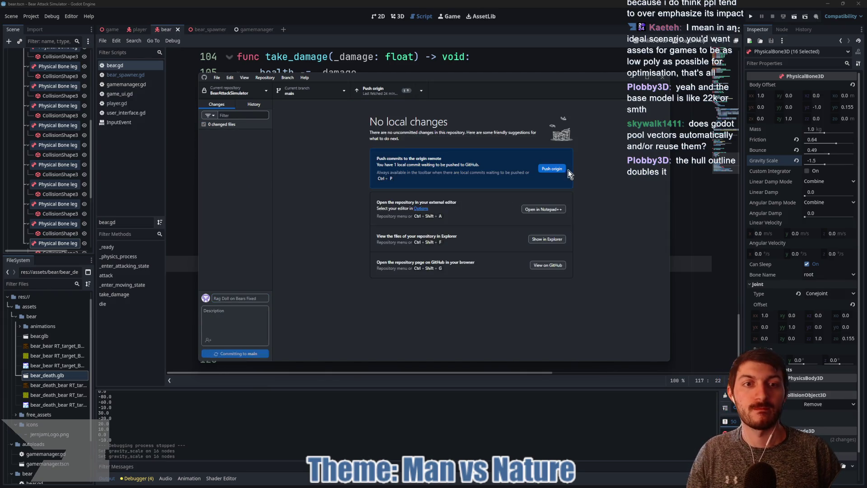
left_click(561, 169)
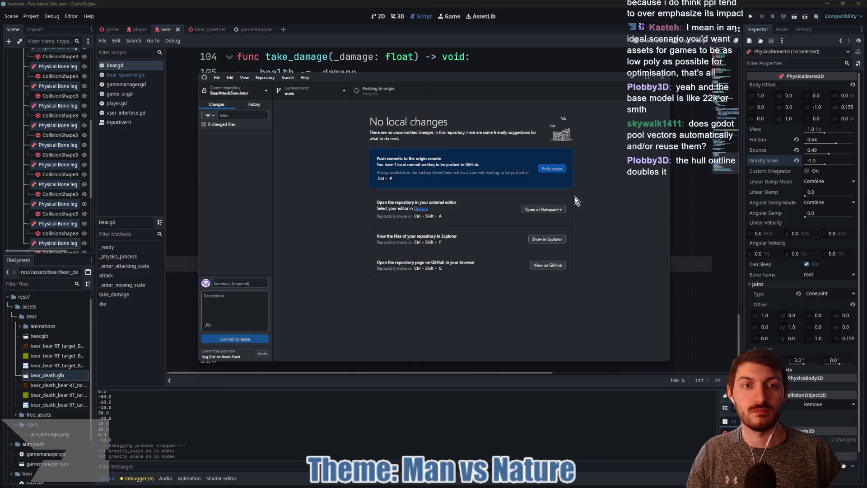
left_click(685, 226)
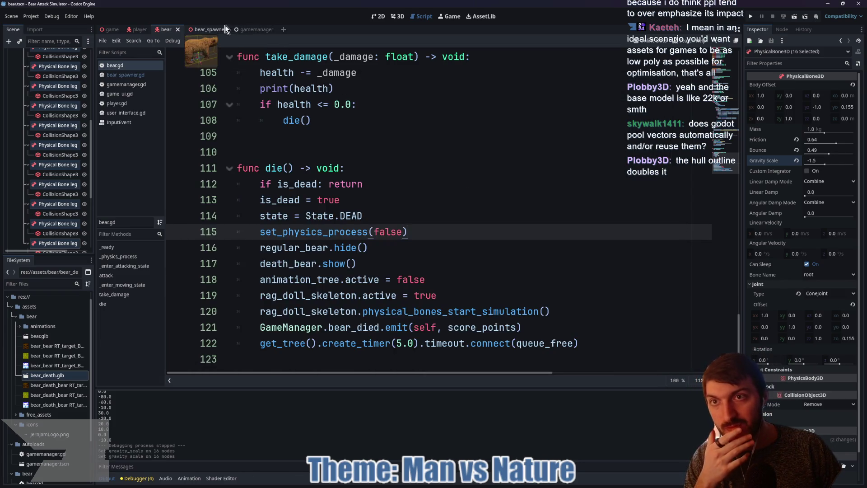
Step: Orbit the player model in the 3D view, then scroll through player.gd
left_click(140, 30)
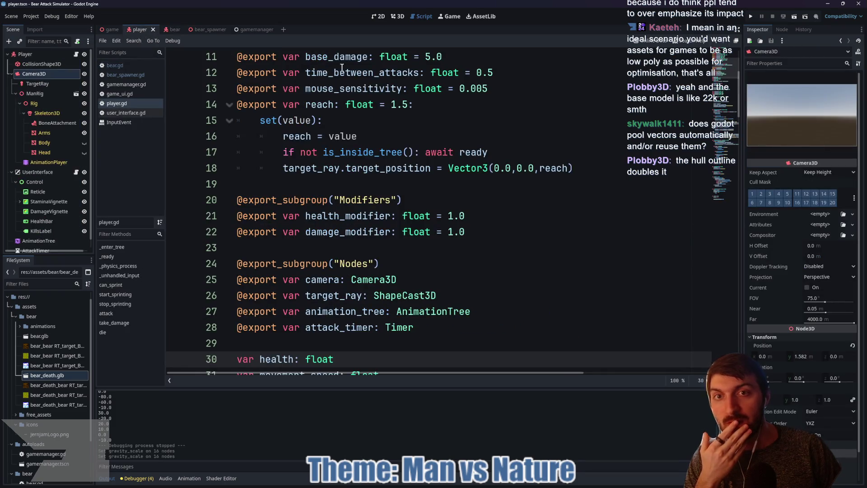
left_click(398, 16)
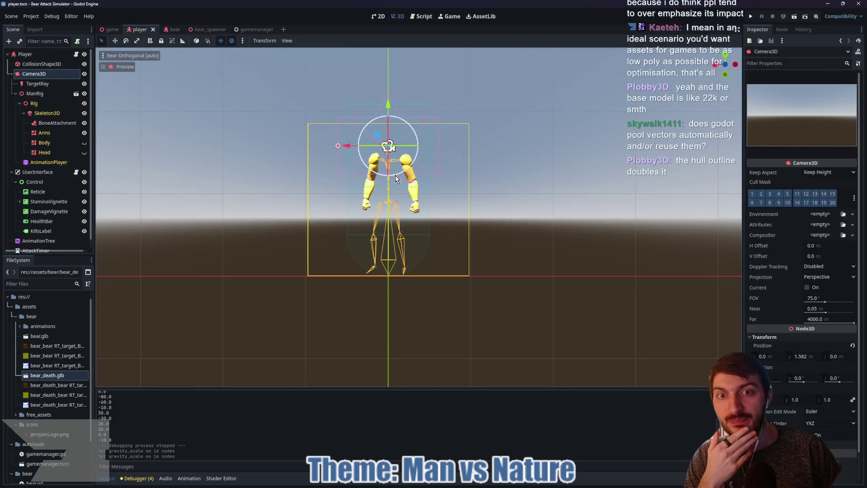
left_click_drag(527, 191, 343, 204)
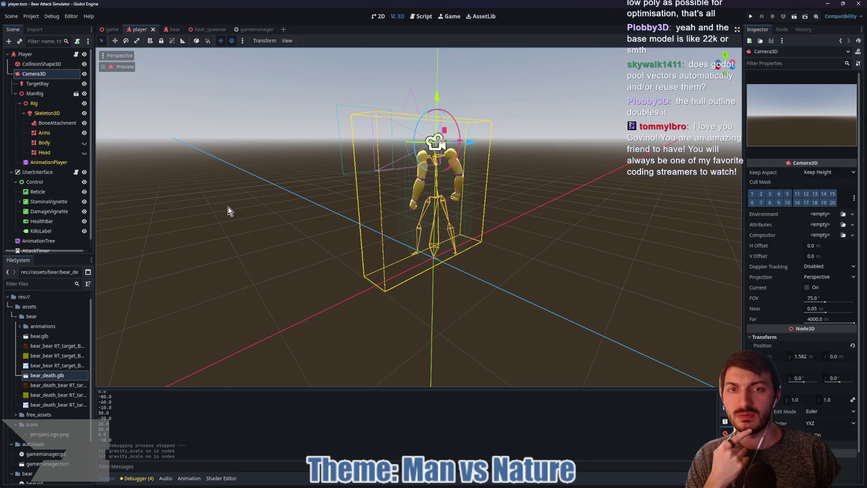
left_click(76, 54)
scroll(378, 194, "down", 4)
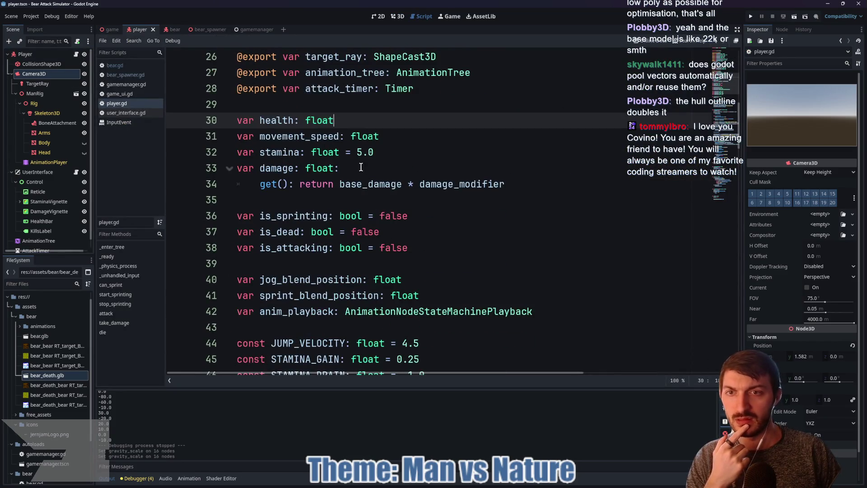
Step: Review bear_spawner.gd and GameManager's player_died signal, then return to player.gd
left_click(207, 30)
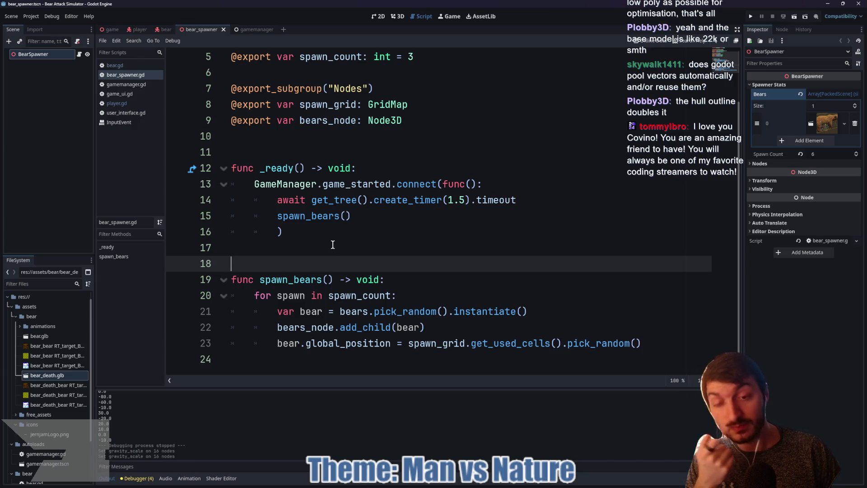
key("ctrl+Tab")
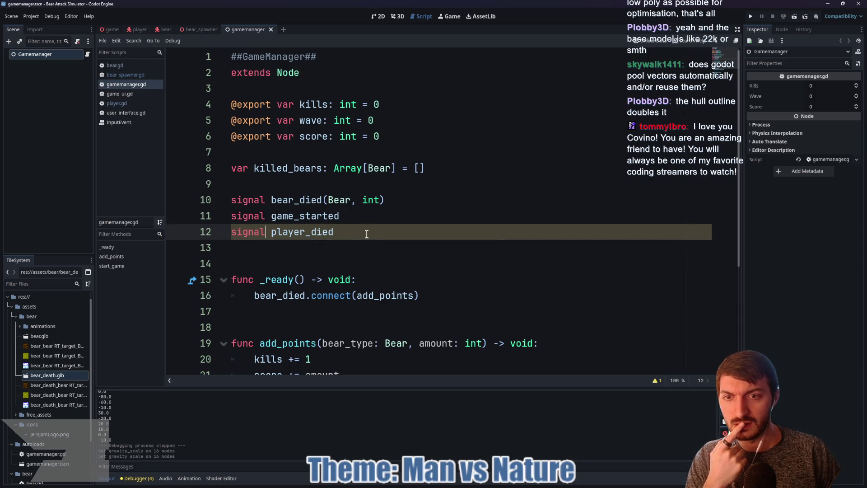
scroll(342, 233, "down", 4)
scroll(319, 121, "up", 2)
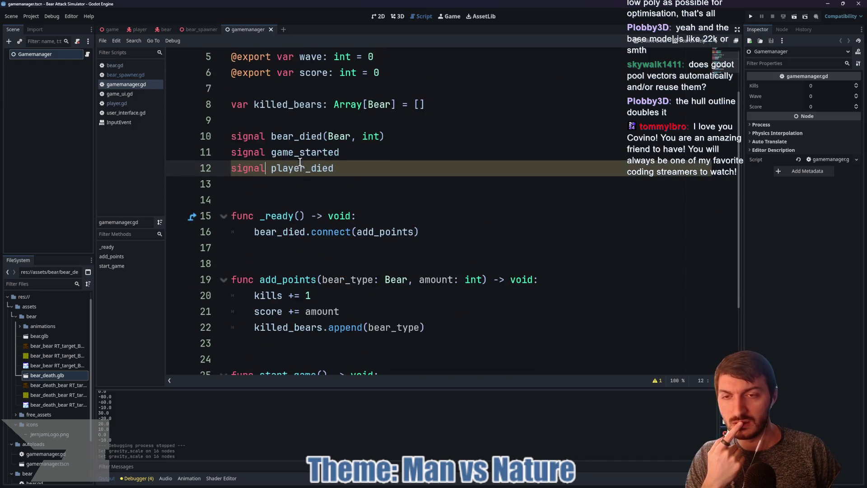
double_click(295, 168)
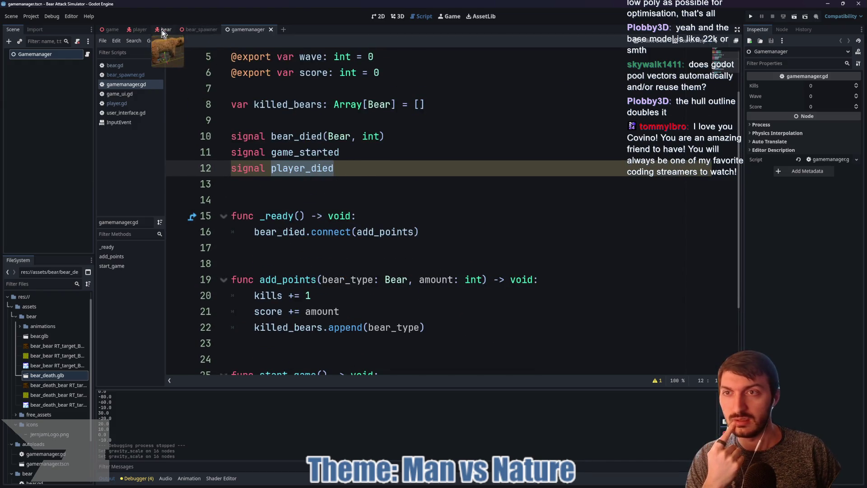
left_click(137, 29)
scroll(333, 251, "down", 10)
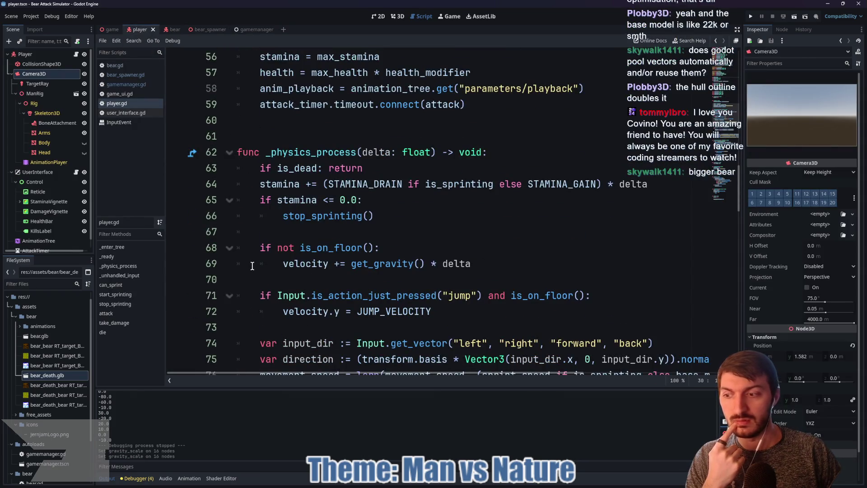
Step: Check player.gd's die function and its player_died emit line, then move to bear_spawner.gd
left_click(109, 332)
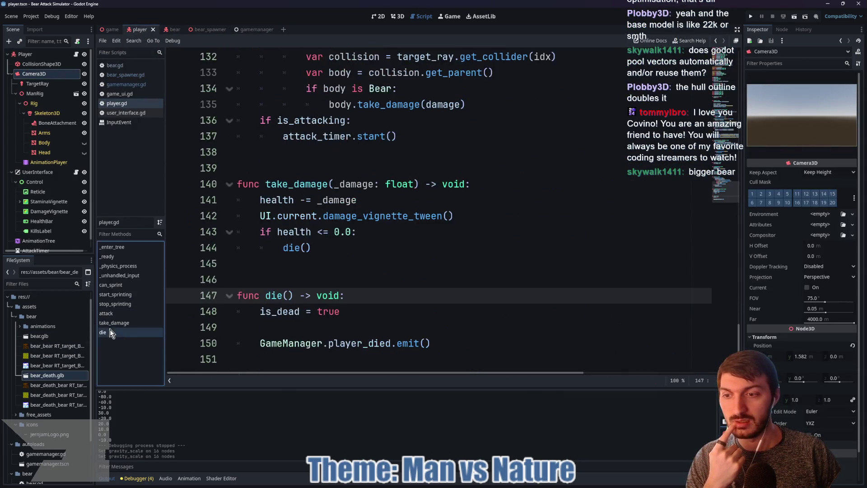
left_click(385, 343)
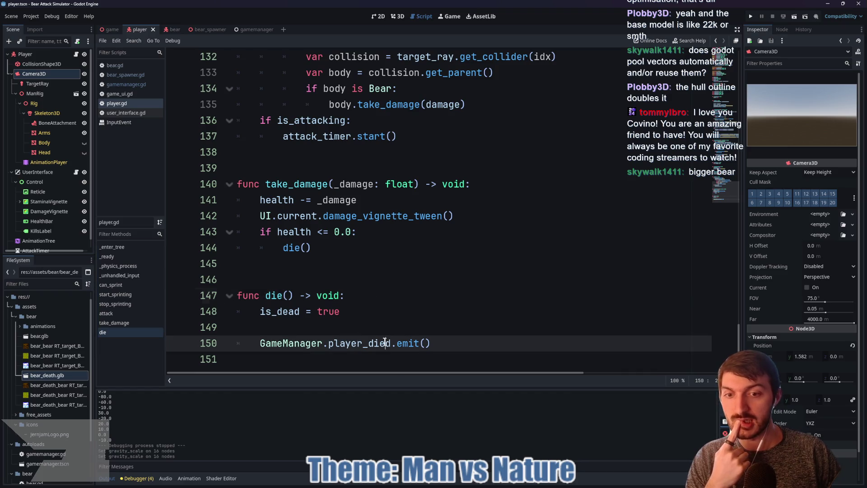
left_click(294, 330)
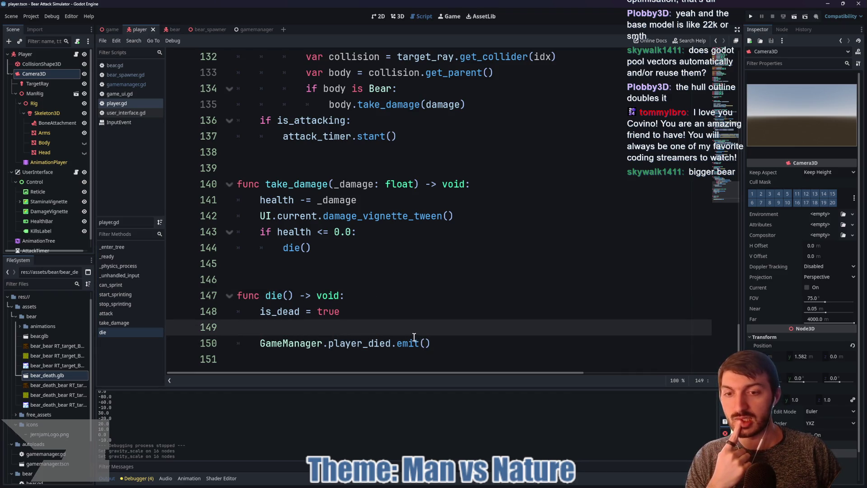
mouse_move(410, 335)
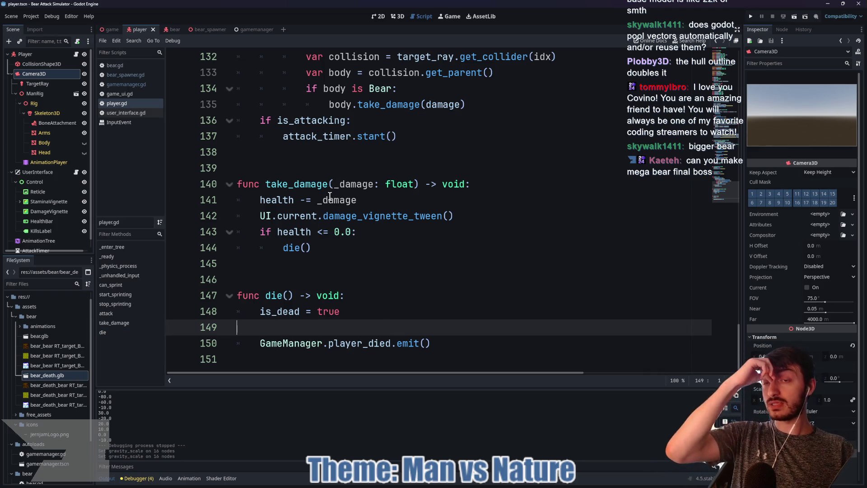
left_click(175, 30)
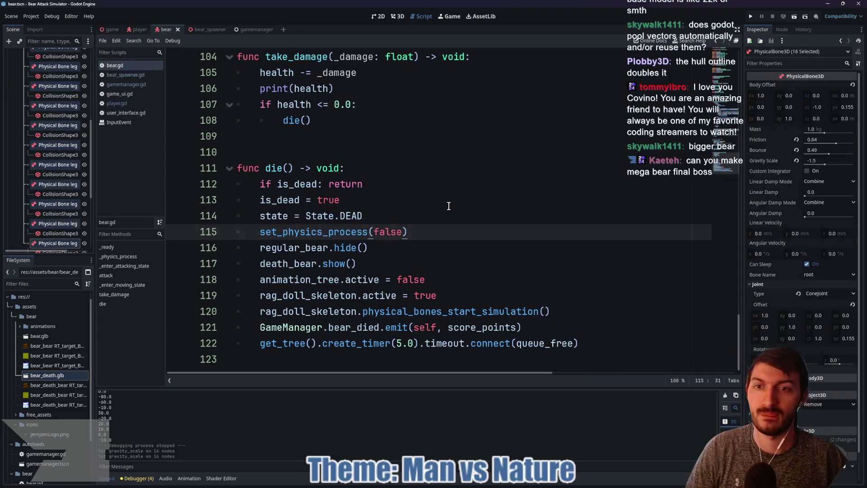
left_click(201, 30)
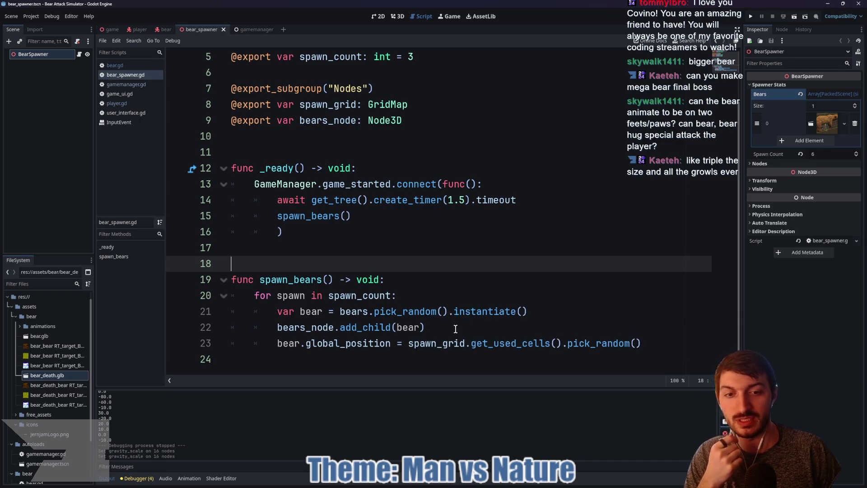
Step: Open bear.gd, select the Bear root node to show its stats, and start editing Base Movement Speed
left_click(542, 328)
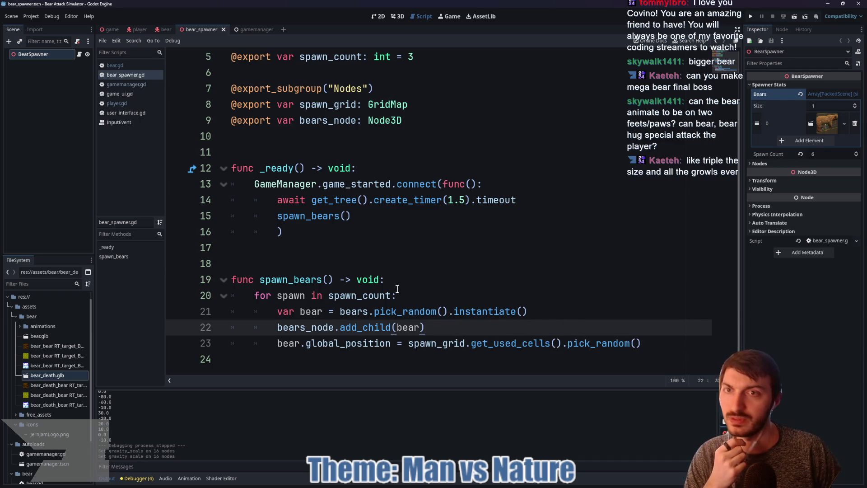
left_click(162, 30)
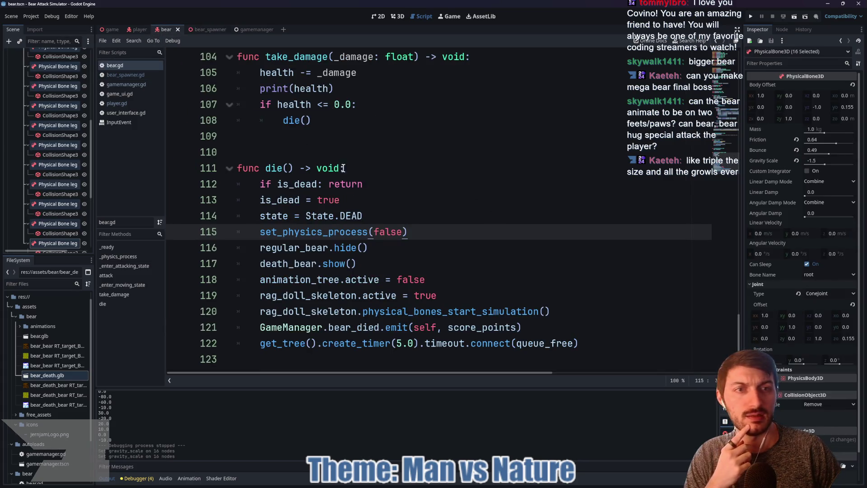
scroll(59, 177, "up", 10)
left_click(39, 54)
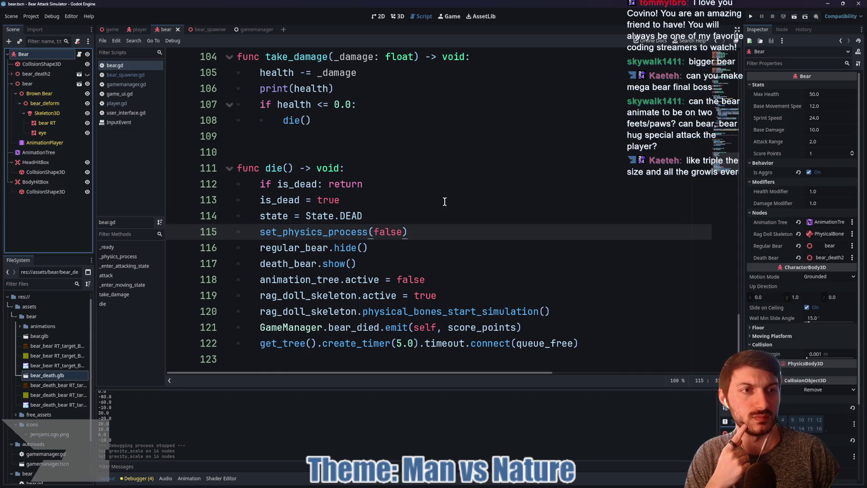
scroll(415, 209, "up", 2)
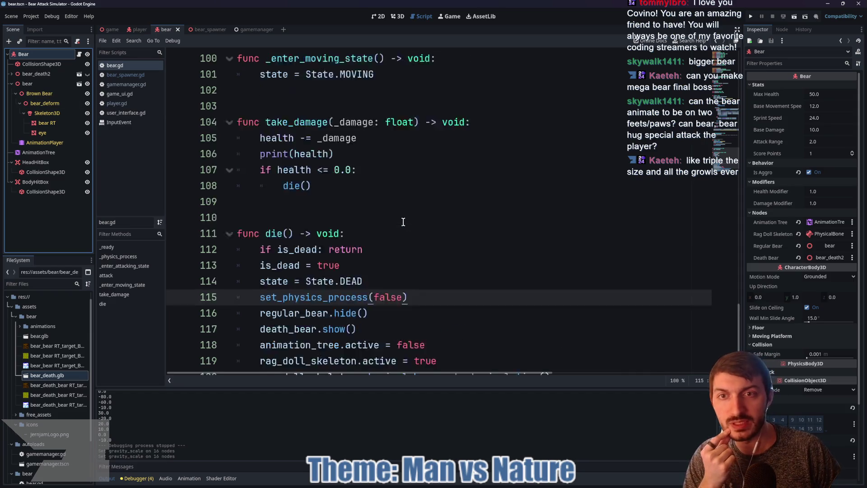
scroll(406, 216, "down", 1)
scroll(399, 222, "up", 2)
scroll(398, 222, "up", 5)
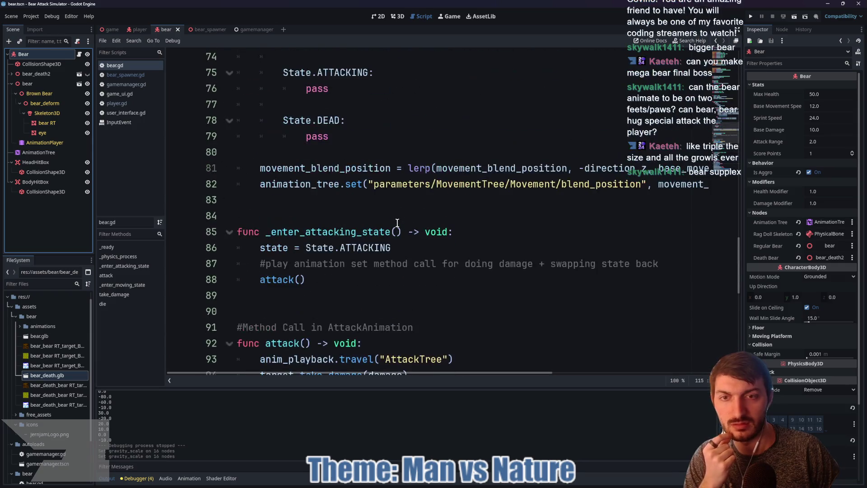
scroll(397, 223, "up", 7)
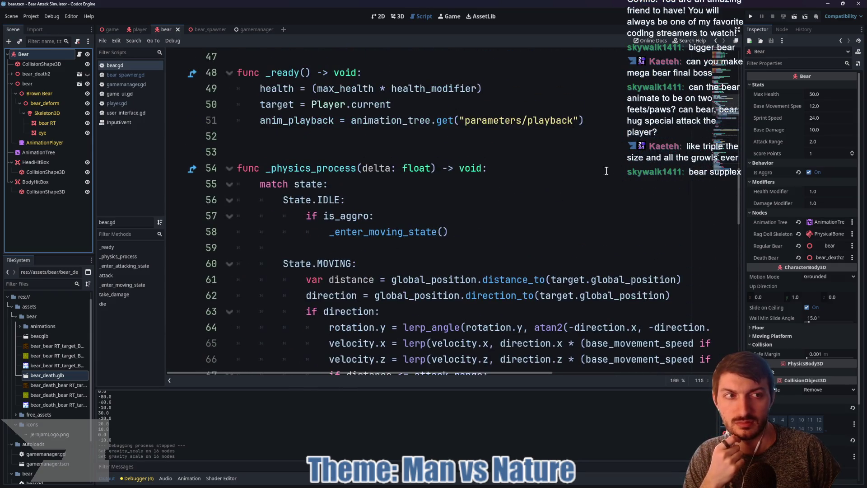
left_click(838, 105)
type("10")
Step: Set the Bear's Base Movement Speed to 10 in the Inspector and save the bear scene
key("Return")
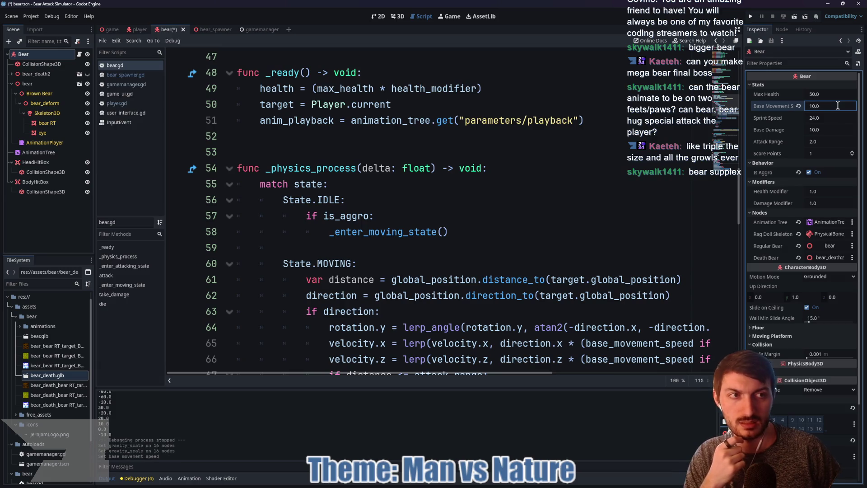
key("ctrl+s")
scroll(514, 198, "up", 12)
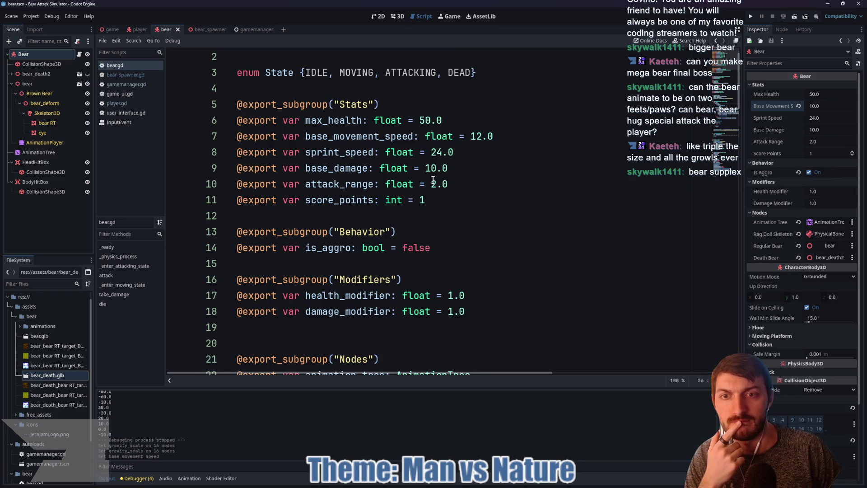
Step: Change bear.gd's base_movement_speed default from 12.0 to 10.0, save, then toggle a collision mask layer
left_click(481, 136)
key("BackSpace")
type("0")
left_click(496, 160)
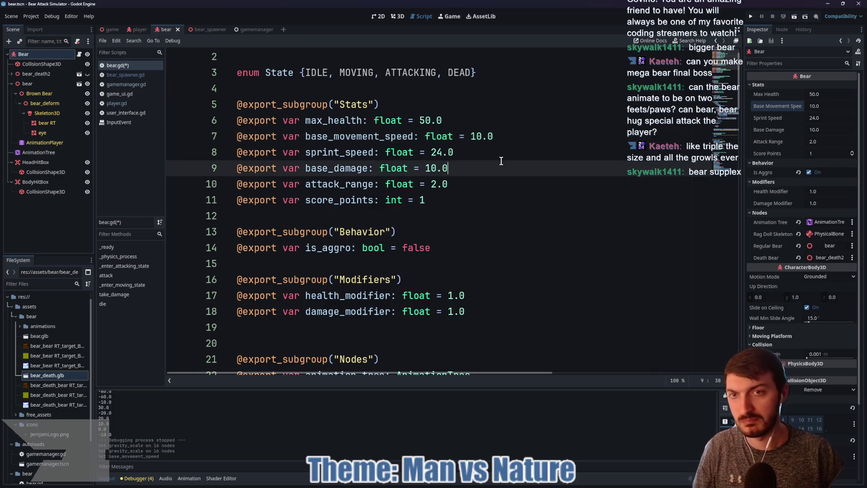
key("ctrl+s")
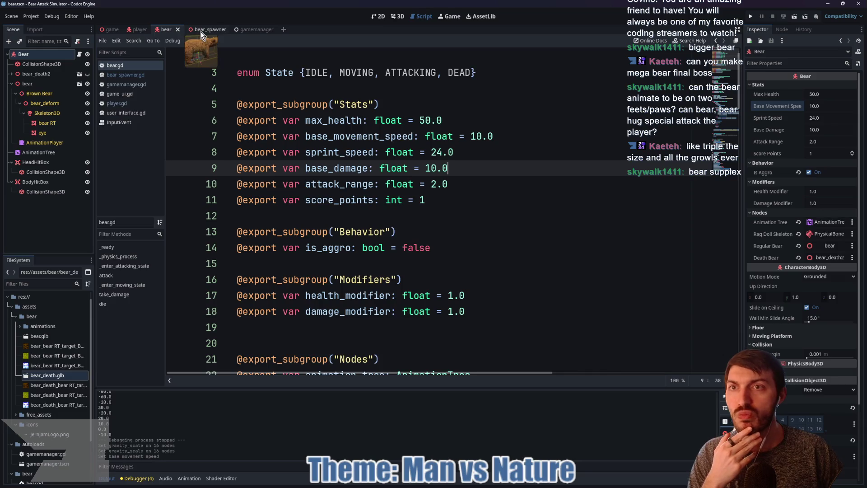
scroll(350, 164, "up", 1)
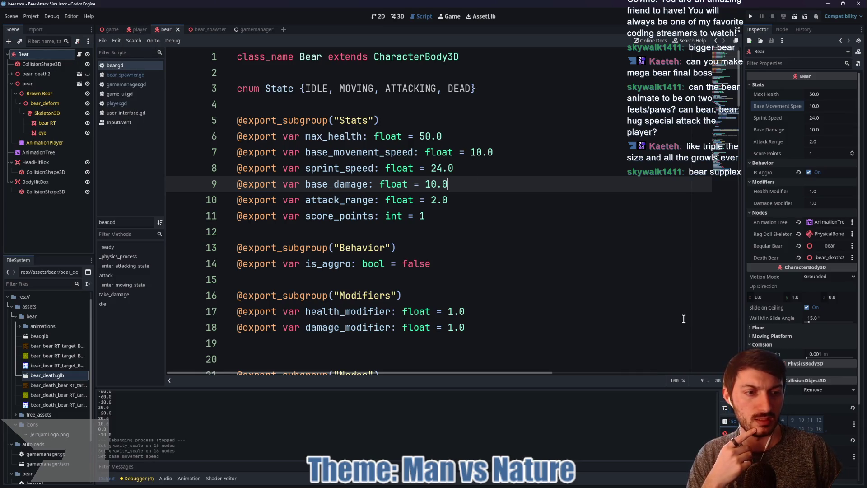
scroll(778, 342, "down", 3)
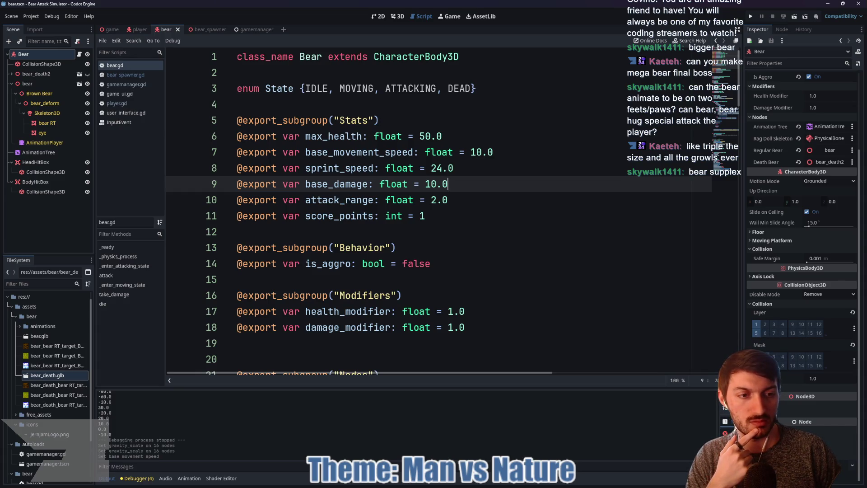
left_click(755, 365)
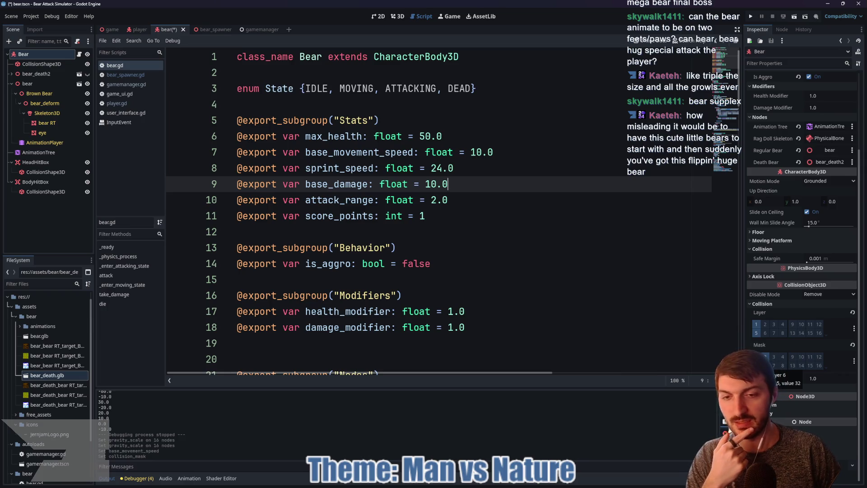
Step: Name layer bit 6 'BearHitBox', save the bear scene, and select HeadHitBox
right_click(765, 365)
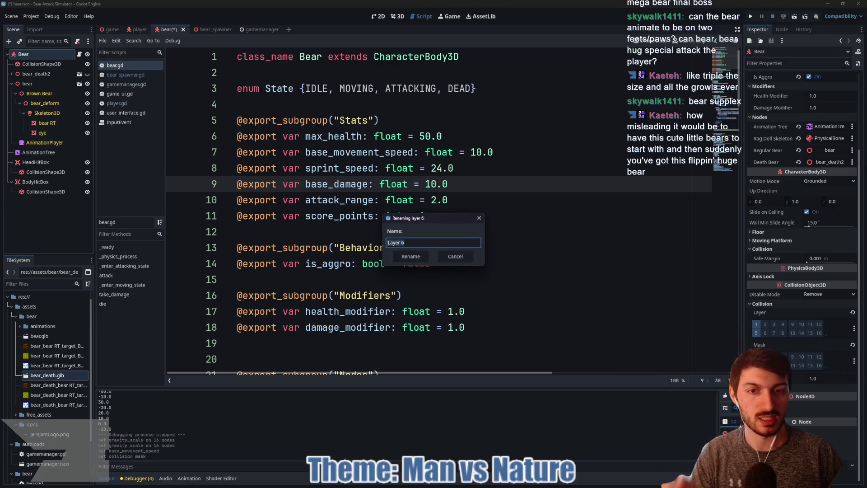
type("BearHit")
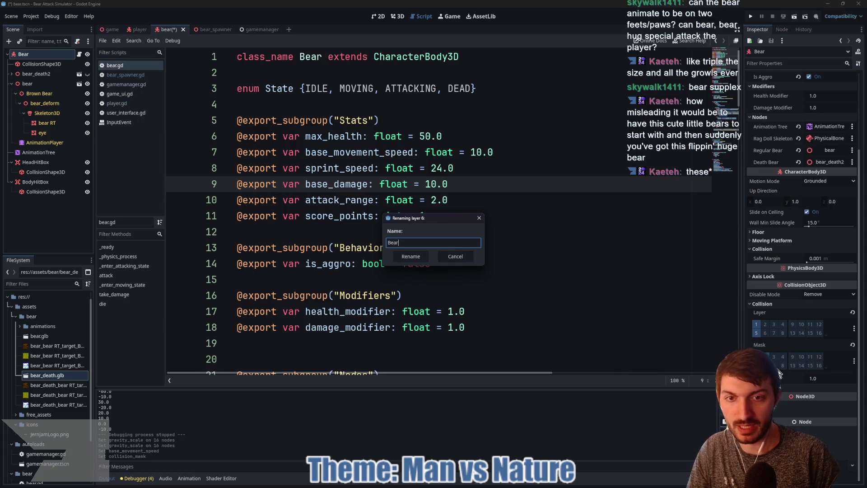
type("Box")
left_click(417, 258)
left_click(498, 294)
key("ctrl+s")
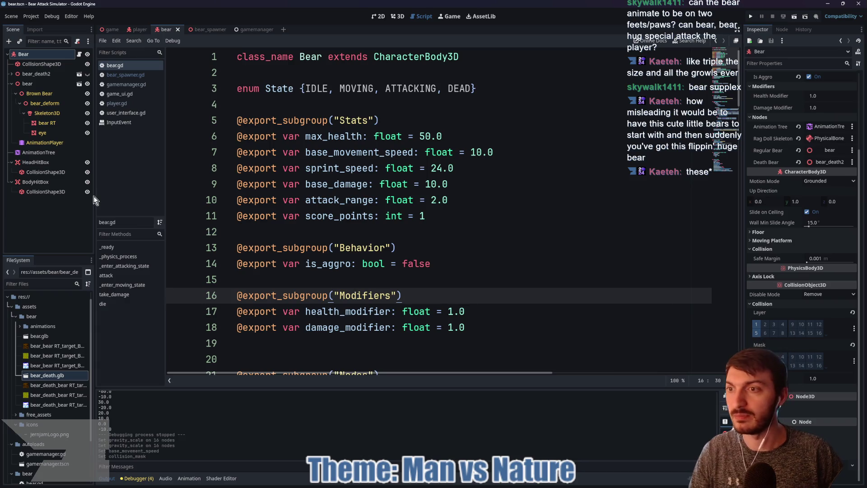
left_click(28, 163)
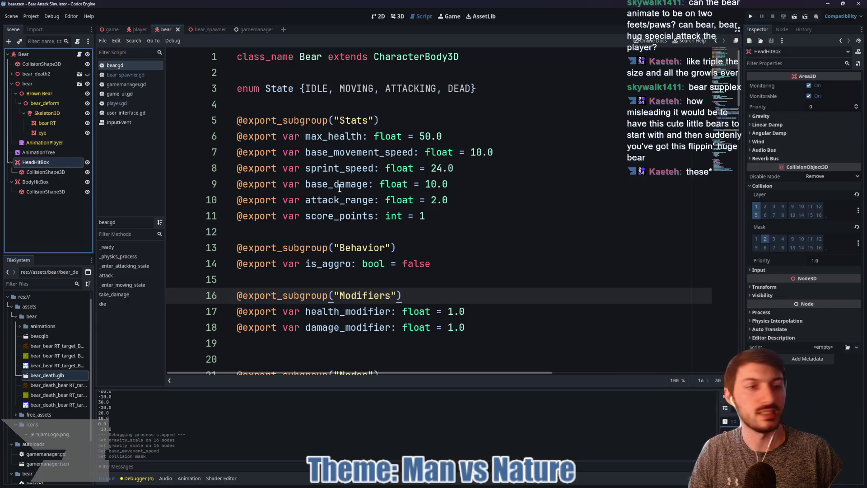
Step: Move HeadHitBox and BodyHitBox from layer 5 to 6, add the Player mask to BodyHitBox, and save
left_click(763, 249)
left_click(757, 215)
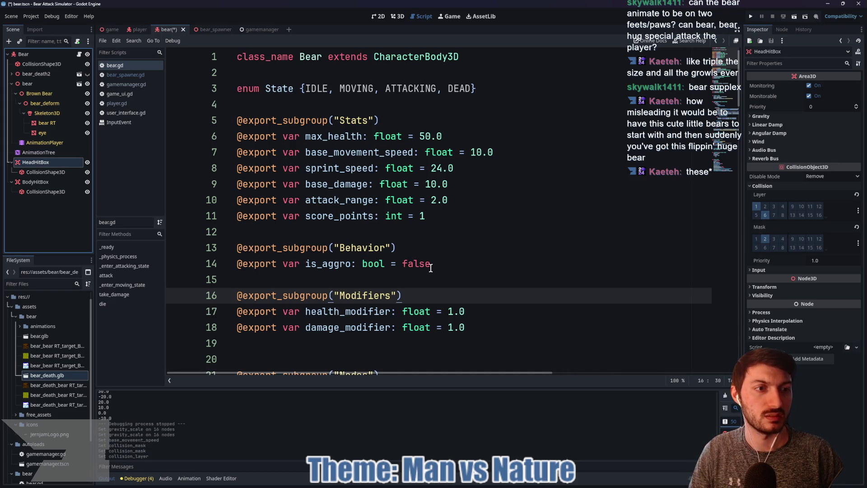
left_click(55, 192)
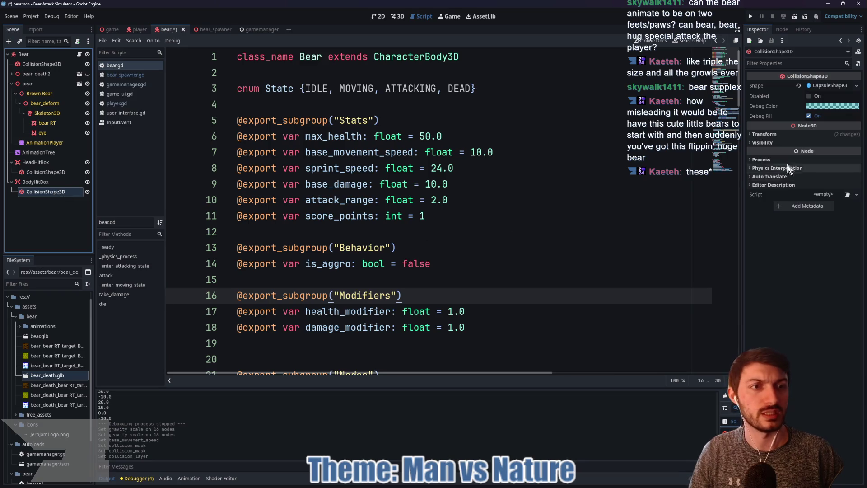
left_click(63, 182)
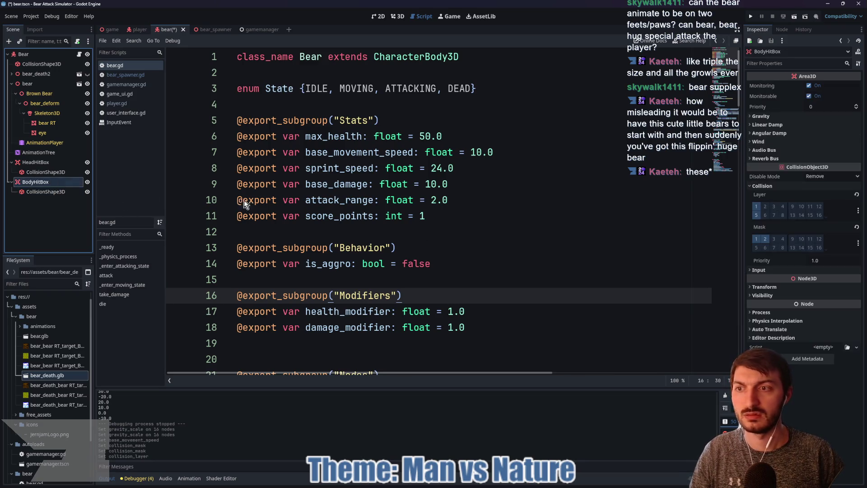
left_click(765, 248)
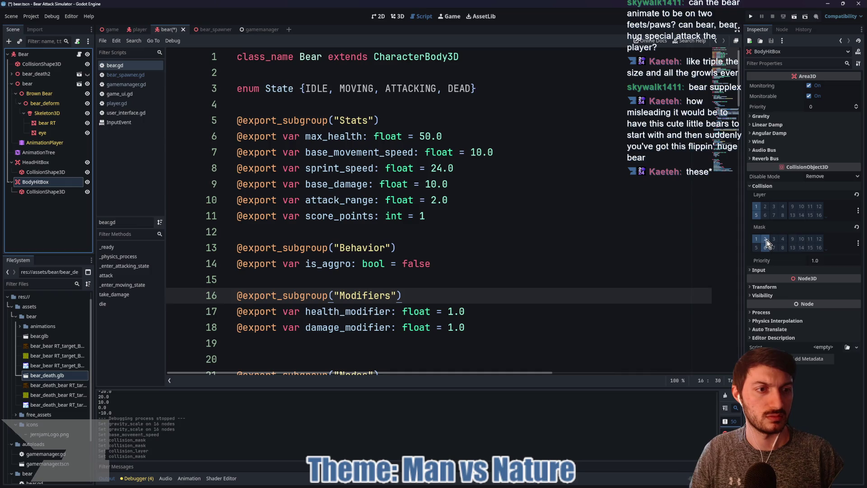
left_click(766, 242)
left_click(767, 215)
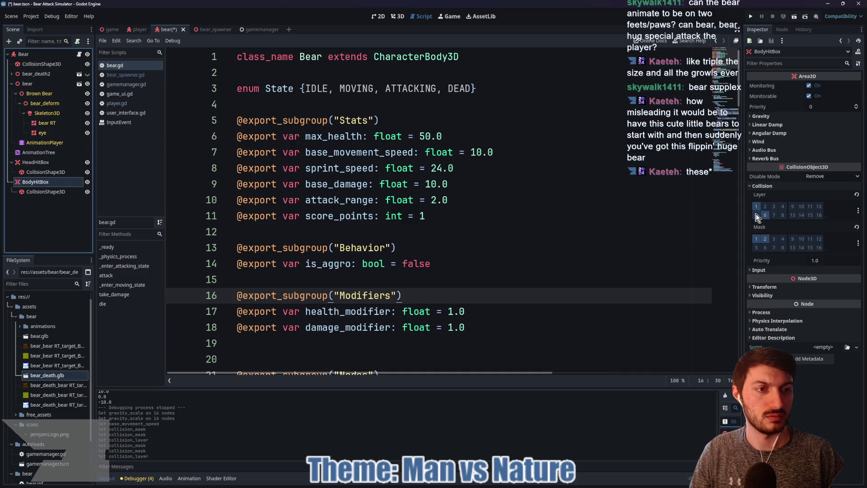
left_click(409, 250)
key("ctrl+s")
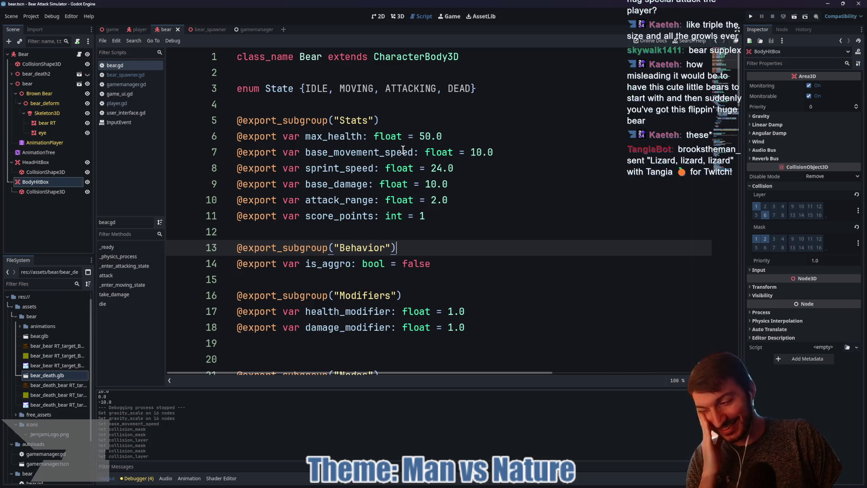
left_click(335, 234)
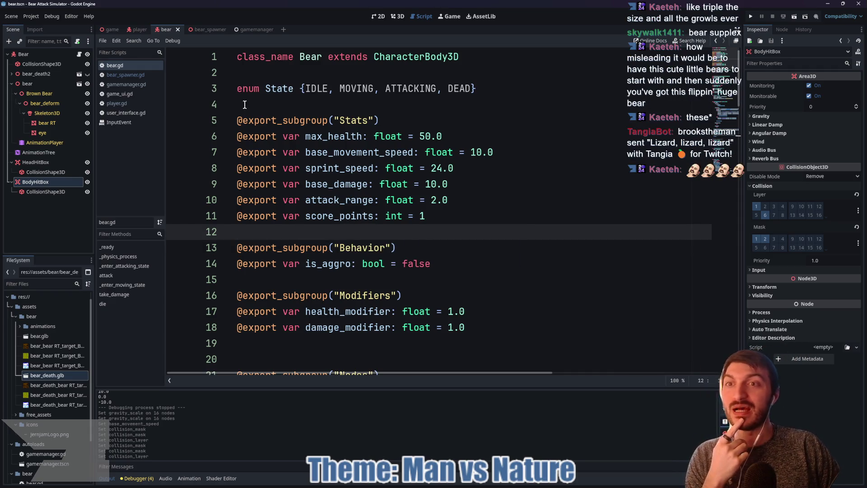
scroll(380, 233, "down", 3)
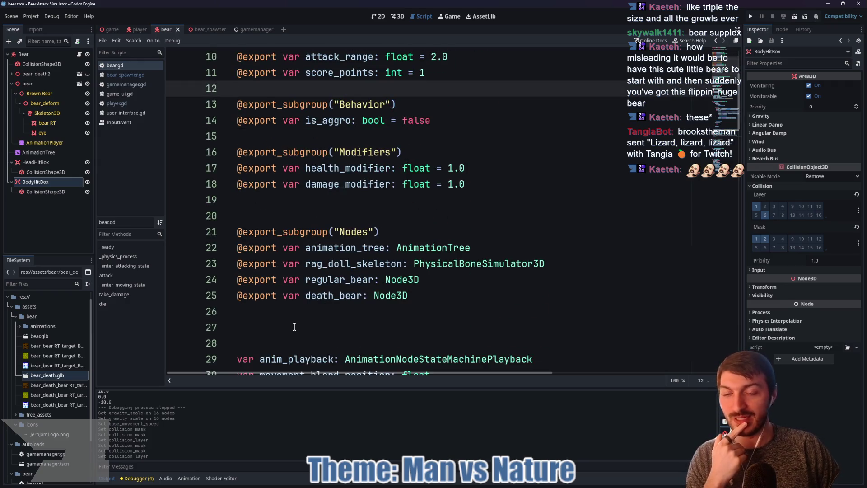
left_click(275, 328)
scroll(280, 234, "down", 2)
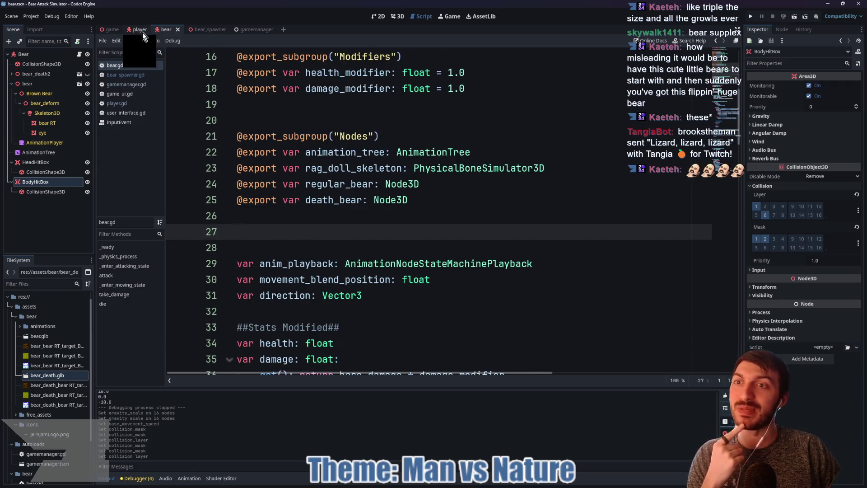
left_click(115, 29)
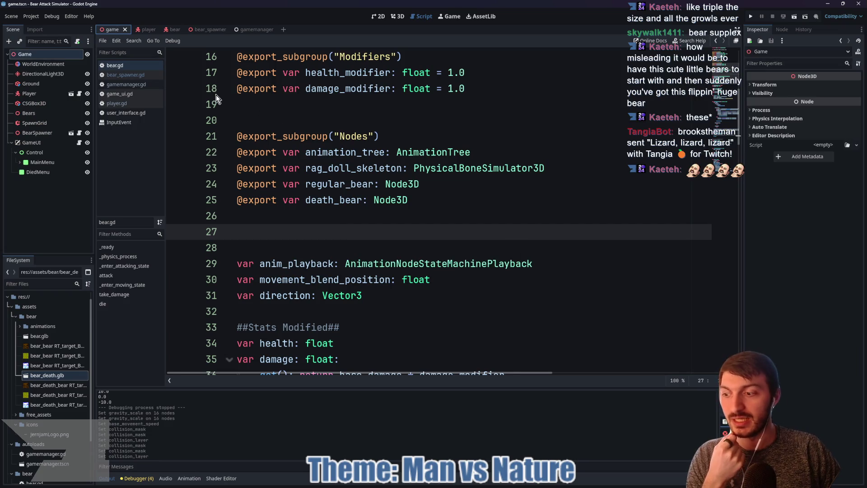
left_click(202, 29)
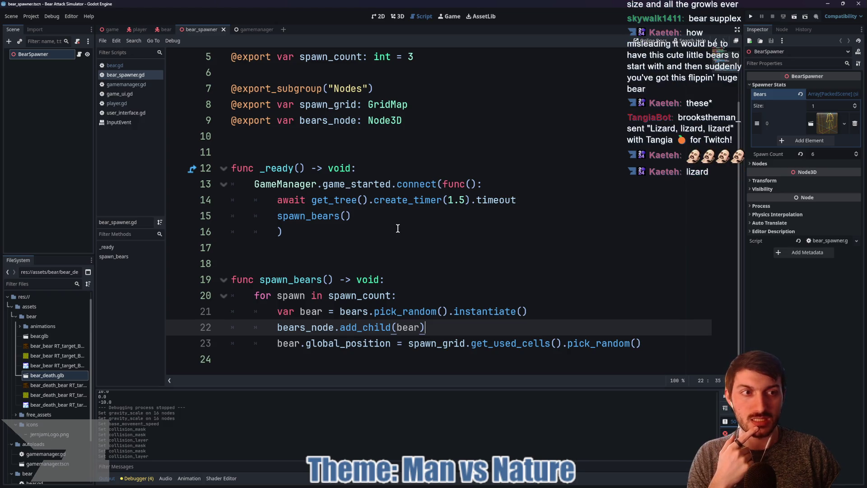
left_click(174, 29)
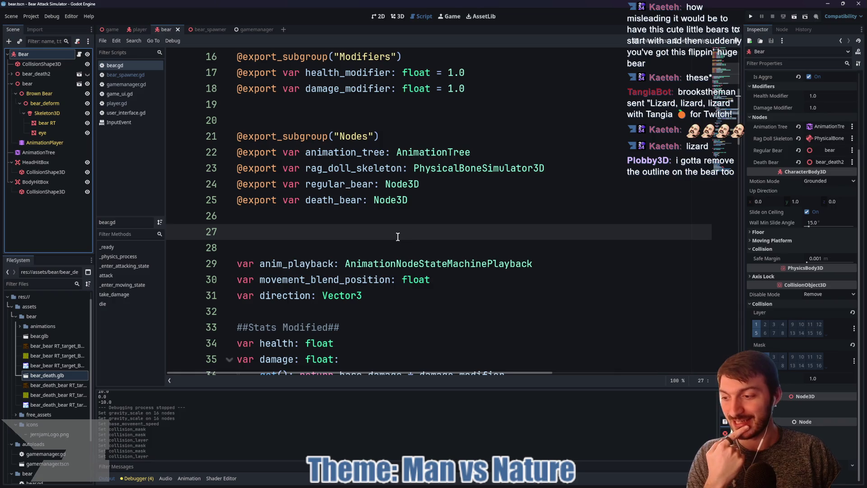
Step: Review bear.gd around line 27, then switch to the bear_spawner and player scenes
left_click(338, 235)
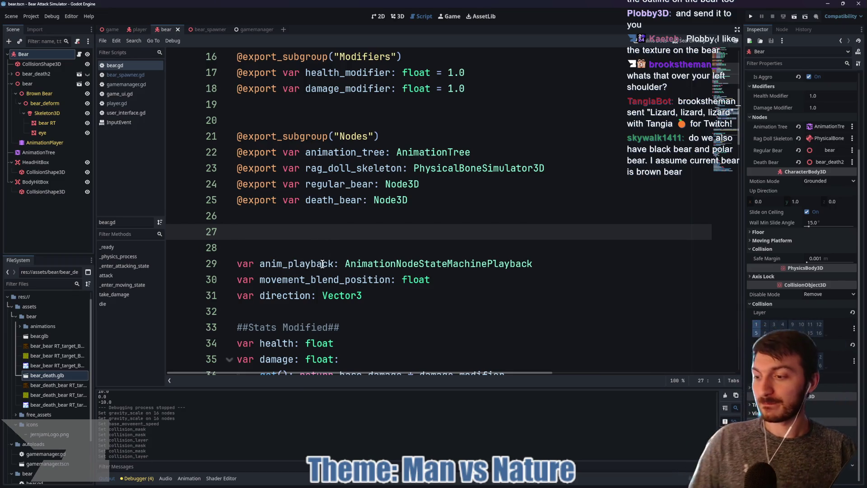
left_click(334, 259)
left_click(310, 232)
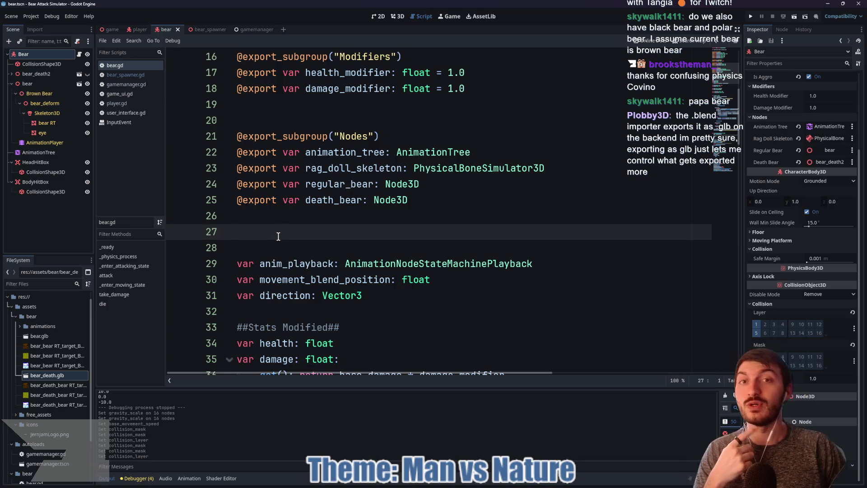
left_click(202, 30)
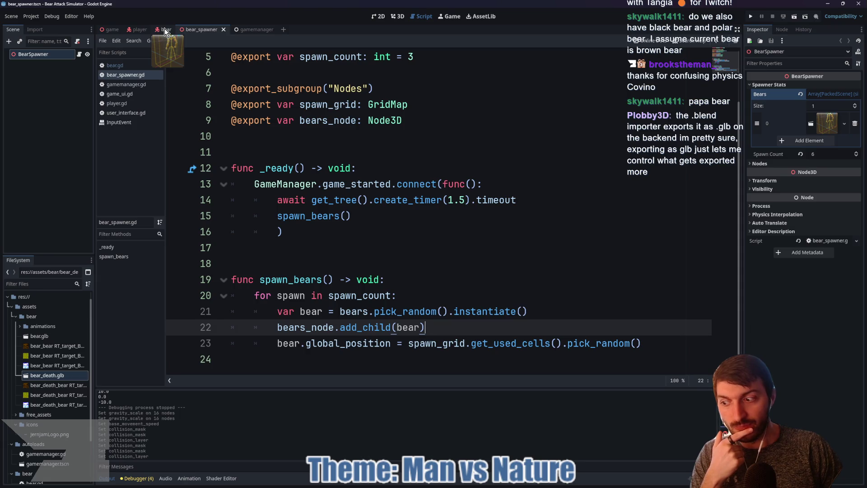
left_click(140, 27)
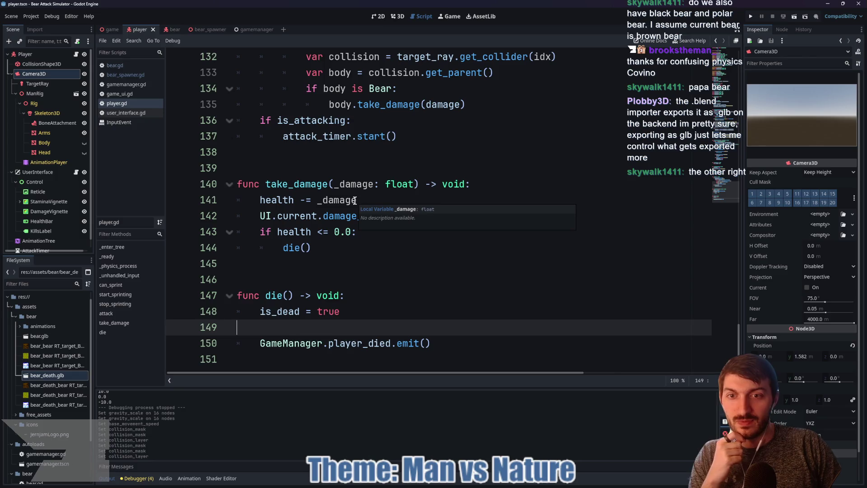
Step: Sketch R and L side markers on screen, clear them, and return to line 146 of player.gd
mouse_move(547, 136)
left_mouse_down()
mouse_move(548, 220)
mouse_move(562, 175)
mouse_move(634, 233)
left_mouse_up()
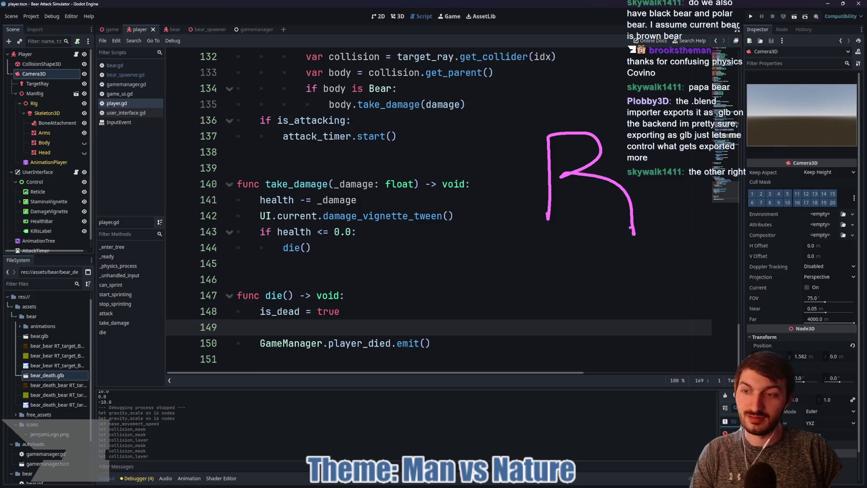
mouse_move(184, 119)
left_mouse_down()
mouse_move(234, 219)
mouse_move(249, 220)
left_mouse_up()
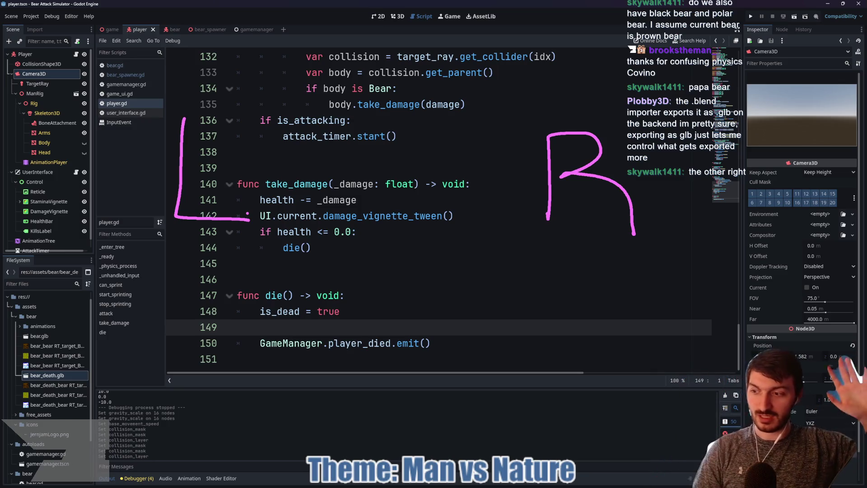
key("Escape")
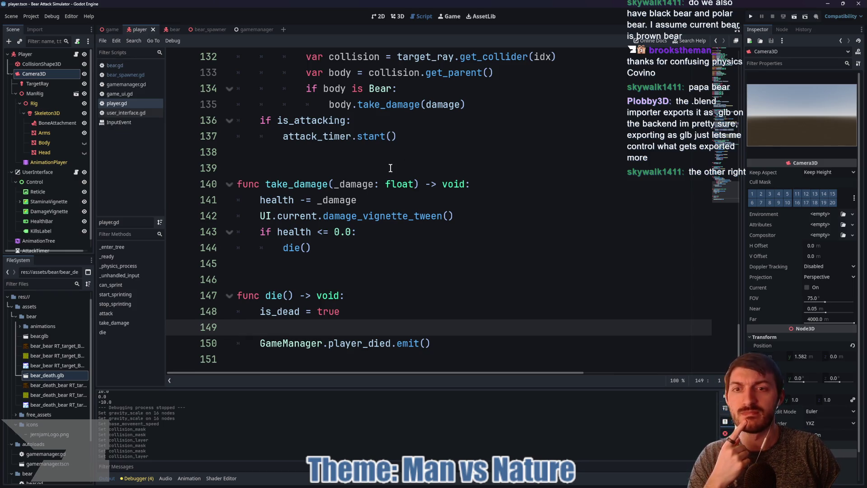
left_click(425, 280)
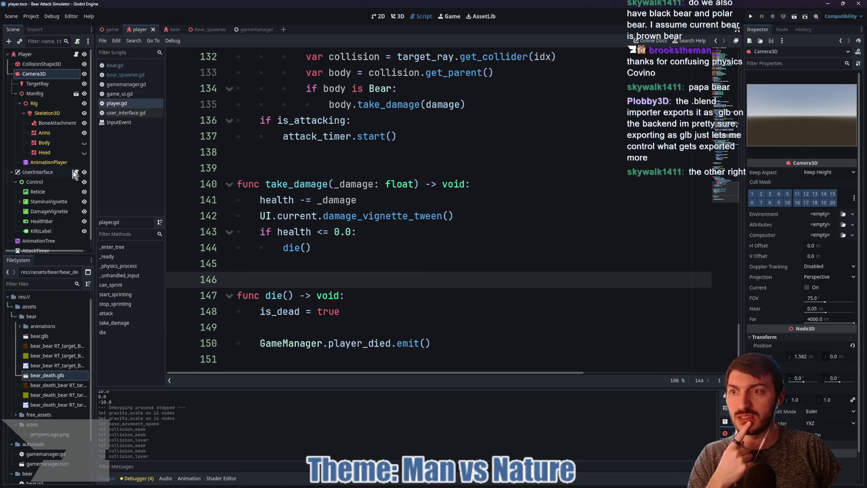
Step: Select DiedMenu in the game scene's 2D view and toggle its visibility off and back on
left_click(109, 30)
left_click(38, 172)
left_click(378, 16)
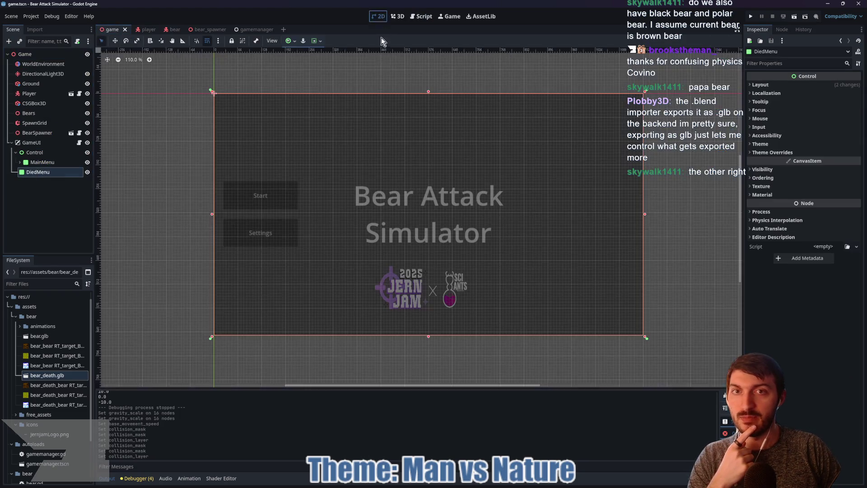
left_click(87, 172)
left_click(87, 172)
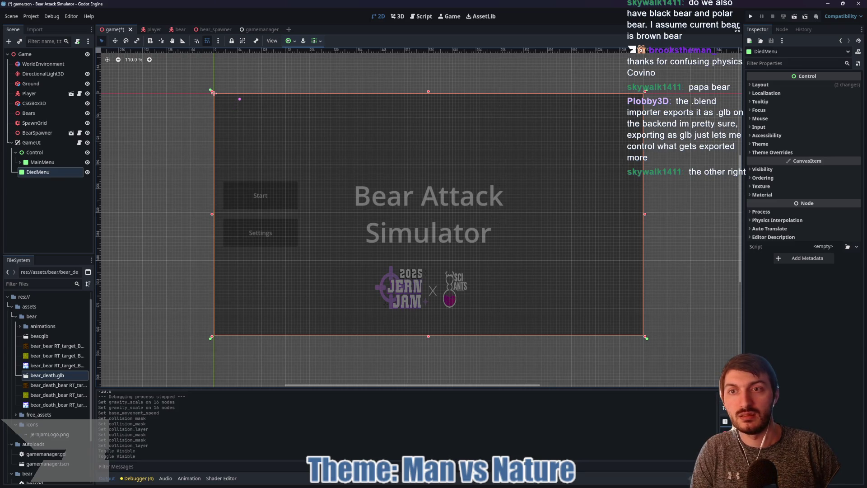
Step: Outline a banner area across the menu's top, clear it, and bring up the Jern Jam browser page
mouse_move(240, 99)
left_mouse_down()
mouse_move(307, 128)
mouse_move(627, 138)
mouse_move(612, 137)
left_mouse_up()
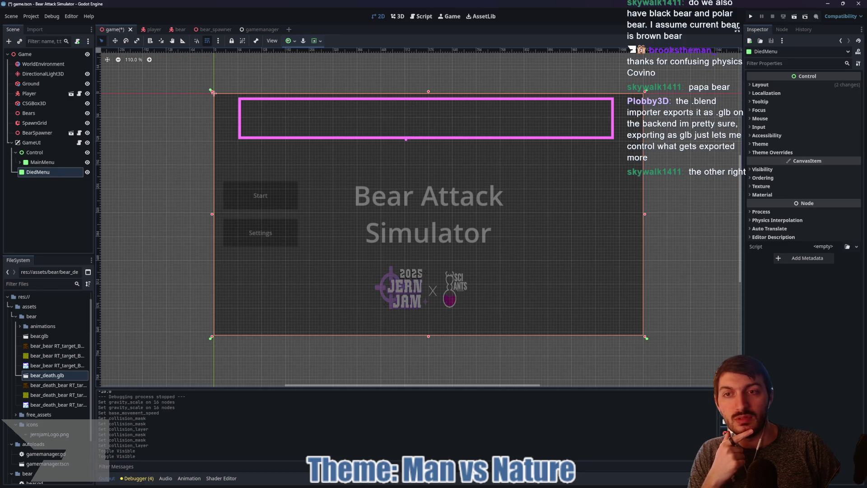
key("e")
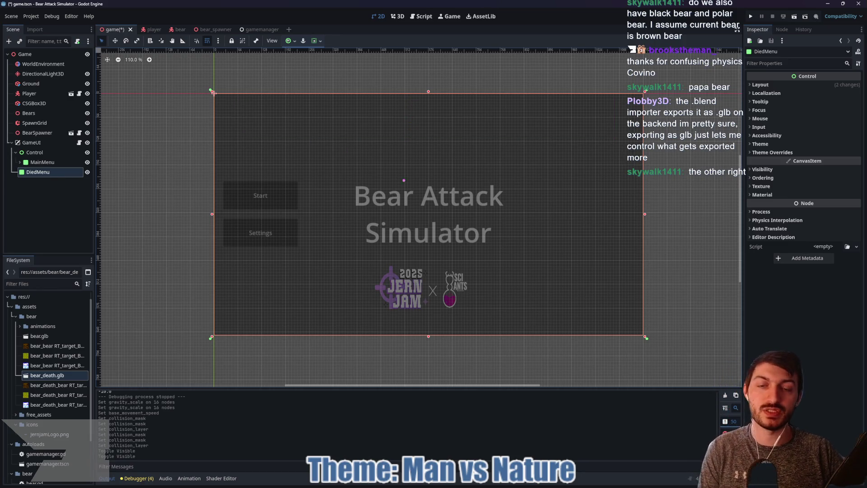
left_click(214, 480)
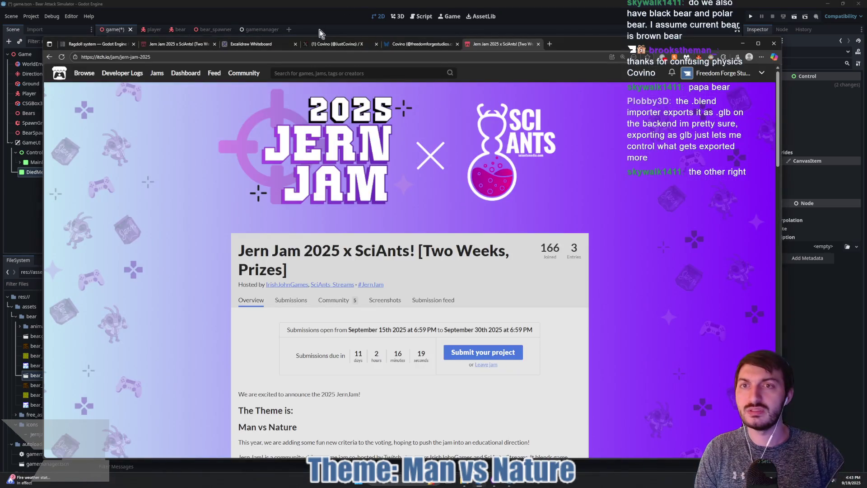
Step: Close the X tab and draw a large menu frame with a wide box near its top in Excalidraw
left_click(376, 44)
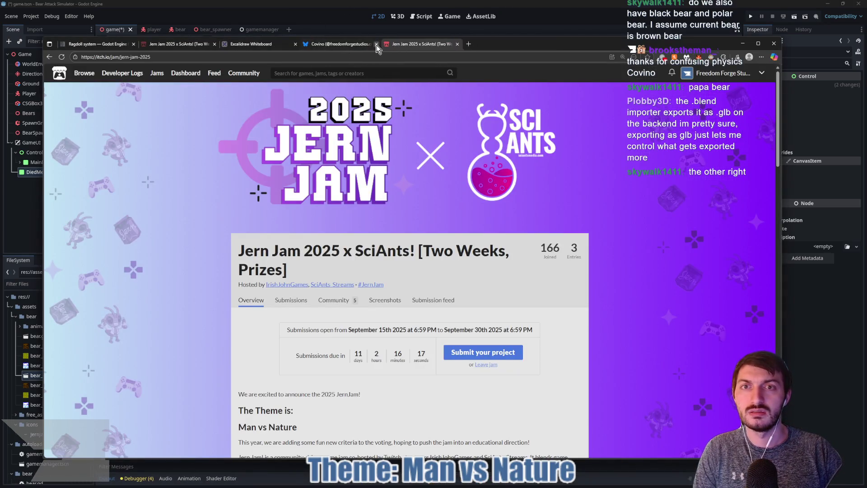
left_click(376, 44)
left_click(256, 44)
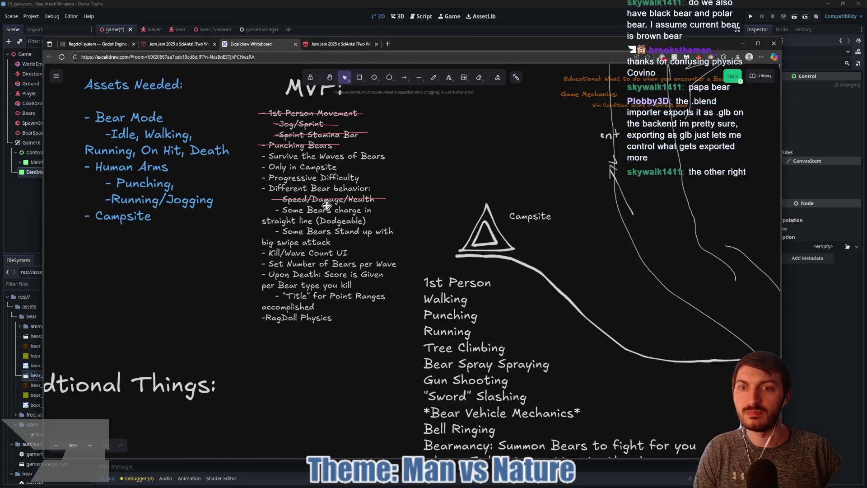
scroll(326, 205, "down", 10)
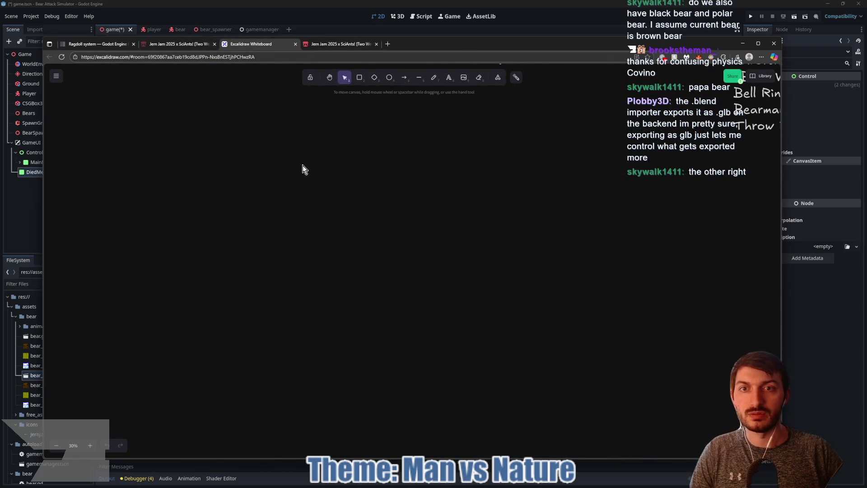
scroll(451, 217, "down", 5)
key("r")
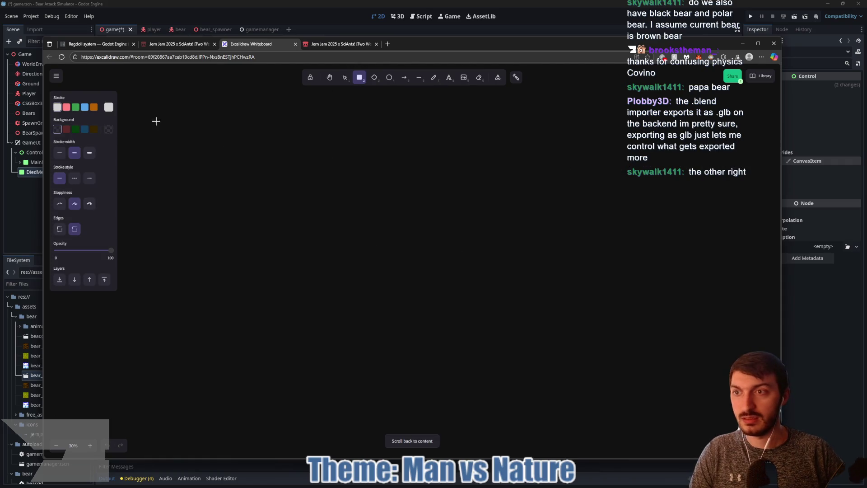
mouse_move(181, 125)
left_mouse_down()
mouse_move(211, 153)
mouse_move(623, 365)
left_mouse_up()
key("r")
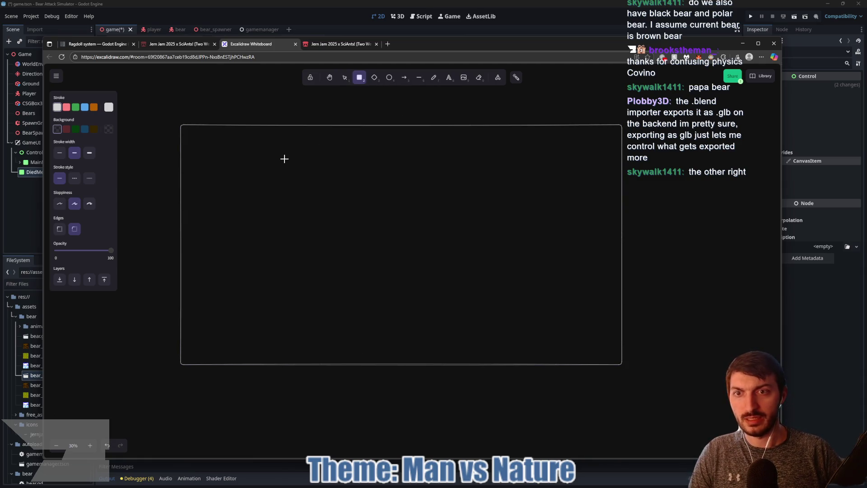
left_click_drag(257, 153, 544, 184)
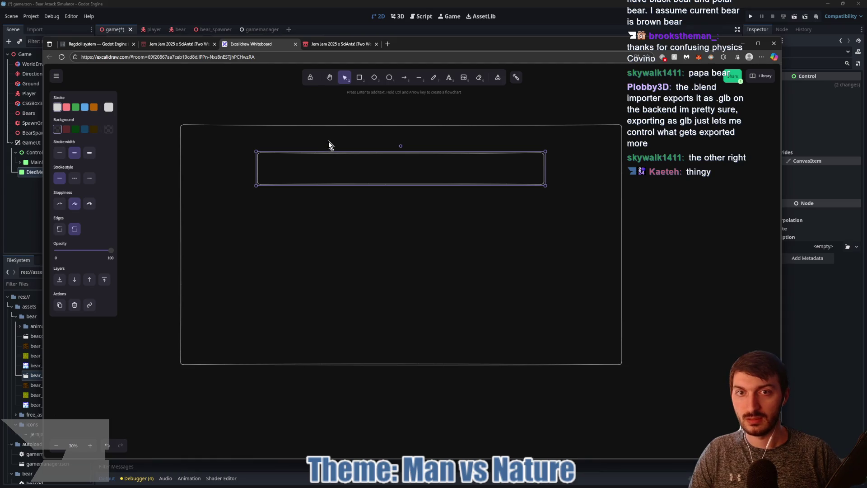
Step: Add the title 'Bear Attack Mastery', enlarge it, and place it above the box
key("Return")
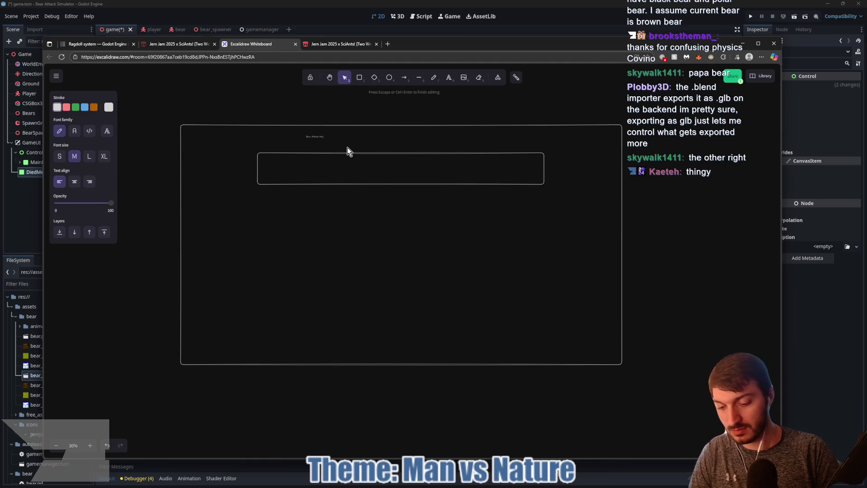
left_click(314, 146)
left_click(315, 136)
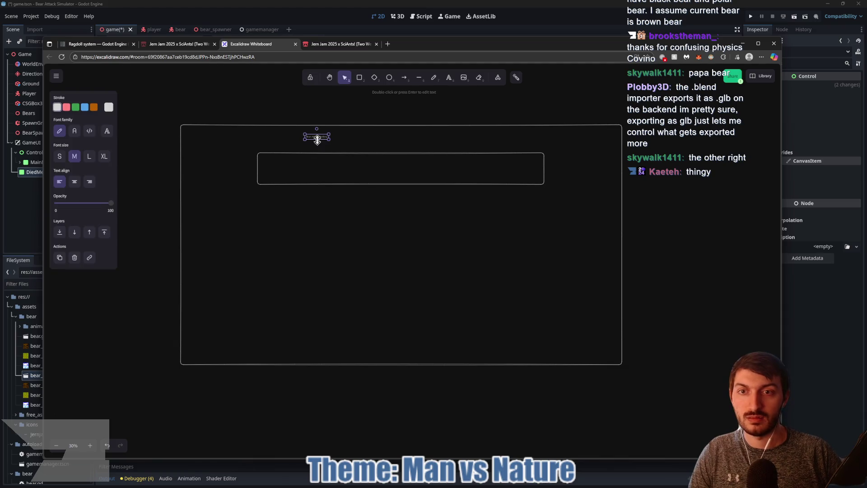
mouse_move(327, 140)
left_mouse_down()
mouse_move(497, 159)
mouse_move(396, 143)
mouse_move(416, 141)
left_mouse_up()
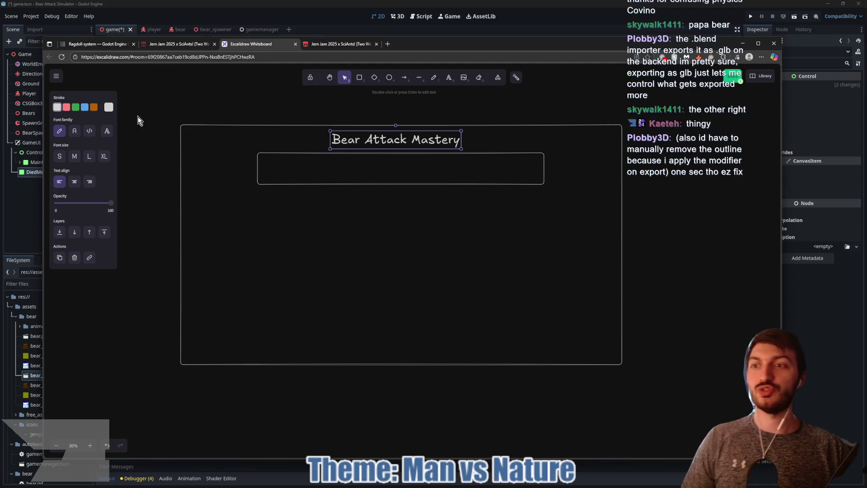
Step: In blue freehand, scribble inside the banner and sketch the first boxed row '+3 Brown Bear'
left_click(433, 77)
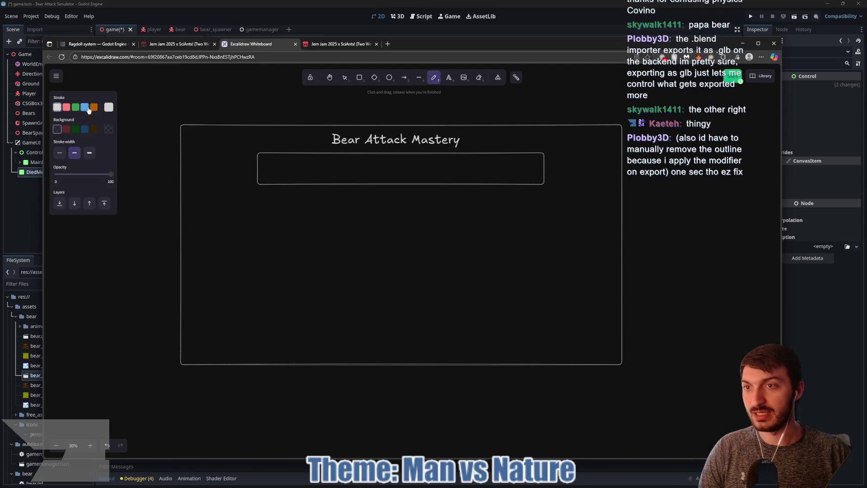
mouse_move(258, 168)
left_mouse_down()
mouse_move(259, 161)
mouse_move(398, 169)
left_mouse_up()
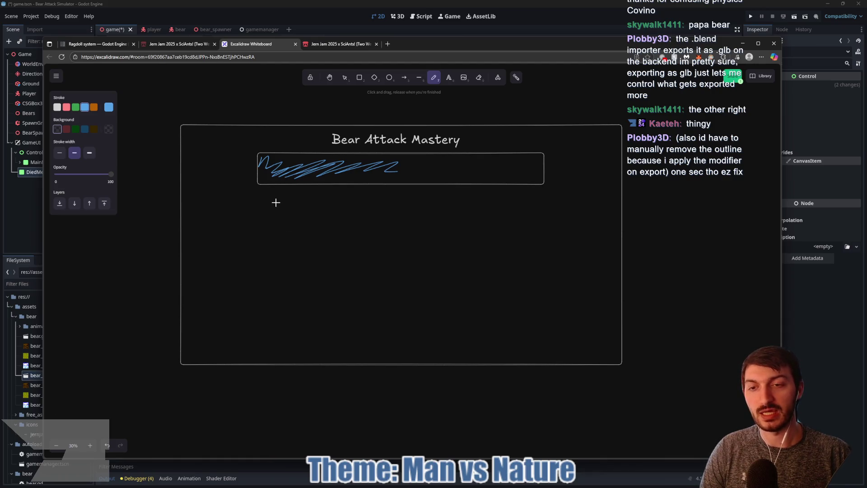
mouse_move(272, 207)
left_mouse_down()
mouse_move(307, 197)
mouse_move(261, 199)
left_mouse_up()
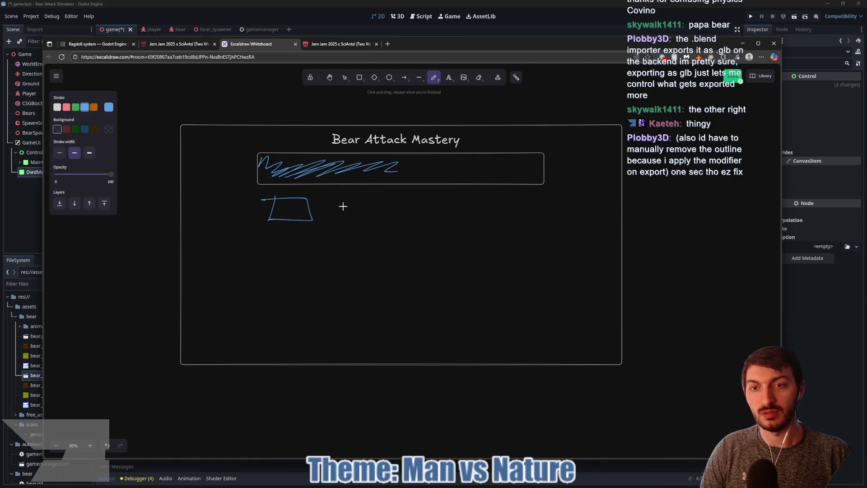
left_click_drag(323, 197, 332, 216)
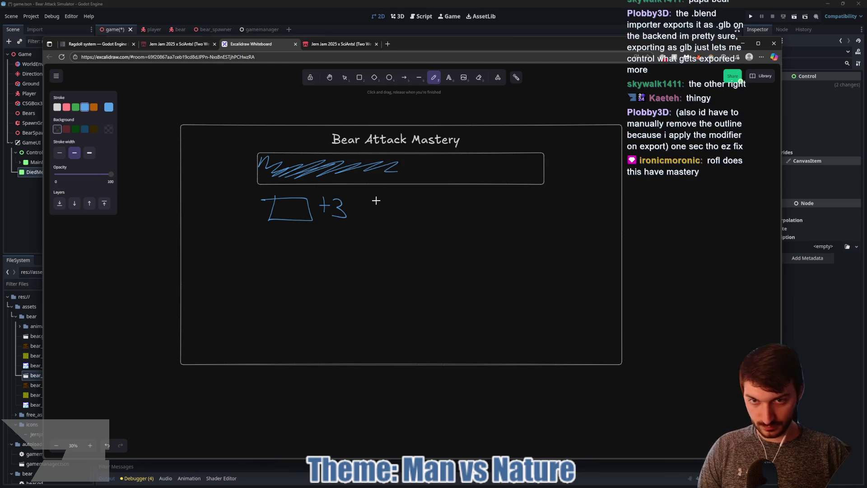
mouse_move(371, 198)
left_mouse_down()
mouse_move(372, 217)
mouse_move(424, 209)
mouse_move(433, 217)
mouse_move(443, 203)
mouse_move(455, 204)
mouse_move(452, 216)
mouse_move(496, 218)
left_mouse_up()
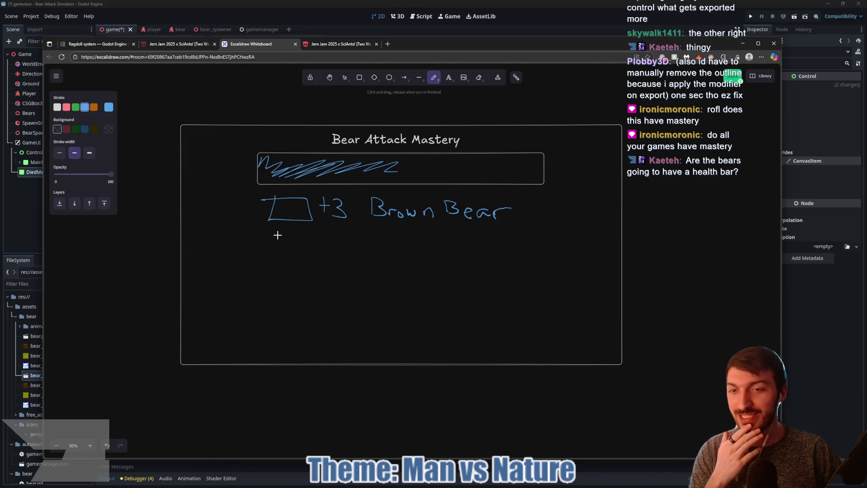
Step: Freehand the boxed rows '+4 Grizz' and '+12 Baby' below the first
mouse_move(273, 236)
left_mouse_down()
mouse_move(302, 260)
mouse_move(299, 236)
mouse_move(275, 236)
left_mouse_up()
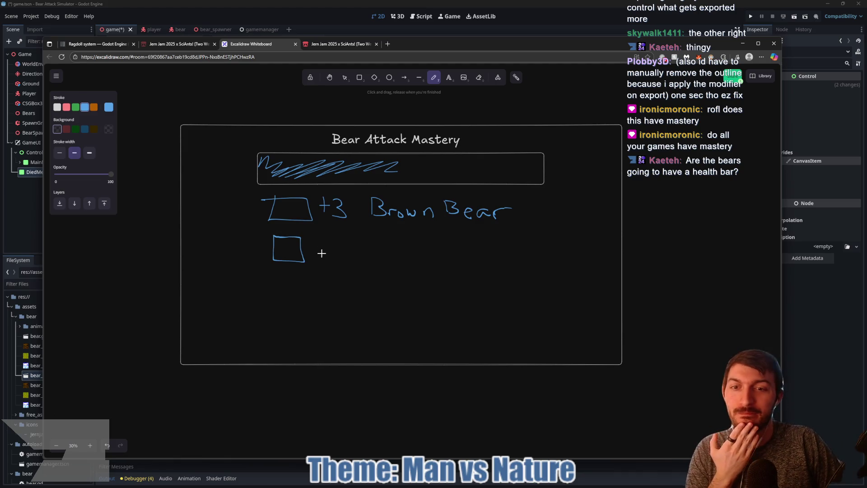
mouse_move(322, 239)
left_mouse_down()
mouse_move(320, 254)
mouse_move(337, 250)
left_mouse_up()
mouse_move(335, 240)
left_mouse_down()
mouse_move(336, 258)
mouse_move(391, 249)
mouse_move(395, 258)
left_mouse_up()
left_click_drag(397, 251, 428, 258)
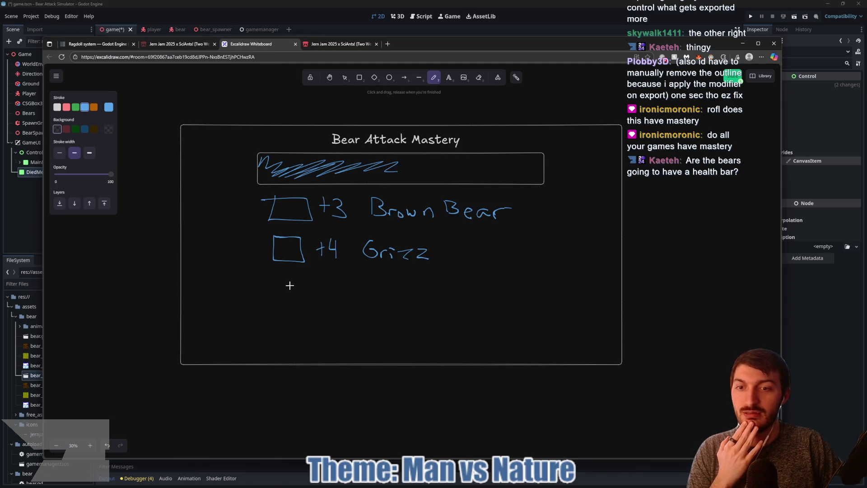
left_click_drag(276, 276, 320, 285)
mouse_move(313, 276)
left_mouse_down()
mouse_move(312, 294)
mouse_move(392, 292)
left_mouse_up()
mouse_move(398, 274)
left_mouse_down()
mouse_move(396, 285)
mouse_move(415, 296)
left_mouse_up()
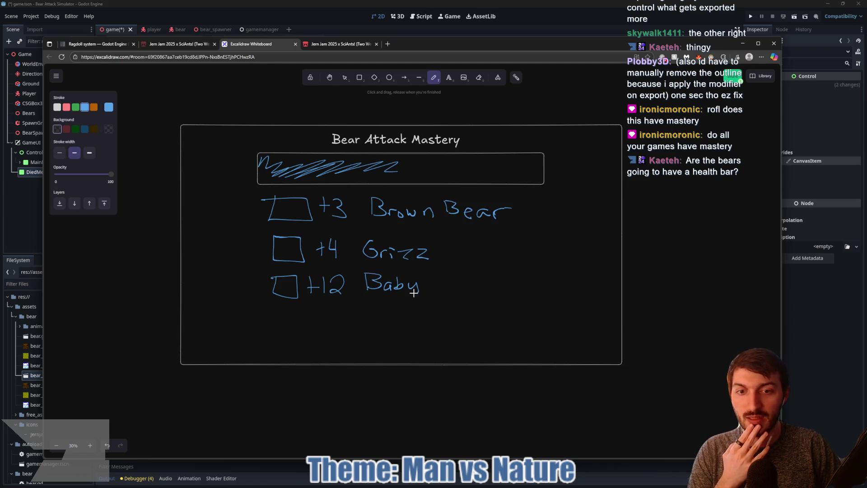
Step: Draw a divider line under the bear rows and write 'Score' beneath it
left_click_drag(249, 306, 482, 298)
mouse_move(306, 320)
left_mouse_down()
mouse_move(297, 336)
mouse_move(341, 334)
left_mouse_up()
mouse_move(344, 341)
left_mouse_down()
mouse_move(351, 333)
mouse_move(360, 341)
left_mouse_up()
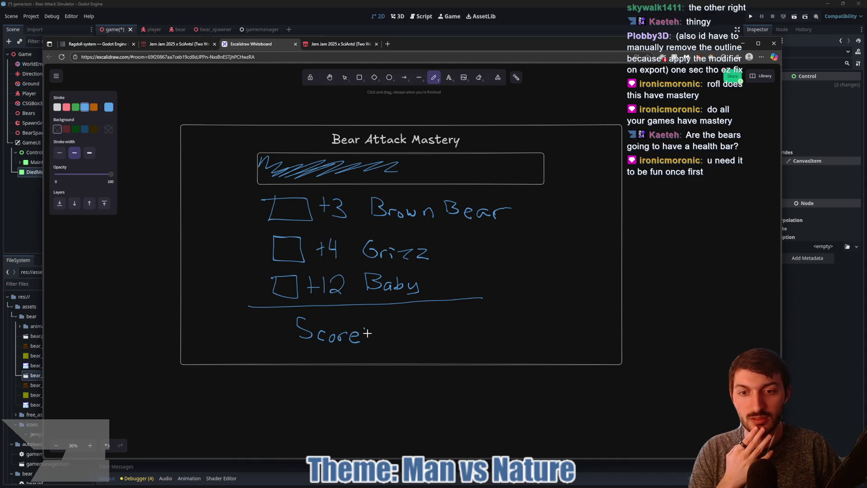
Step: Pencil score blanks and a small bottom-right box, then erase the 'Bearly Touches' scribble
left_click_drag(380, 326, 474, 322)
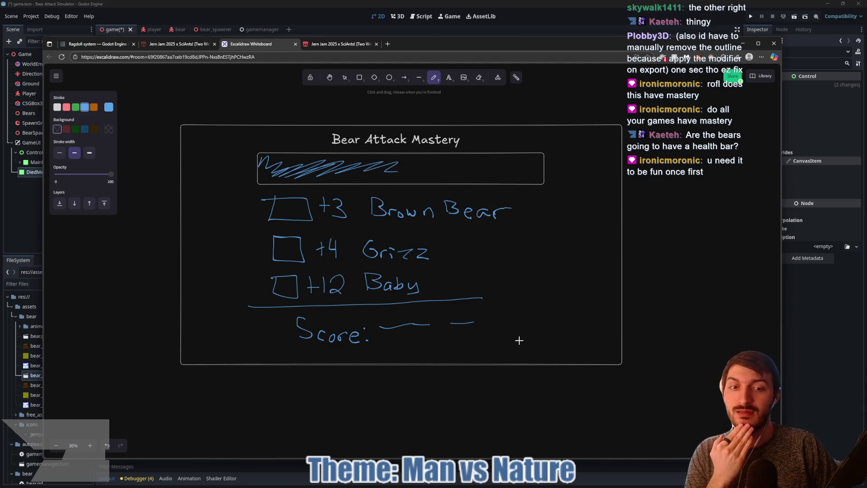
mouse_move(530, 336)
left_mouse_down()
mouse_move(575, 354)
mouse_move(532, 330)
left_mouse_up()
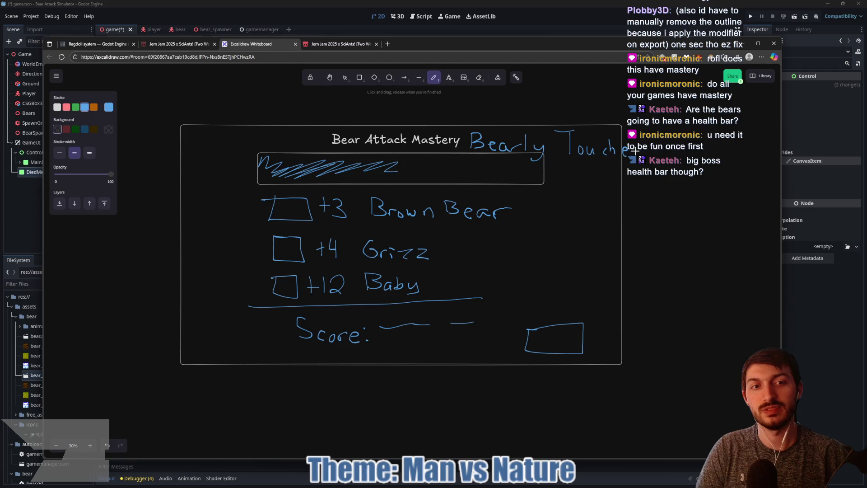
left_click_drag(451, 166, 655, 175)
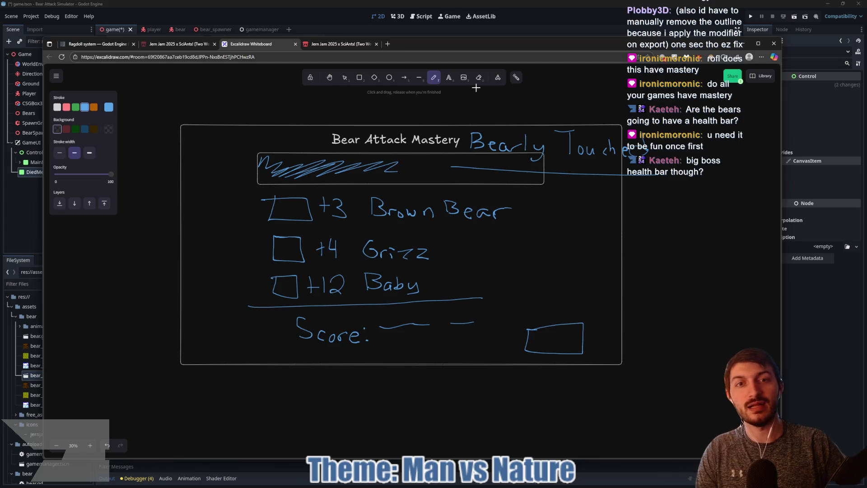
key("e")
left_click_drag(580, 186, 572, 171)
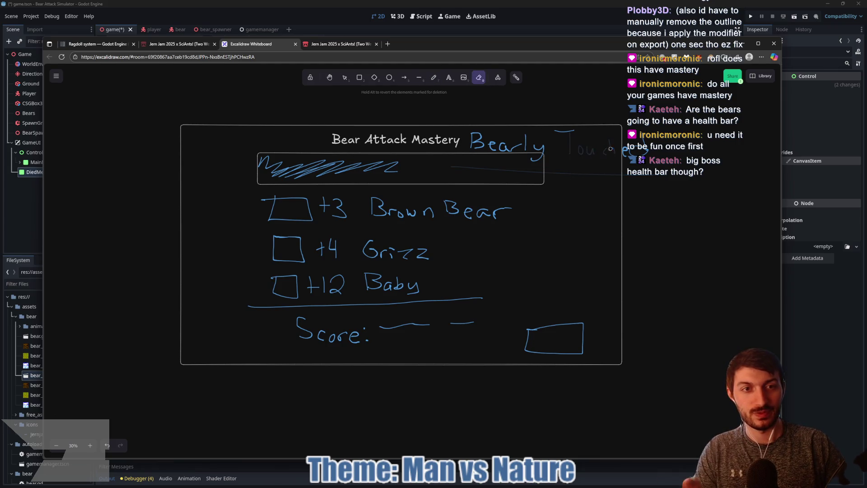
left_click_drag(610, 148, 568, 133)
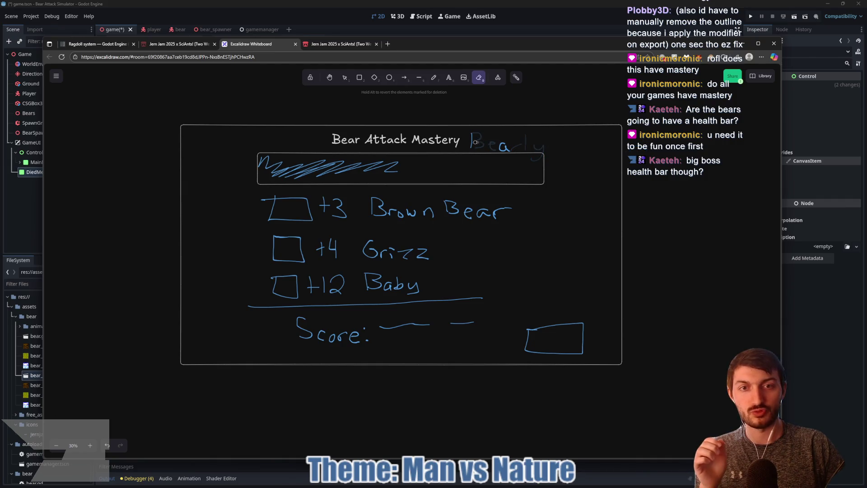
left_click_drag(512, 146, 597, 143)
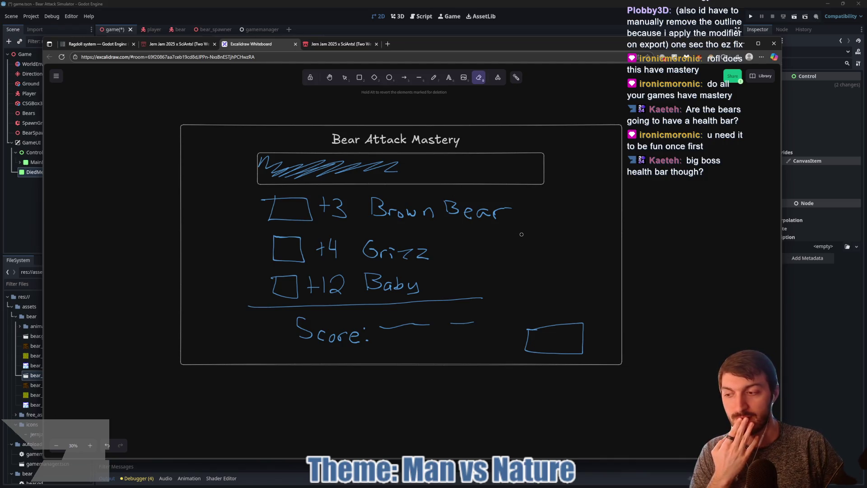
left_click(435, 79)
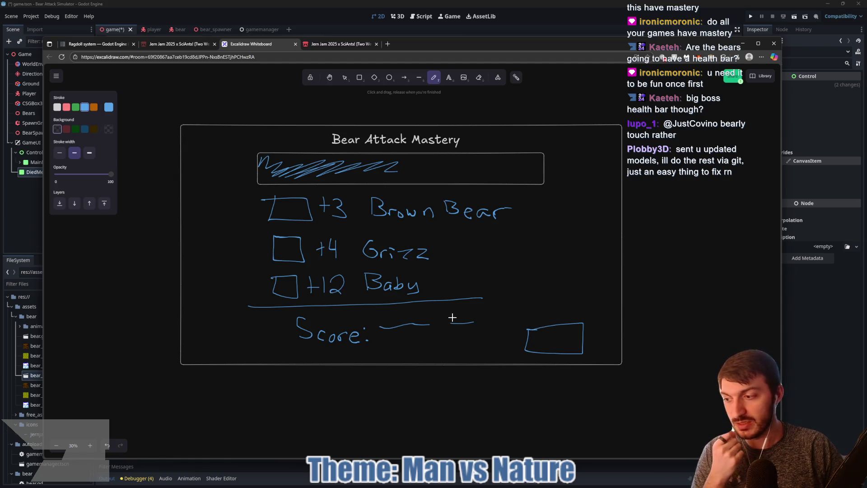
Step: In Godot, hide the DiedMenu node, enable grid snapping, and save the game scene
left_click(859, 333)
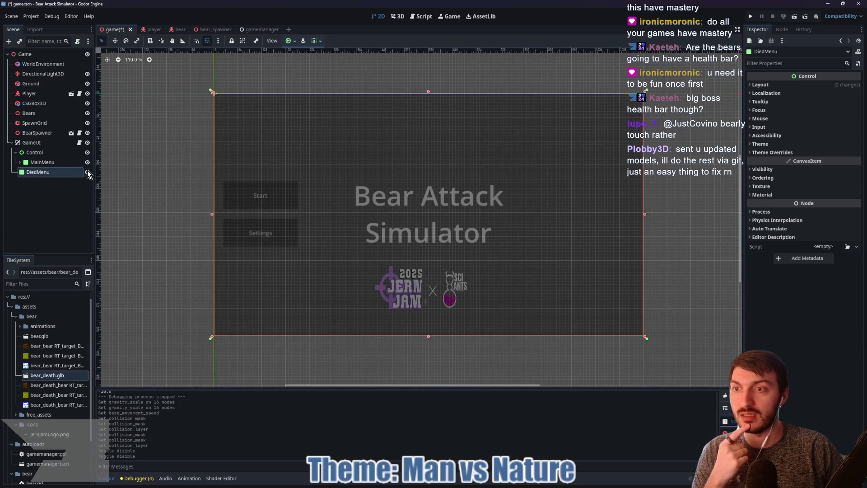
left_click(87, 172)
left_click(207, 41)
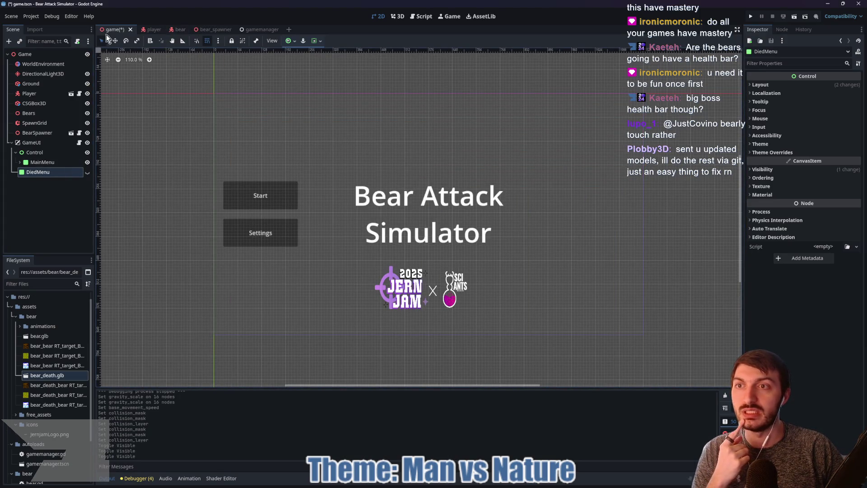
key("ctrl+s")
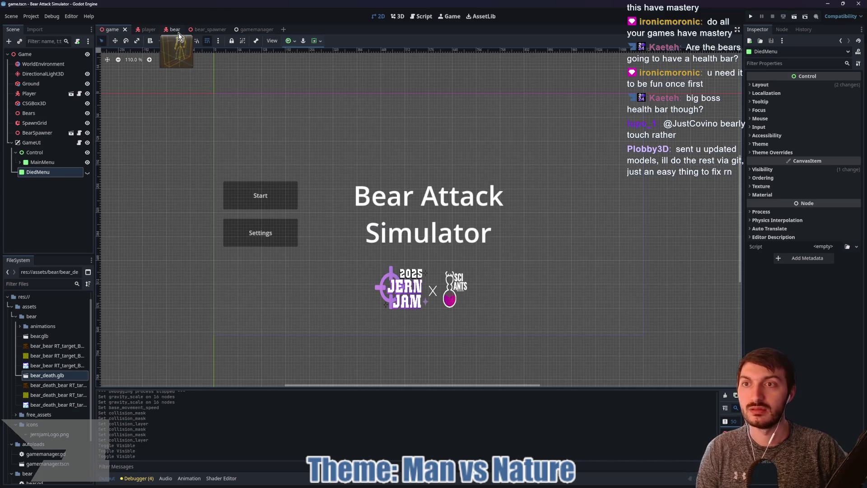
left_click(167, 30)
Step: Orbit around the bear's 3D model, then return to the game scene while assets reimport
mouse_move(551, 184)
left_mouse_down()
mouse_move(348, 185)
mouse_move(285, 154)
left_mouse_up()
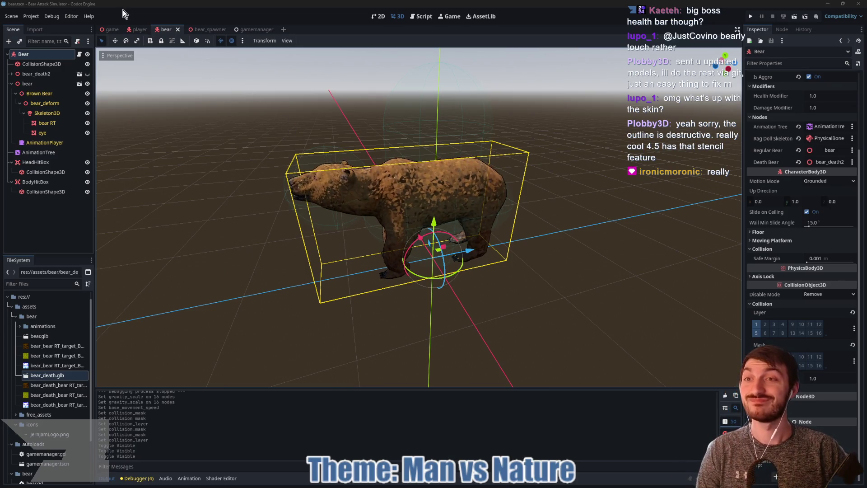
left_click(112, 29)
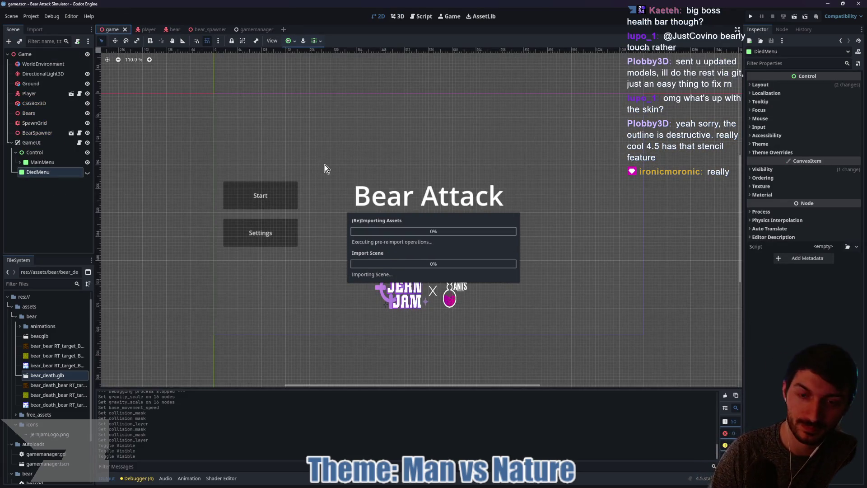
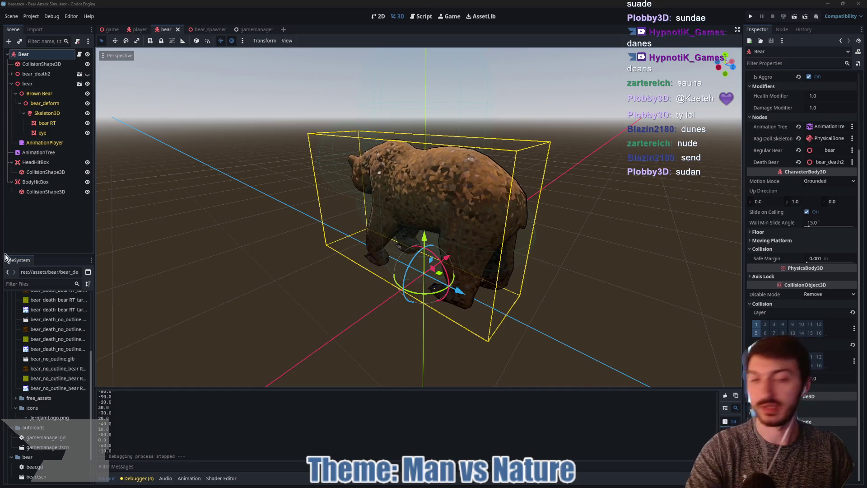
Step: Delete the bear_death2 and bear model nodes, keeping collision shapes, hitboxes and AnimationTree
left_click_drag(336, 267, 345, 262)
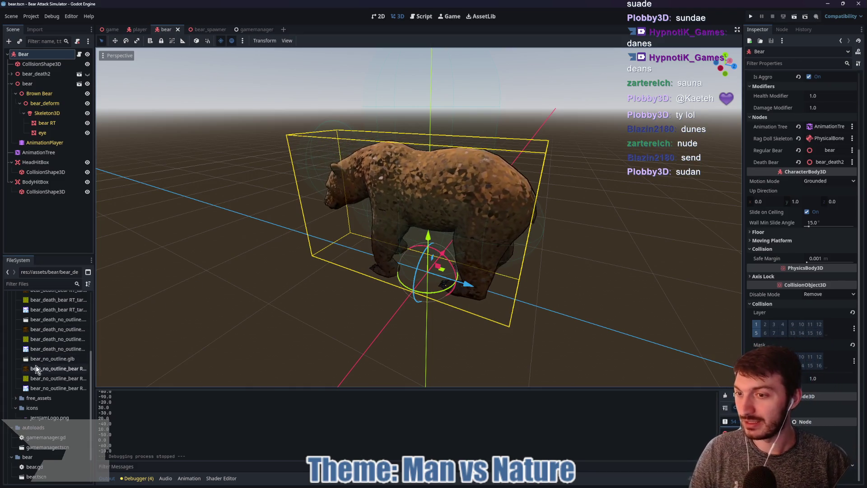
scroll(52, 364, "up", 3)
left_click(53, 328)
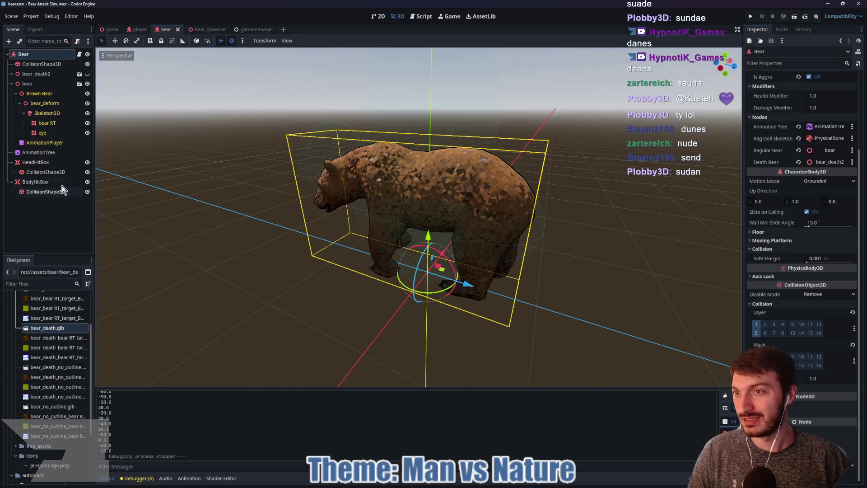
left_click(46, 76)
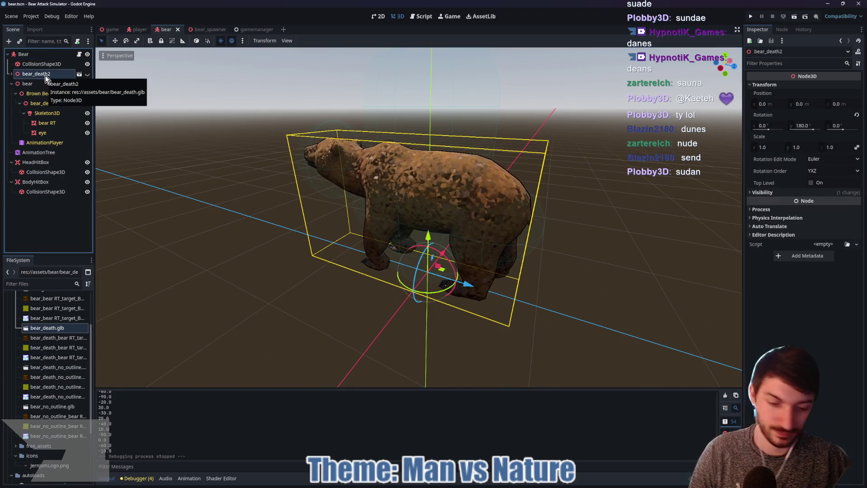
key("Delete")
key("Return")
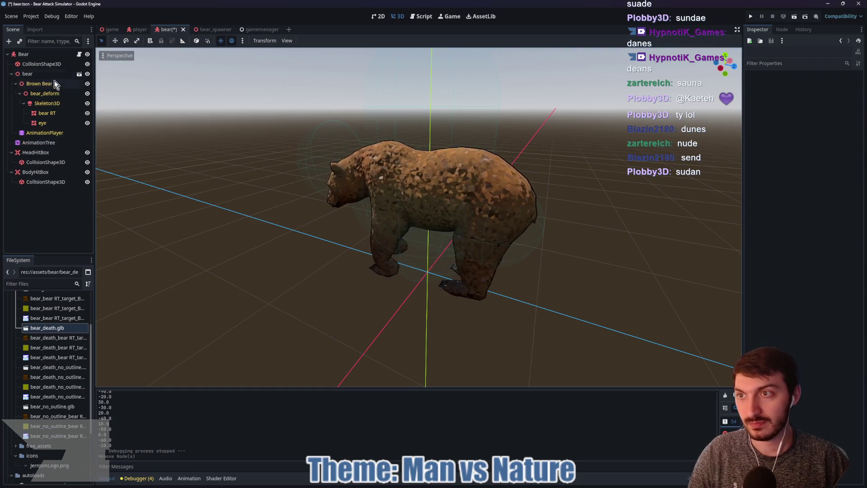
key("Delete")
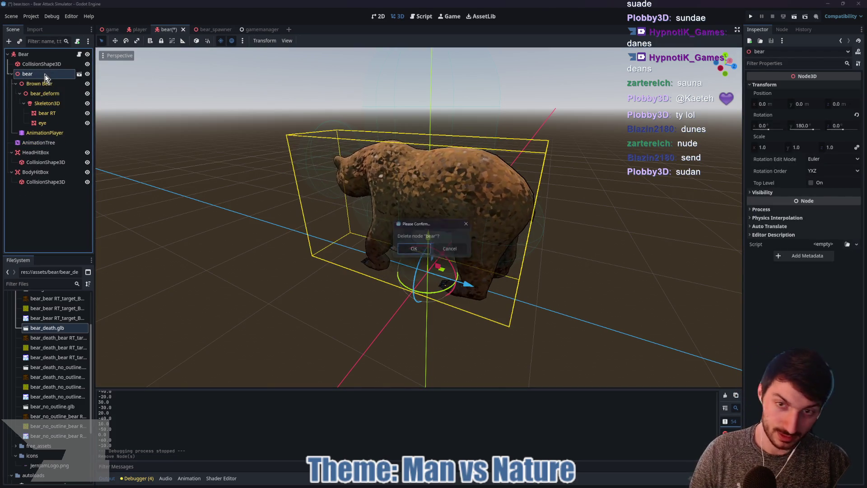
key("Return")
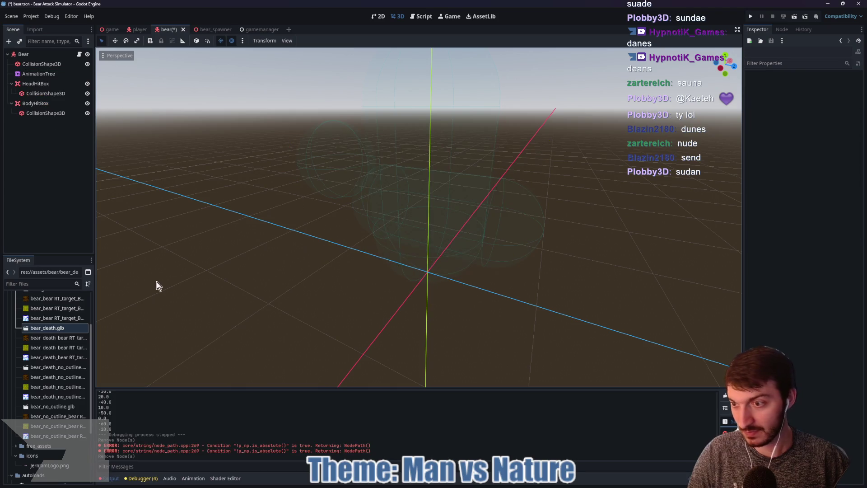
Step: Save the scene and remove bear.glb, bear_death.glb and their textures from assets/bear
key("ctrl+s")
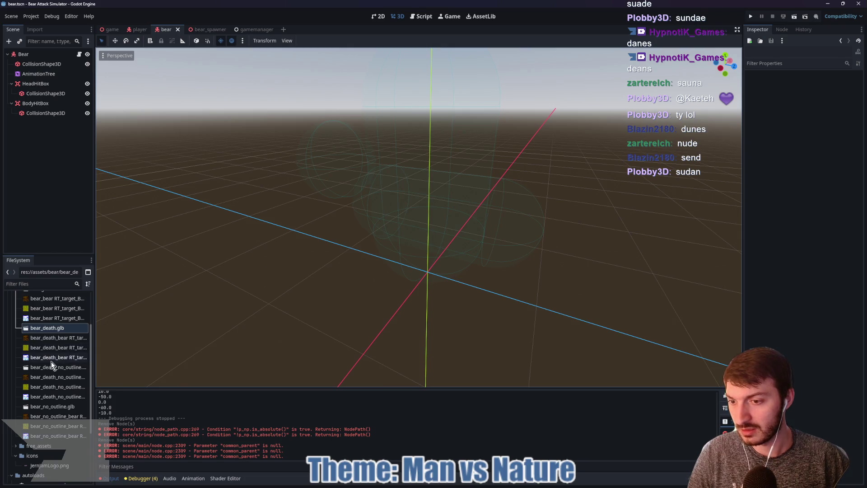
scroll(51, 362, "up", 2)
left_click(47, 316)
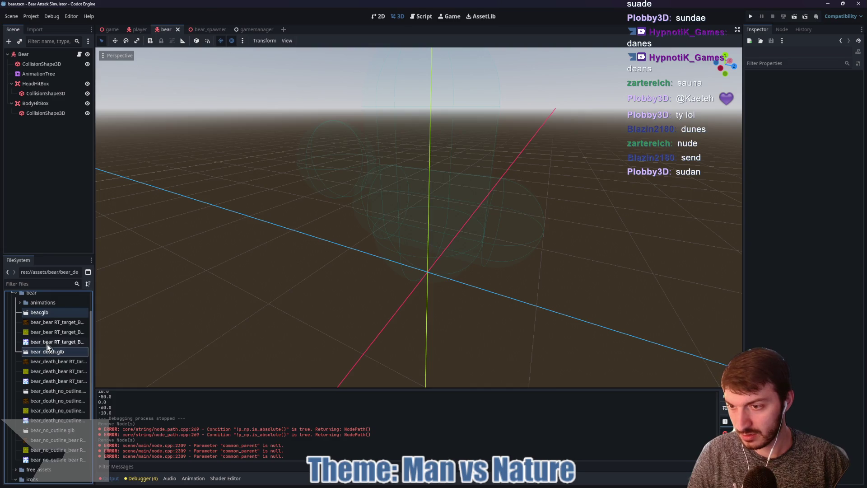
mouse_move(46, 346)
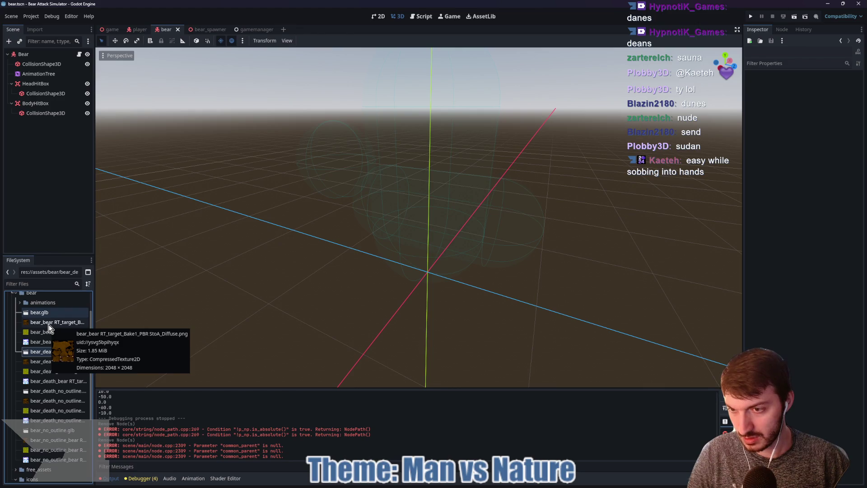
left_click(49, 324)
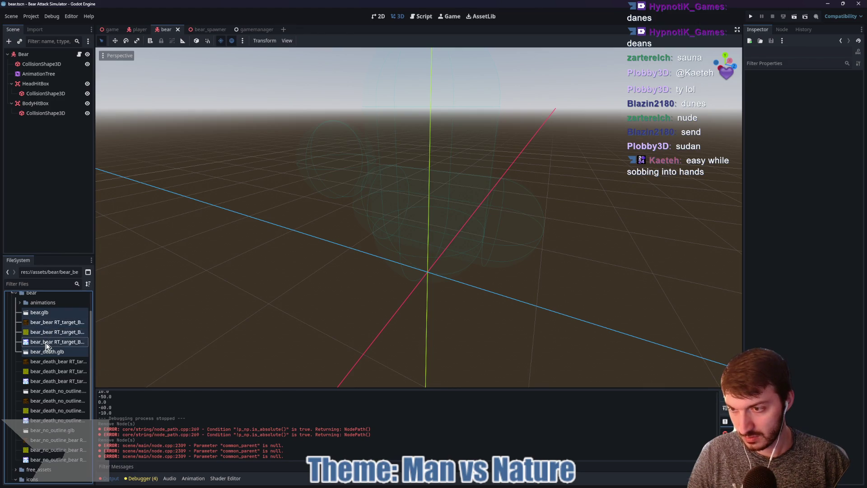
left_click(48, 368, "shift")
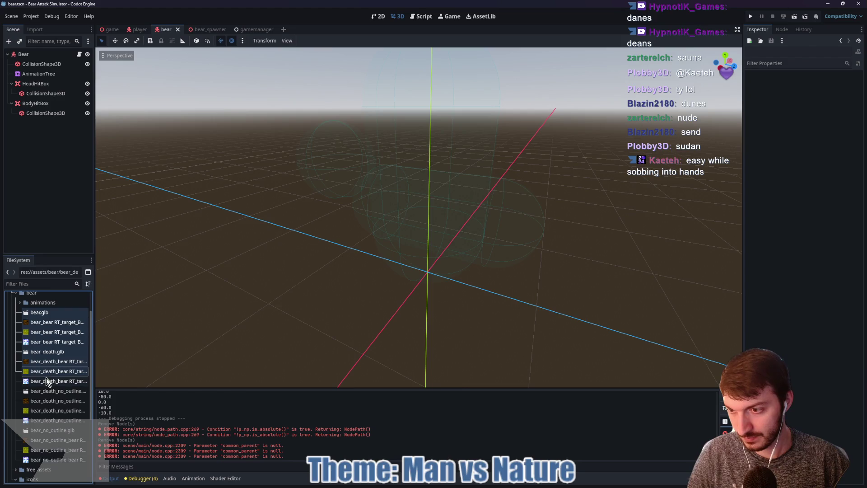
left_click(47, 378, "shift")
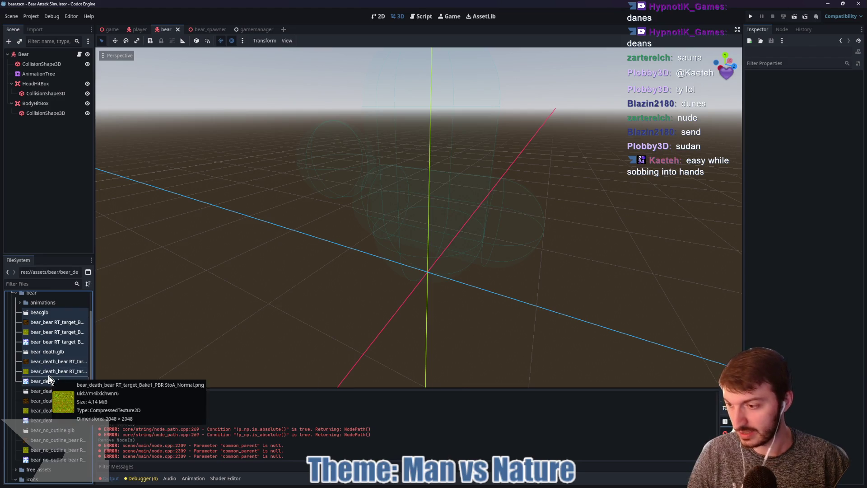
mouse_move(48, 362)
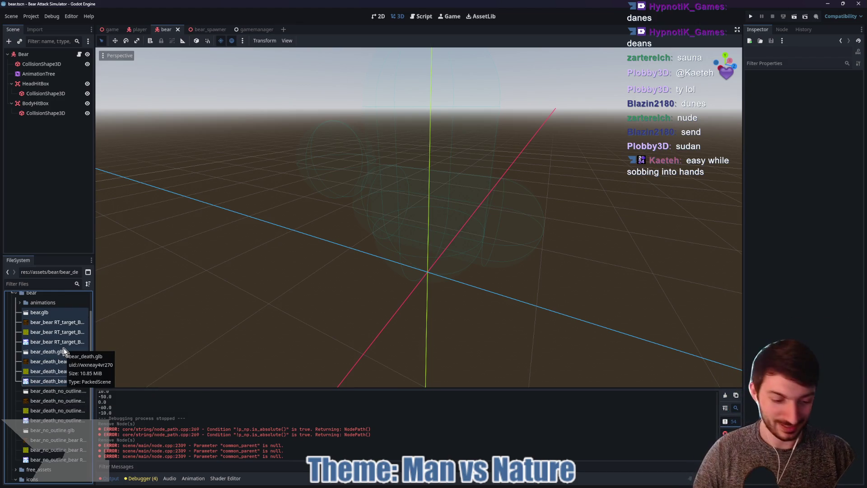
key("Delete")
left_click(382, 277)
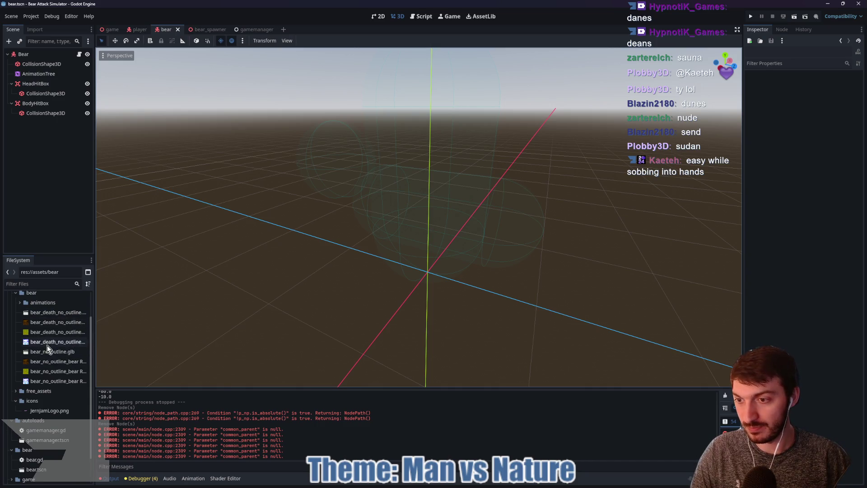
Step: Add bear_no_outline.glb to the scene and set its position to 0, 0, 0
mouse_move(48, 354)
left_mouse_down()
mouse_move(439, 248)
mouse_move(425, 234)
left_mouse_up()
scroll(364, 277, "down", 5)
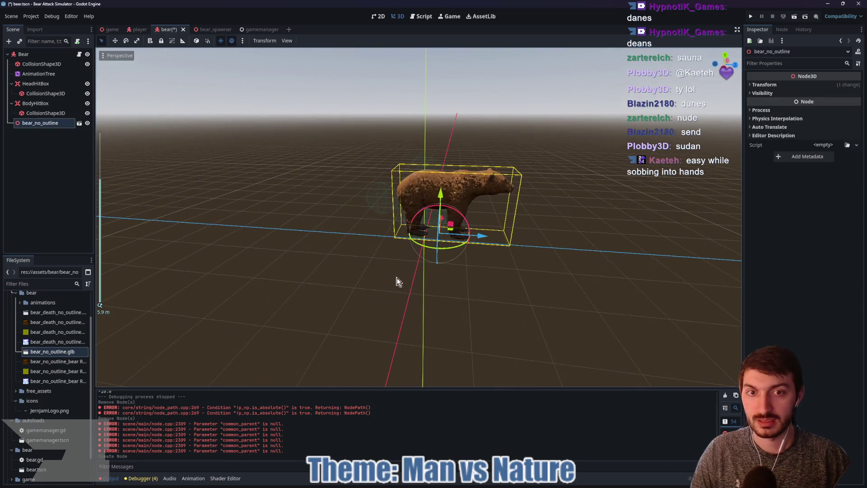
left_click(764, 85)
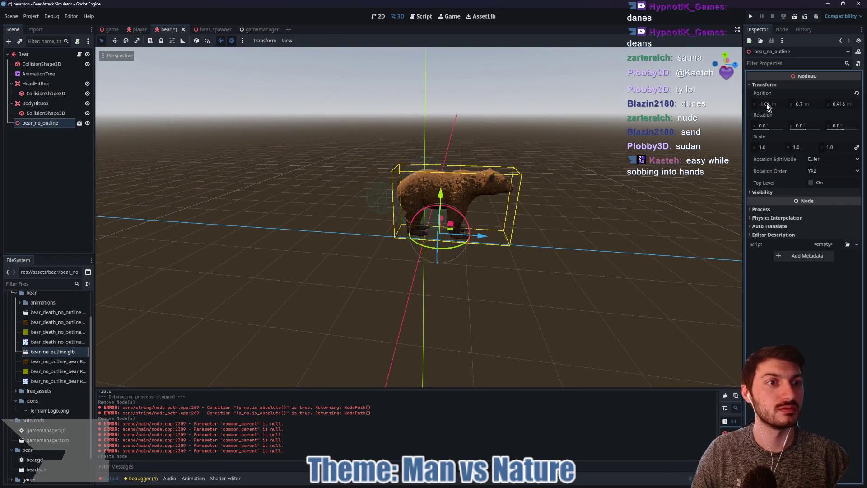
left_click(764, 103)
key("Tab")
type("0")
key("Tab")
type("0")
key("Return")
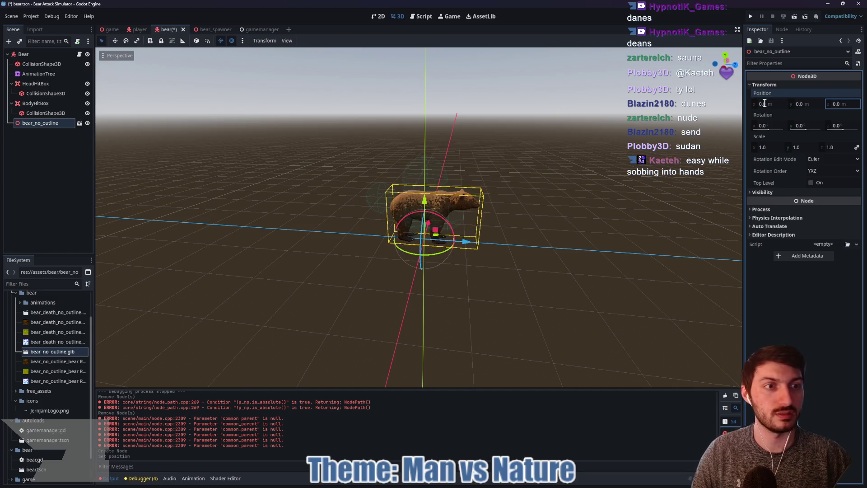
Step: Rotate bear_no_outline -180° on Y, make children editable, and place it below CollisionShape3D
left_click(806, 125)
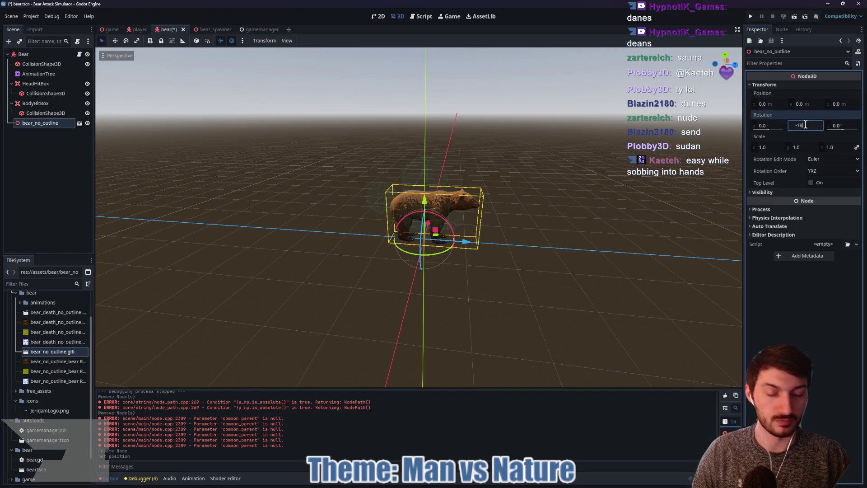
type("0")
key("Return")
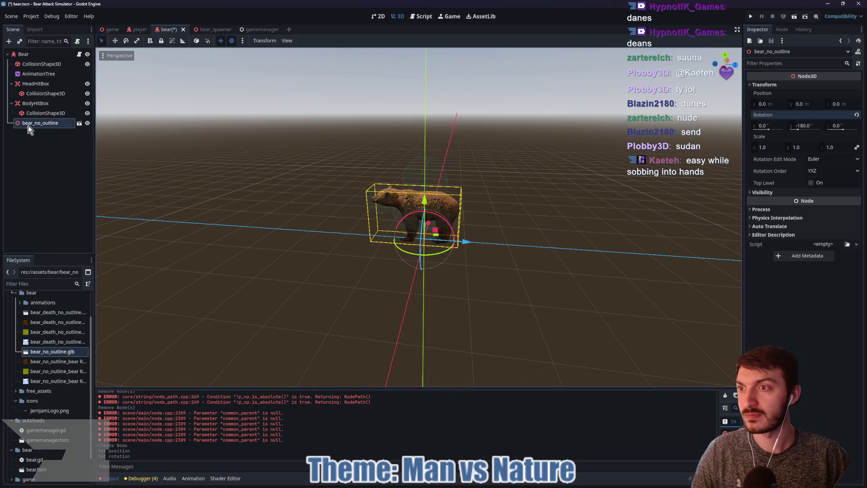
right_click(30, 129)
left_click(58, 308)
mouse_move(31, 128)
left_mouse_down()
mouse_move(13, 109)
mouse_move(20, 67)
left_mouse_up()
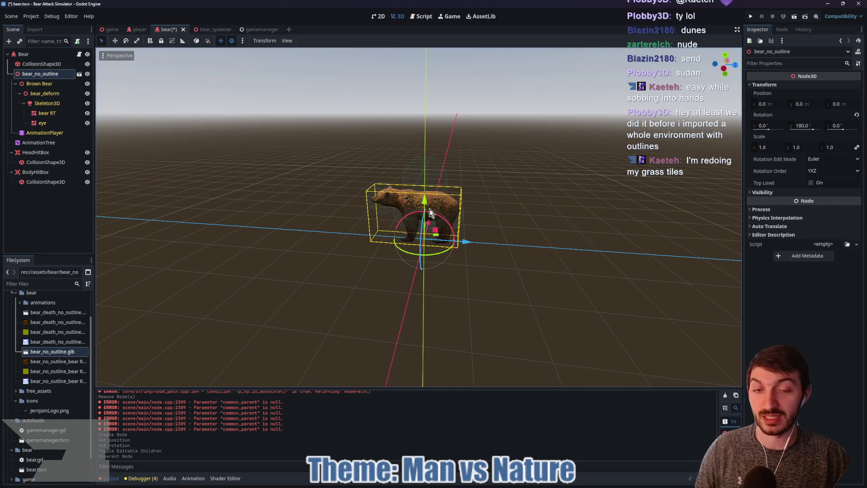
Step: Paste the copied material into the bear RT mesh's surface material override
scroll(486, 233, "up", 5)
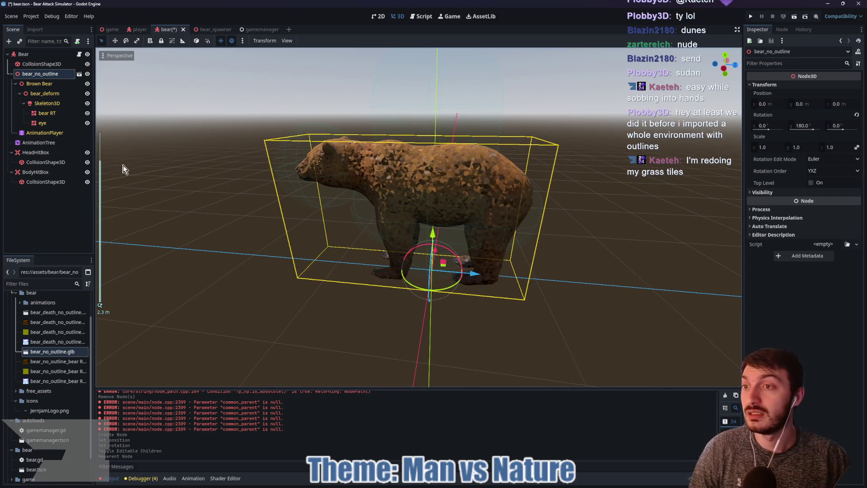
left_click(390, 162)
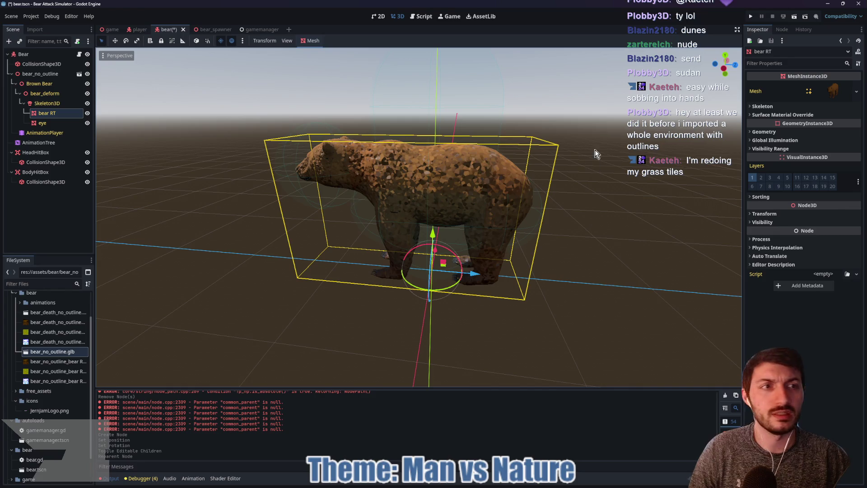
left_click(834, 90)
left_click(784, 234)
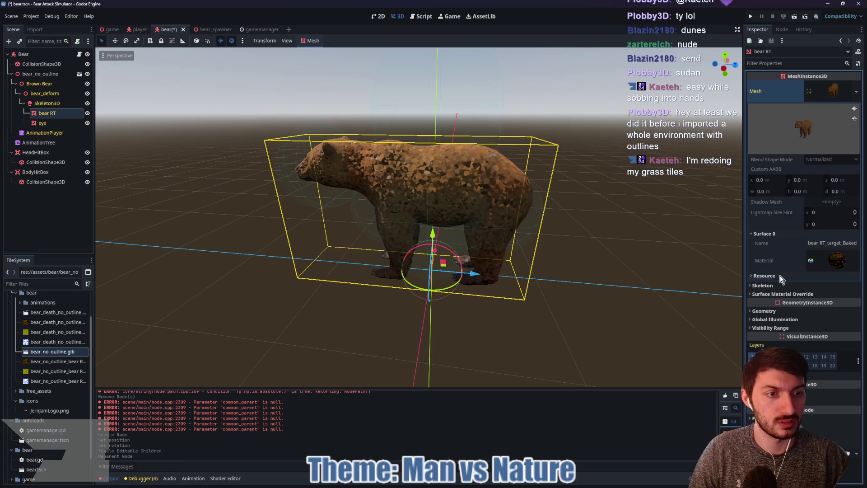
left_click(777, 294)
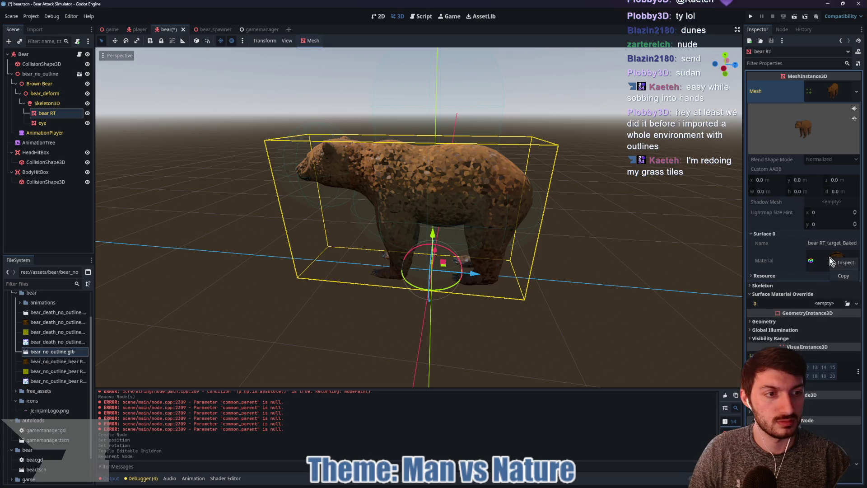
left_click(824, 303)
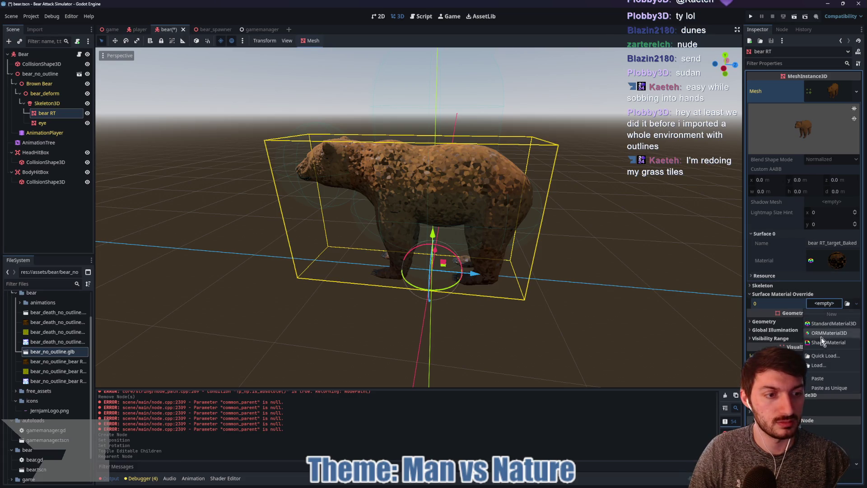
left_click(826, 378)
left_click(813, 304)
Step: Set the override material's Stencil Mode to Outline and orbit to check the outline
scroll(805, 300, "down", 5)
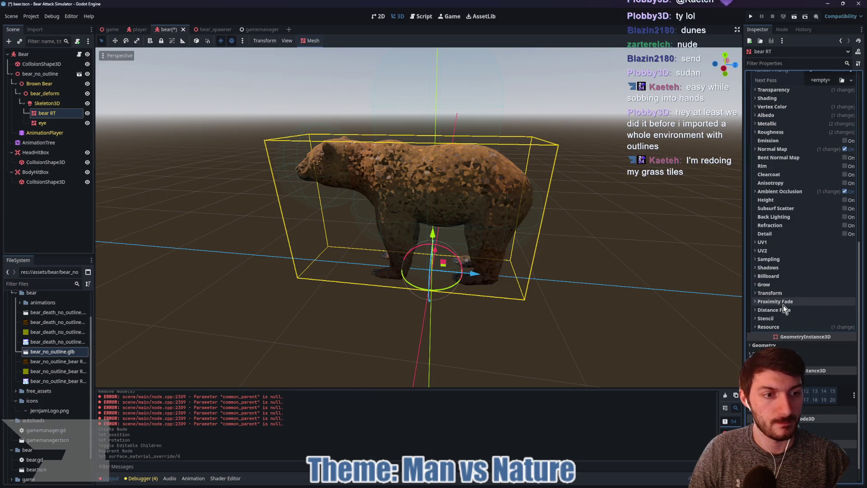
left_click(765, 318)
left_click(826, 328)
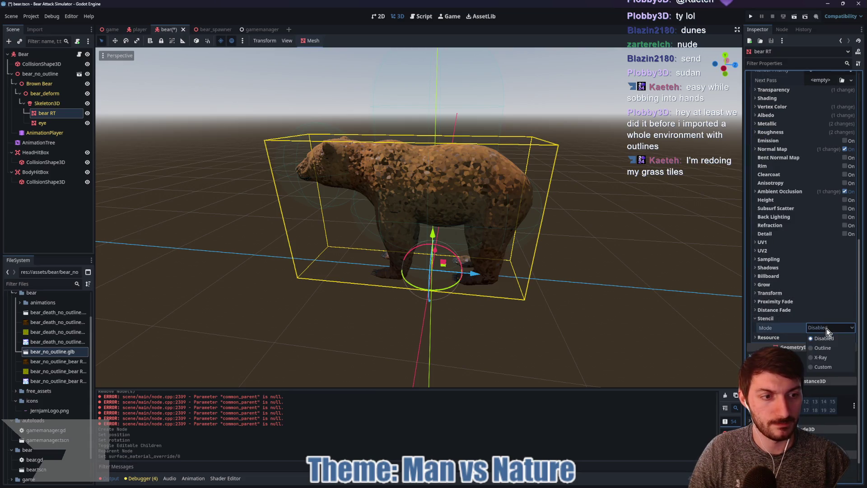
left_click(827, 348)
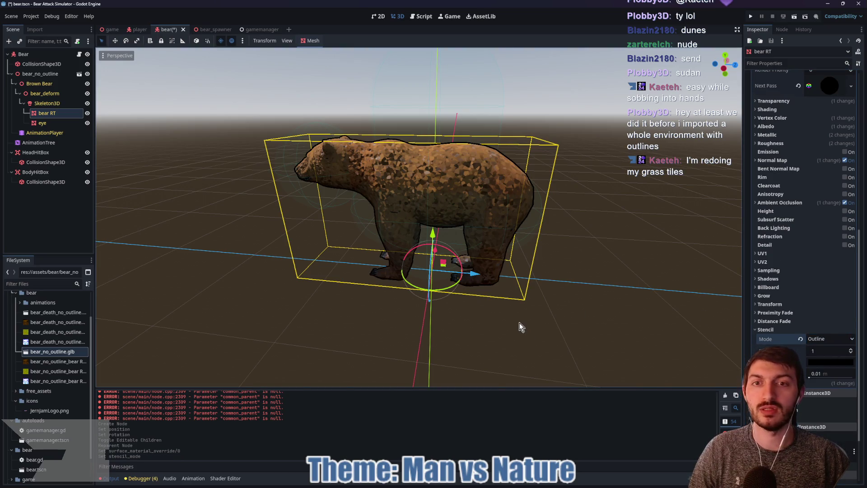
mouse_move(392, 337)
left_mouse_down()
mouse_move(506, 326)
mouse_move(396, 322)
left_mouse_up()
scroll(396, 321, "down", 2)
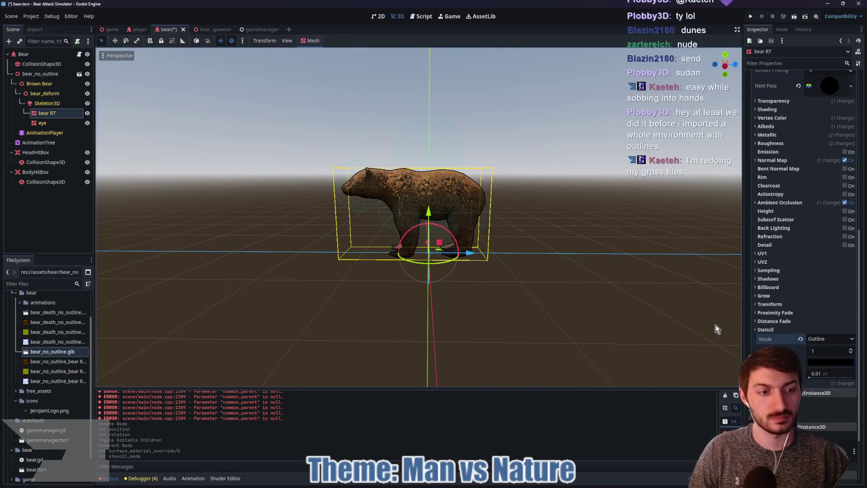
mouse_move(486, 314)
left_mouse_down()
mouse_move(560, 327)
mouse_move(628, 324)
mouse_move(529, 320)
left_mouse_up()
left_click(830, 362)
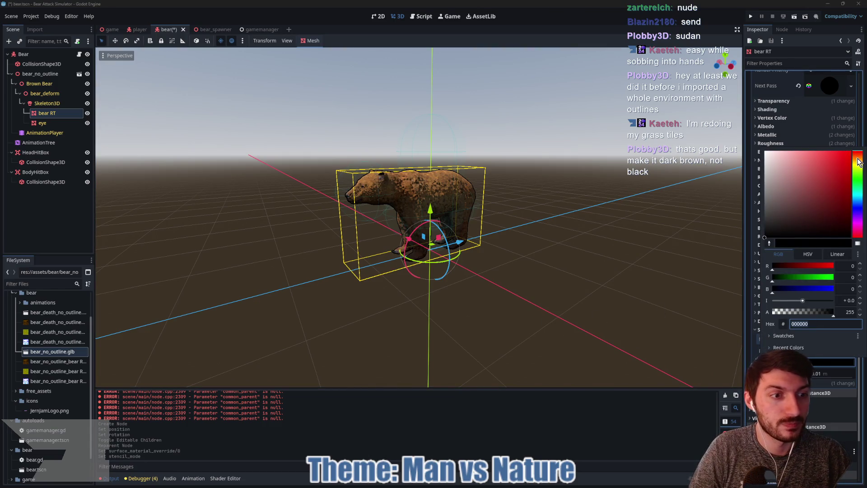
Step: Sample a dark brown from the bear's fur as the stencil outline colour
left_click(769, 243)
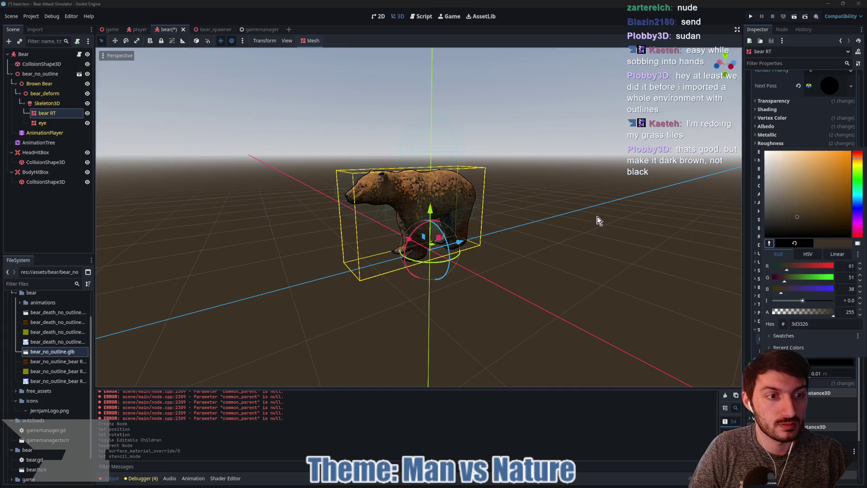
left_click(411, 184)
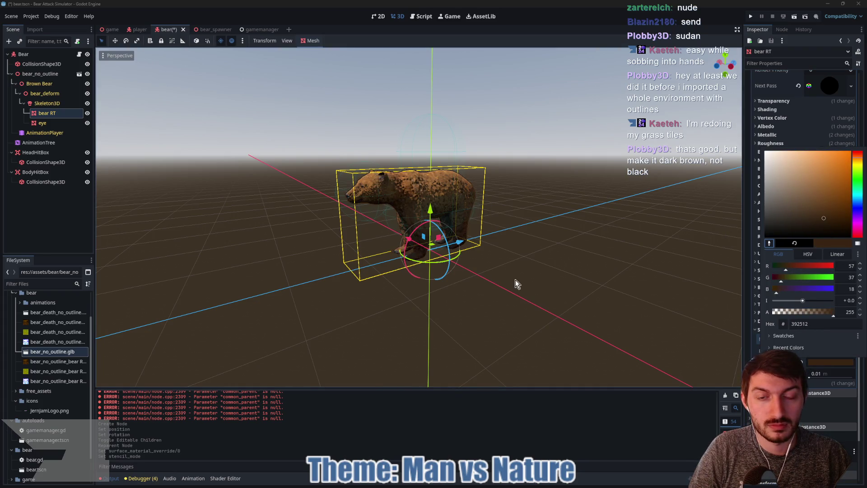
left_click_drag(535, 277, 505, 270)
scroll(452, 269, "up", 5)
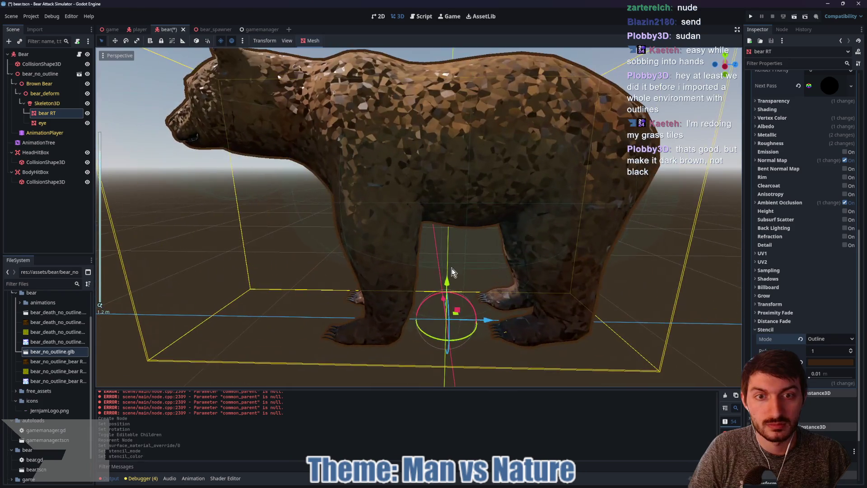
left_click(812, 361)
left_click(768, 244)
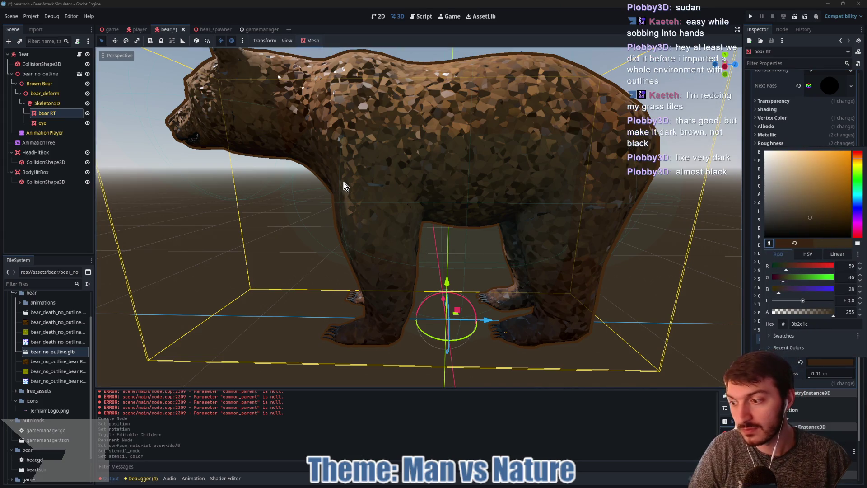
left_click(576, 116)
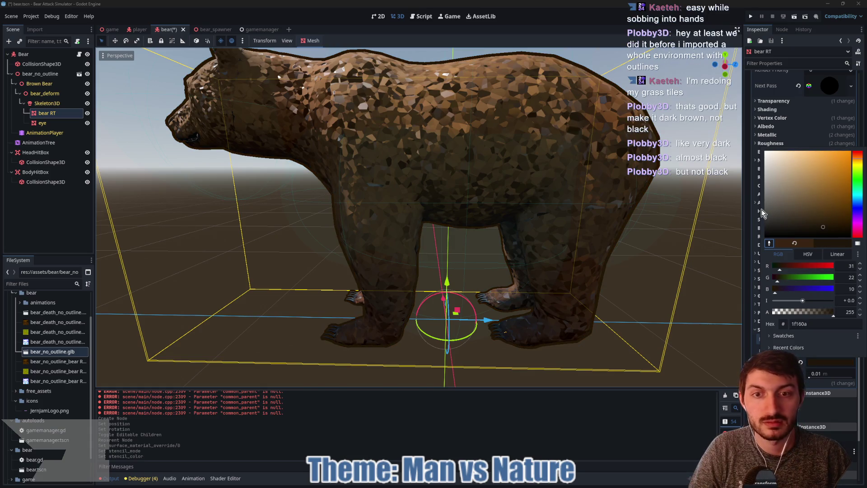
Step: Fine-tune the outline colour to near-black brown, hex 161007
left_click(823, 227)
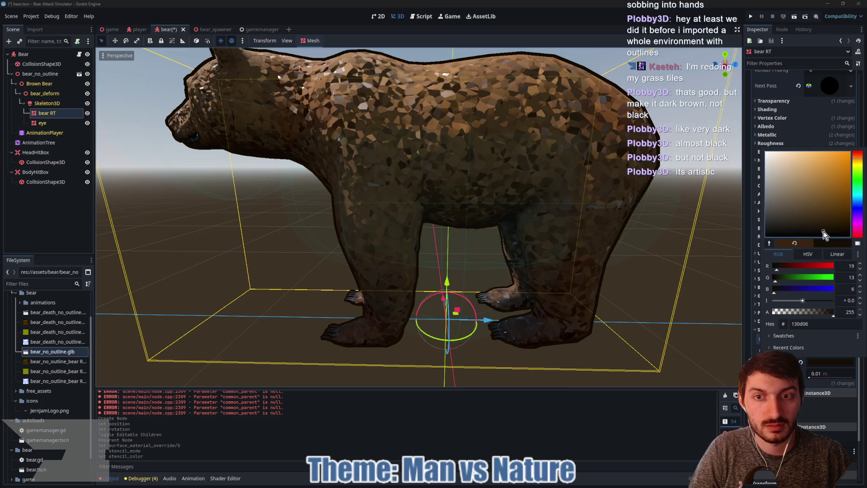
left_click_drag(822, 233, 823, 231)
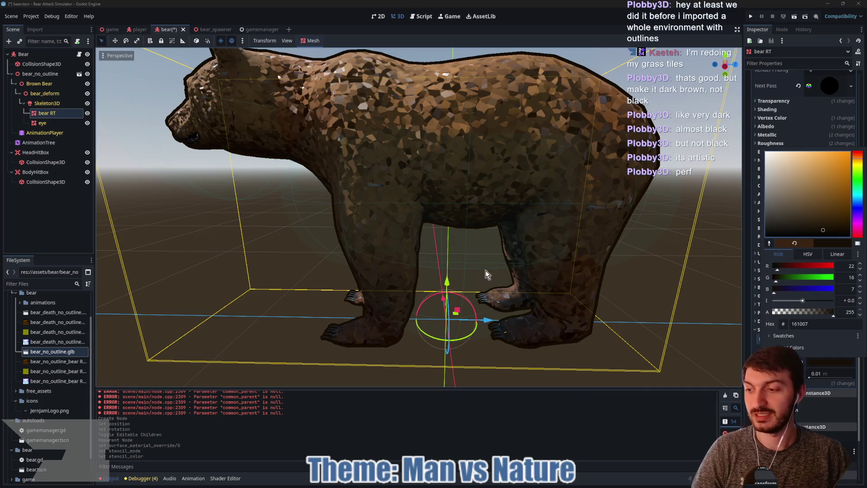
left_click(276, 291)
scroll(362, 293, "up", 3)
scroll(363, 293, "down", 5)
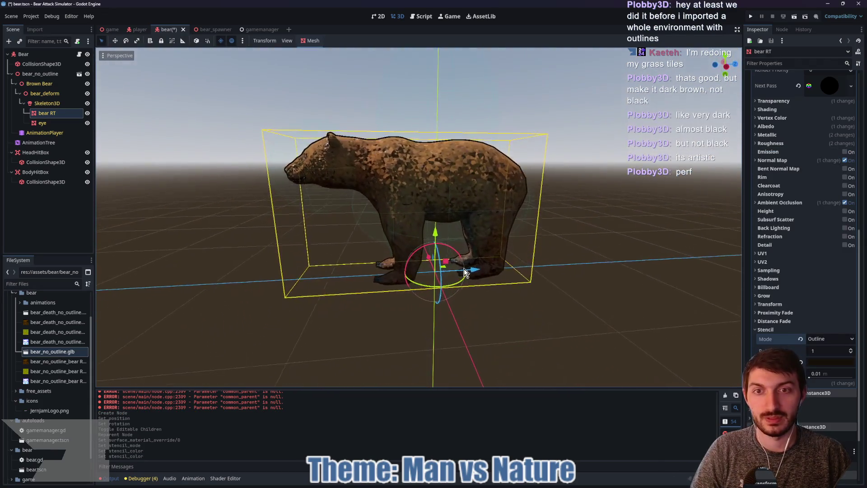
mouse_move(465, 272)
left_mouse_down()
mouse_move(420, 261)
mouse_move(236, 283)
mouse_move(429, 262)
mouse_move(378, 260)
left_mouse_up()
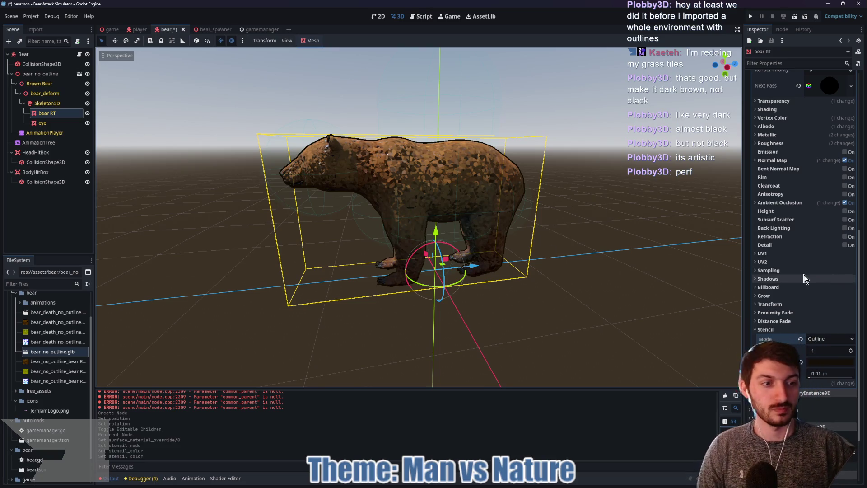
Step: Review the dark brown outline from the front view
left_click(820, 362)
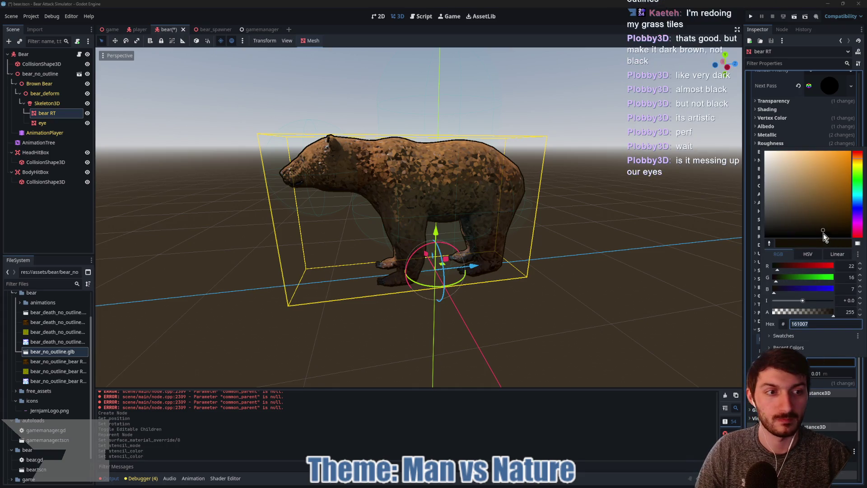
left_click(418, 312)
key("KP_1")
scroll(520, 228, "up", 5)
scroll(522, 226, "down", 5)
scroll(560, 225, "up", 8)
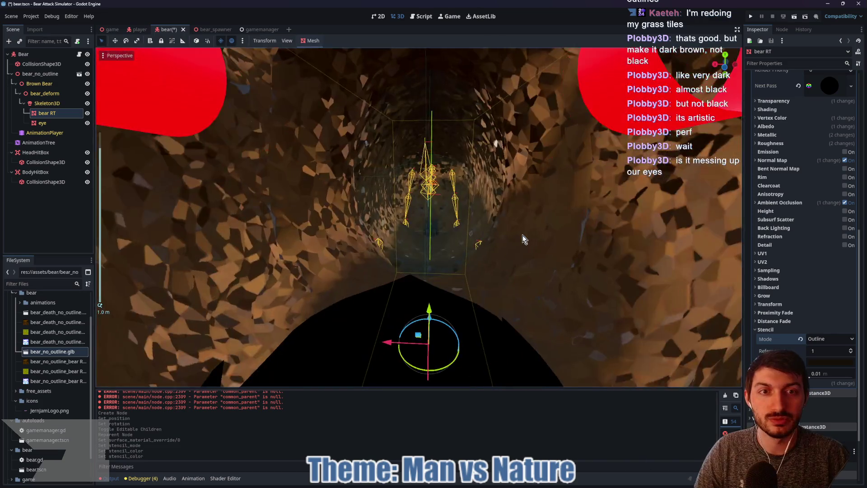
scroll(521, 234, "down", 3)
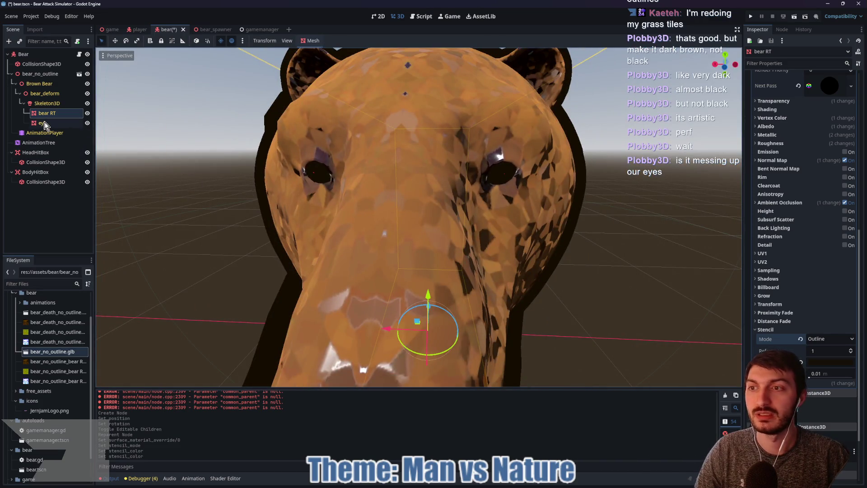
Step: Paste the copied material into the eye mesh's surface material override
left_click(42, 123)
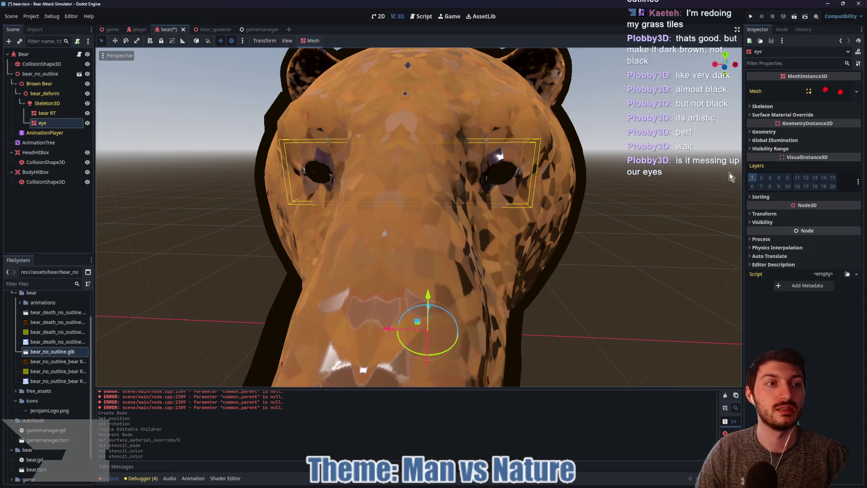
left_click(827, 93)
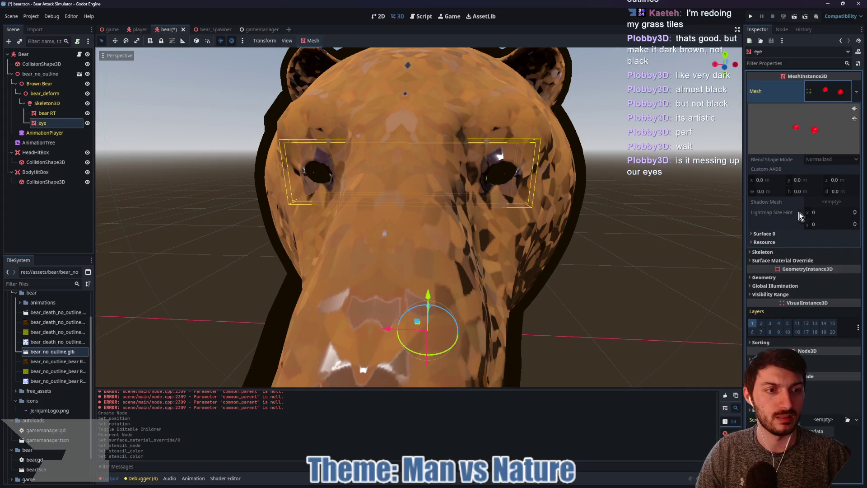
left_click(816, 233)
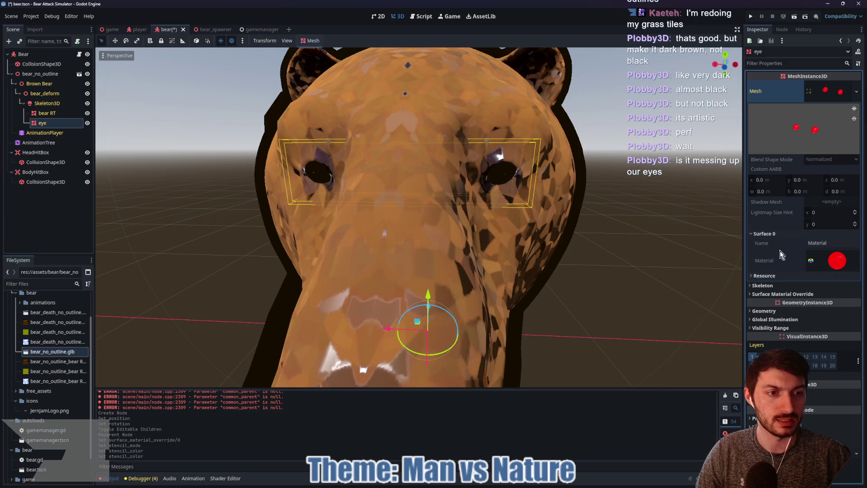
left_click(777, 294)
left_click(825, 303)
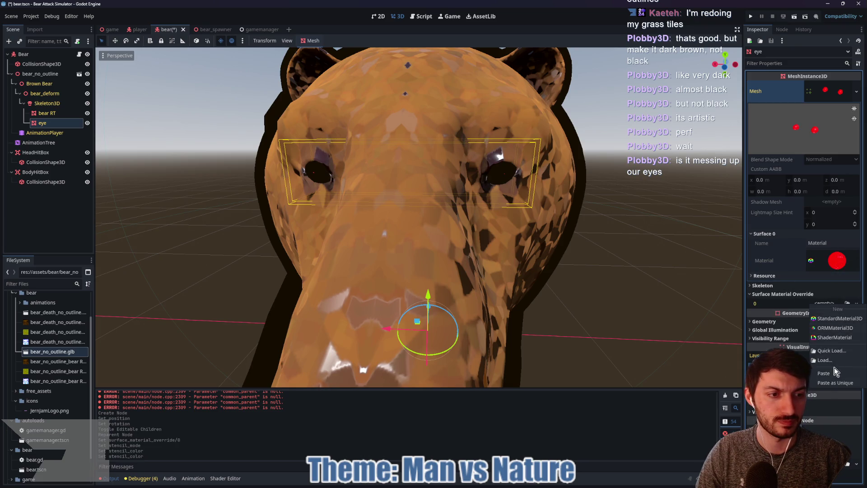
left_click(835, 372)
left_click(827, 311)
Step: Set the eye material's Stencil Mode to Outline and orbit to check the eyes
scroll(814, 332, "down", 10)
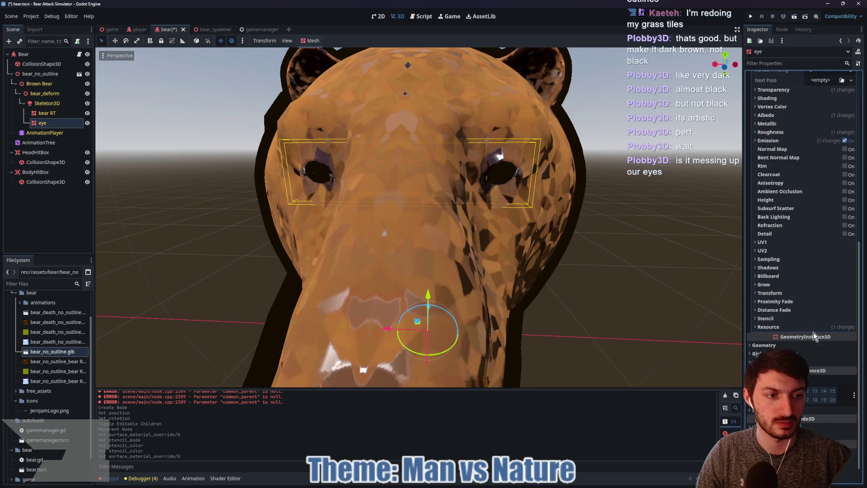
left_click(779, 318)
left_click(821, 328)
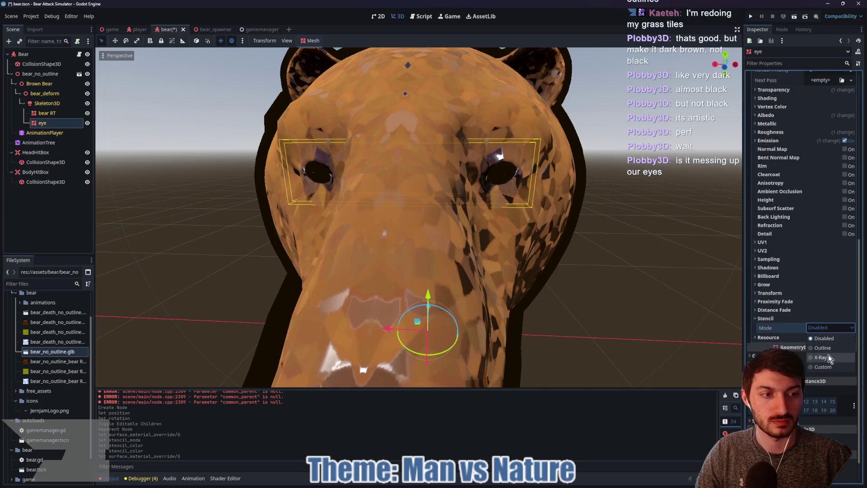
left_click(823, 348)
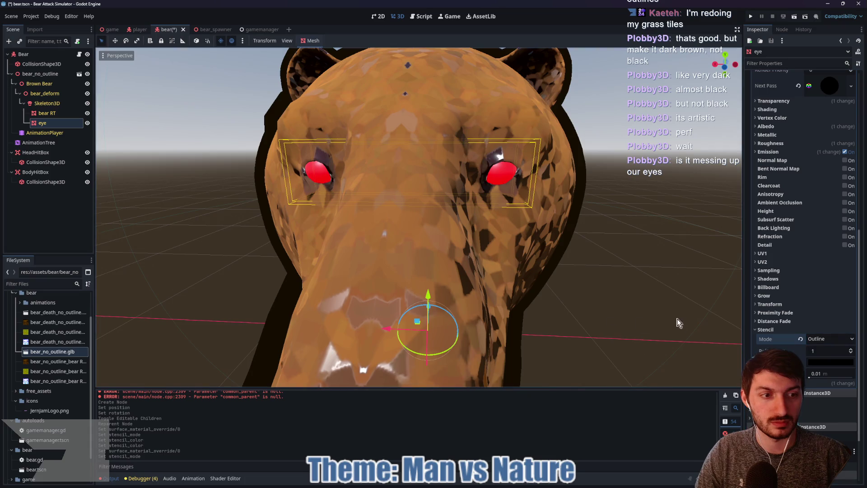
left_click_drag(639, 302, 610, 298)
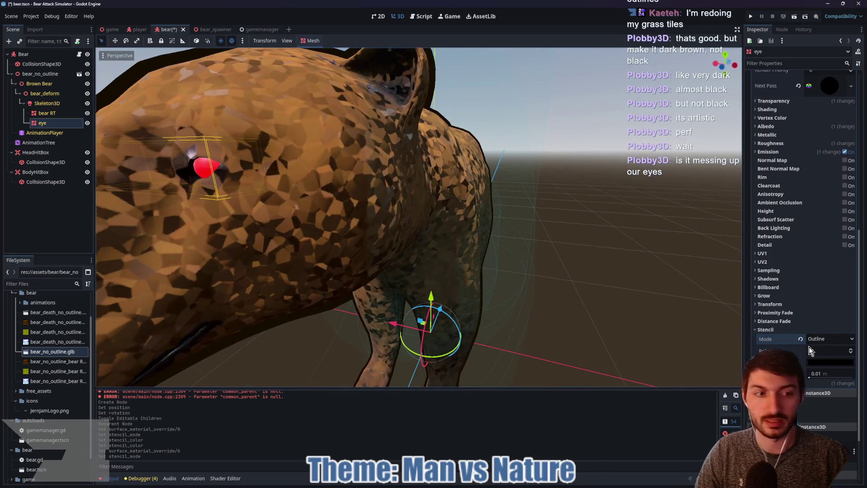
left_click_drag(375, 307, 218, 241)
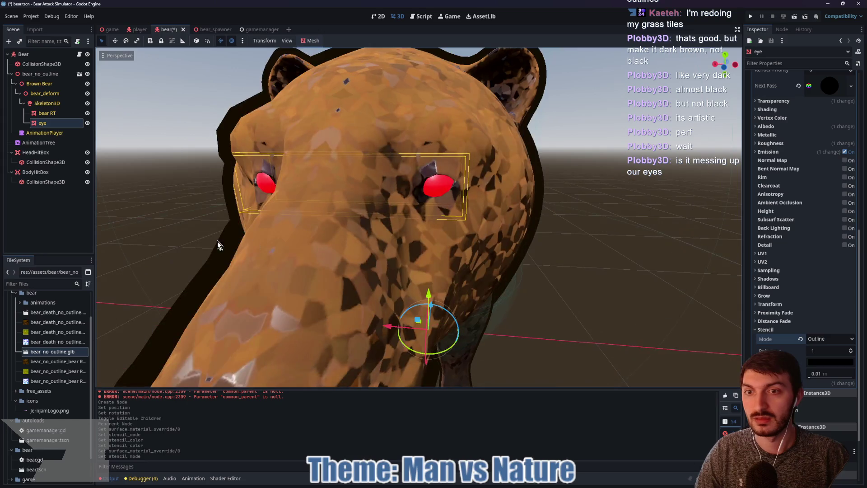
Step: Set the eye's outline colour to the eyes' red, hex ff3037
left_click(46, 113)
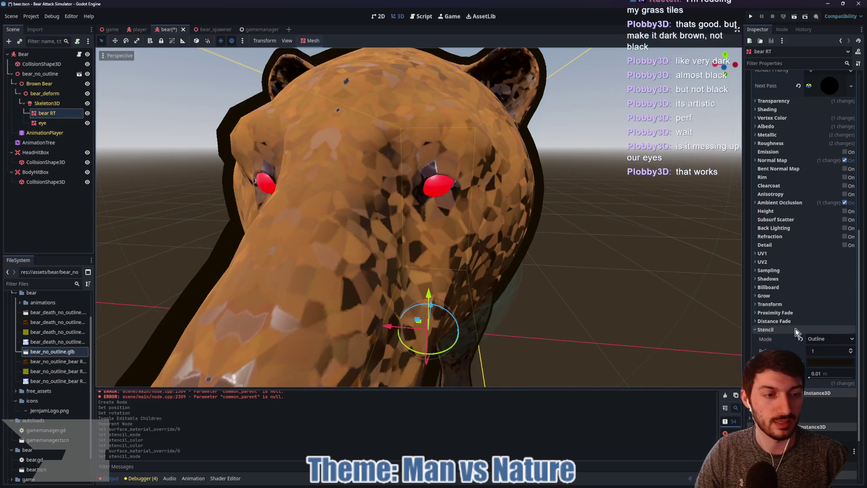
left_click(821, 363)
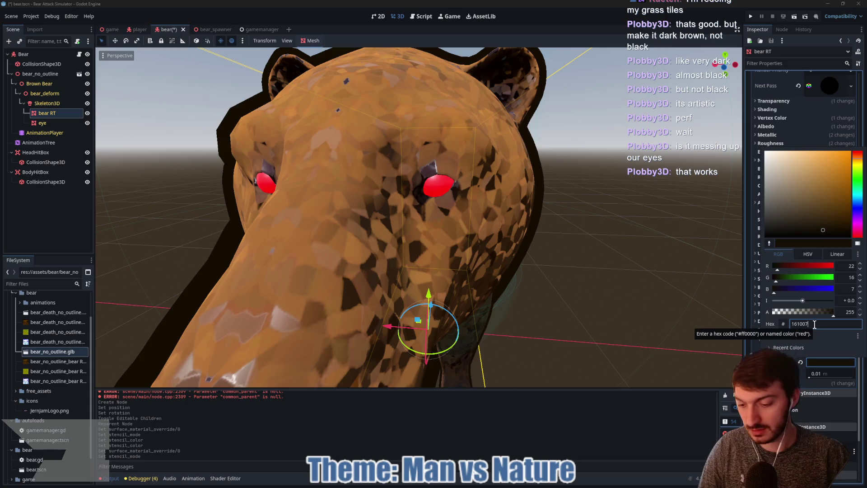
left_click(50, 125)
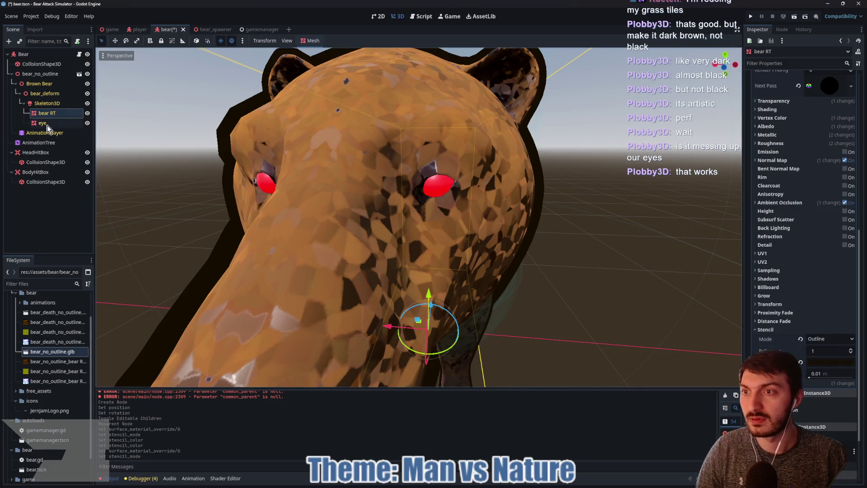
left_click(50, 125)
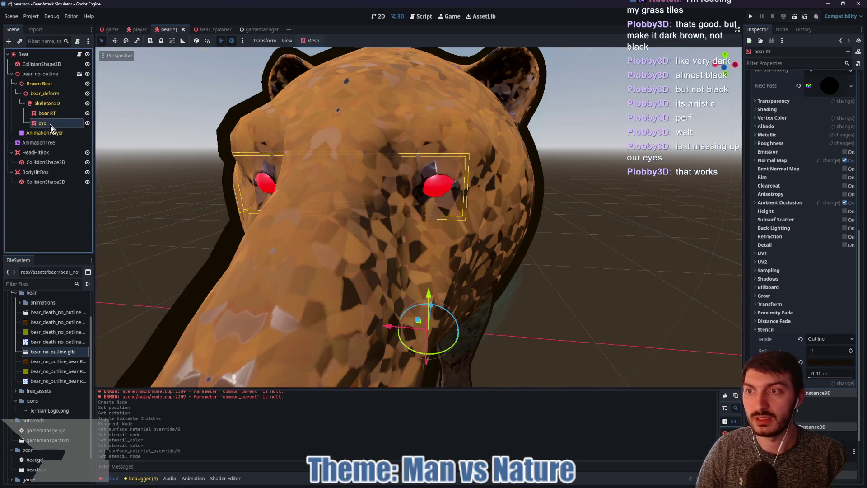
left_click(820, 361)
left_click(766, 244)
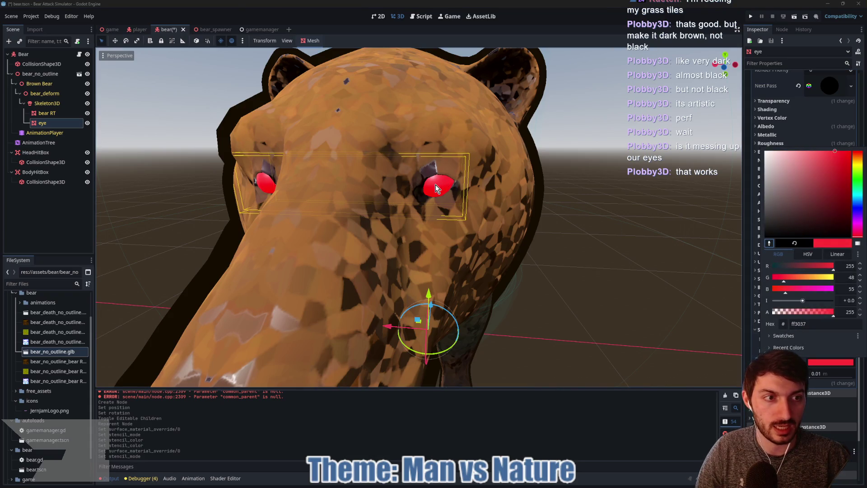
left_click(830, 364)
scroll(568, 288, "down", 5)
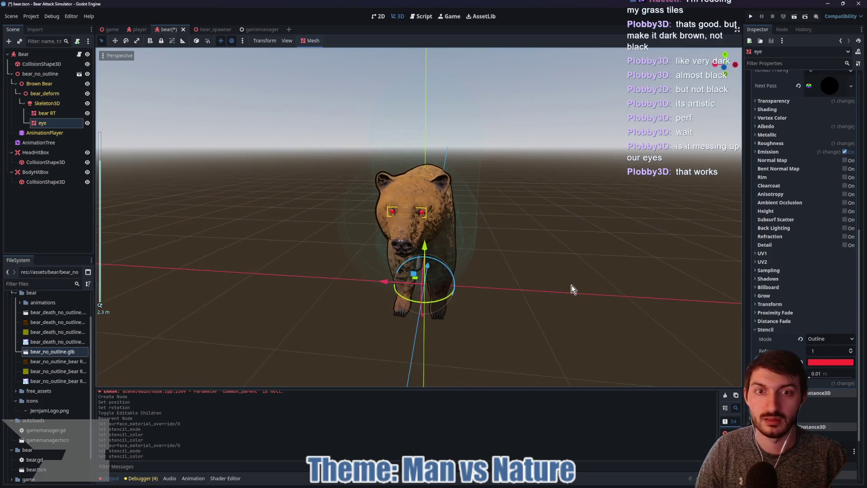
mouse_move(579, 286)
left_mouse_down()
mouse_move(606, 274)
mouse_move(539, 273)
mouse_move(586, 297)
mouse_move(573, 278)
mouse_move(535, 274)
mouse_move(524, 263)
mouse_move(595, 281)
mouse_move(567, 272)
left_mouse_up()
scroll(551, 273, "up", 2)
scroll(545, 275, "up", 5)
scroll(603, 275, "down", 6)
left_click(535, 280)
scroll(565, 285, "up", 5)
scroll(567, 284, "down", 5)
scroll(557, 266, "up", 1)
scroll(557, 270, "up", 2)
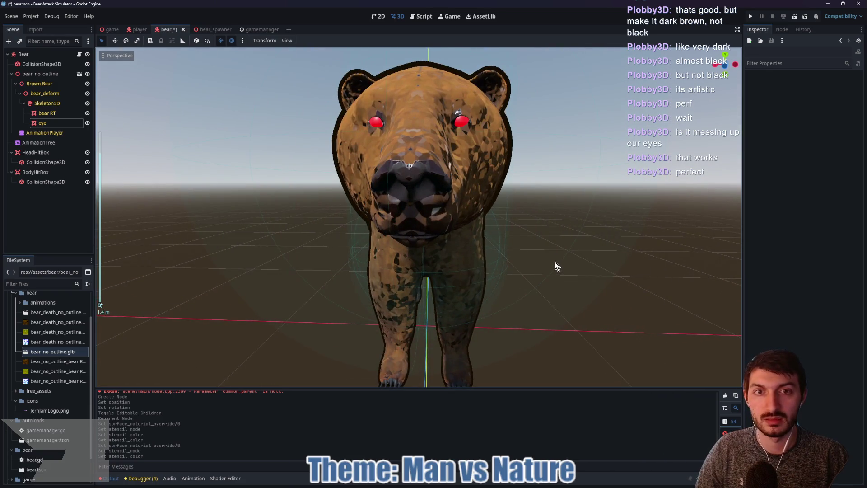
scroll(555, 266, "down", 3)
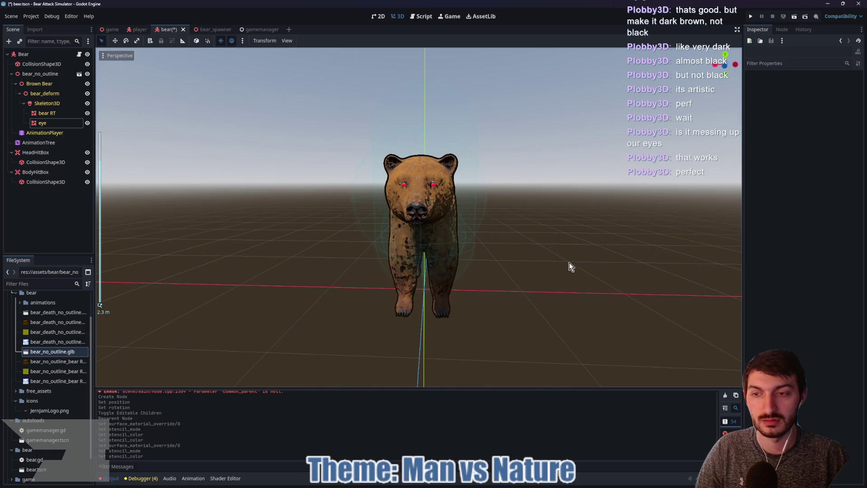
scroll(550, 261, "up", 4)
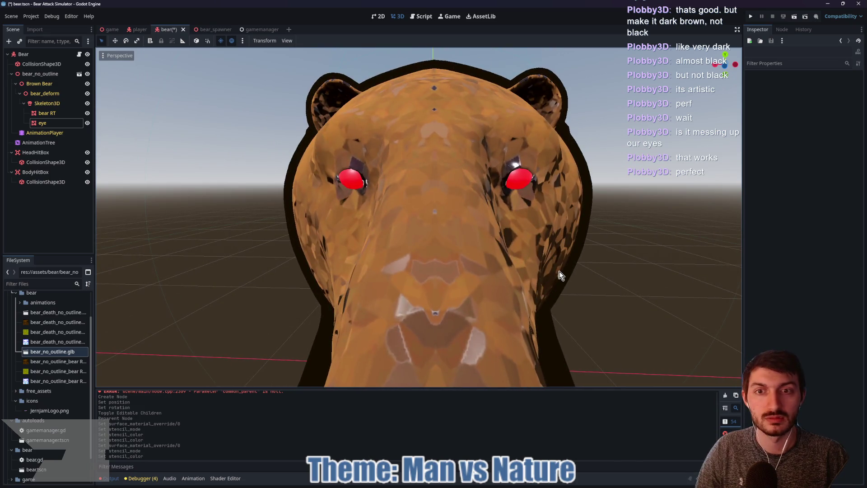
scroll(561, 274, "up", 2)
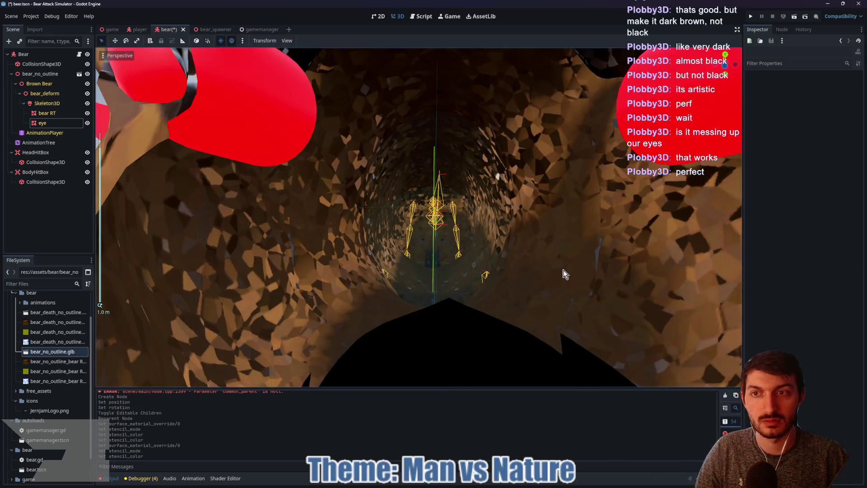
scroll(565, 274, "down", 3)
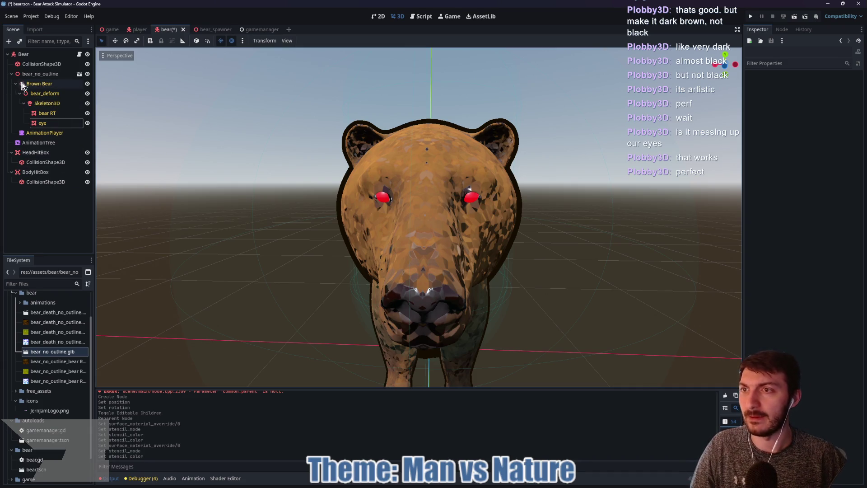
left_click(23, 54)
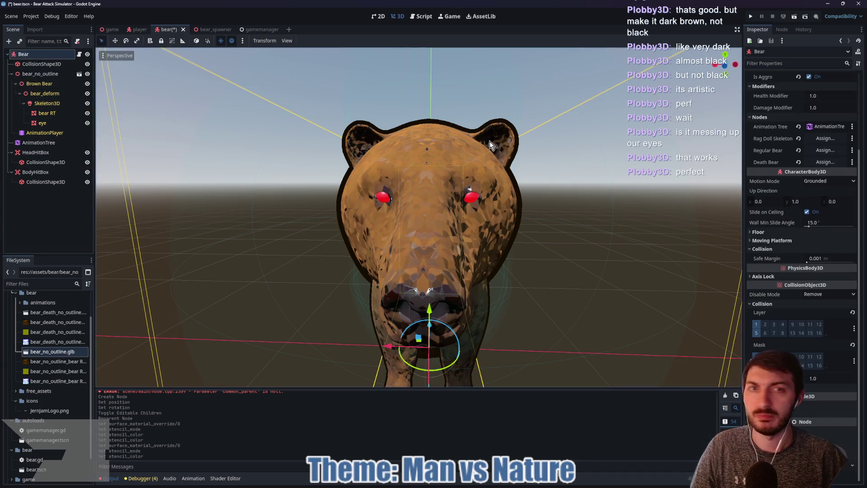
Step: Assign bear_no_outline as the Bear's Regular Bear node
left_click(826, 138)
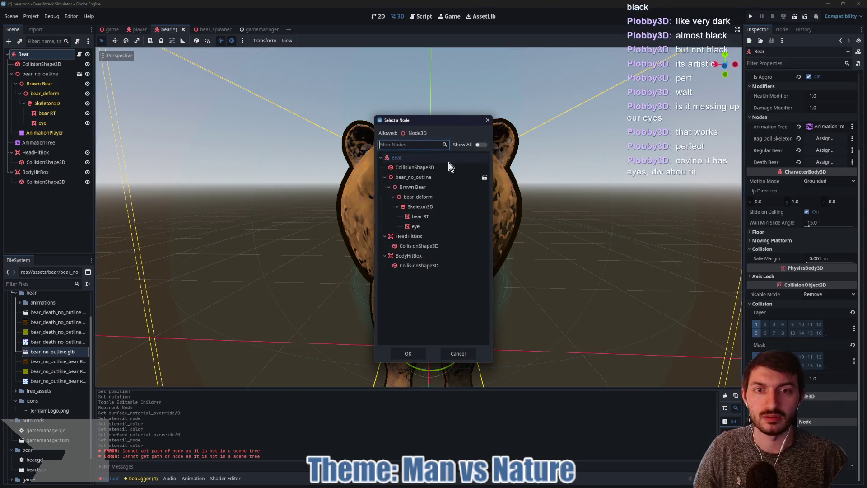
left_click(416, 177)
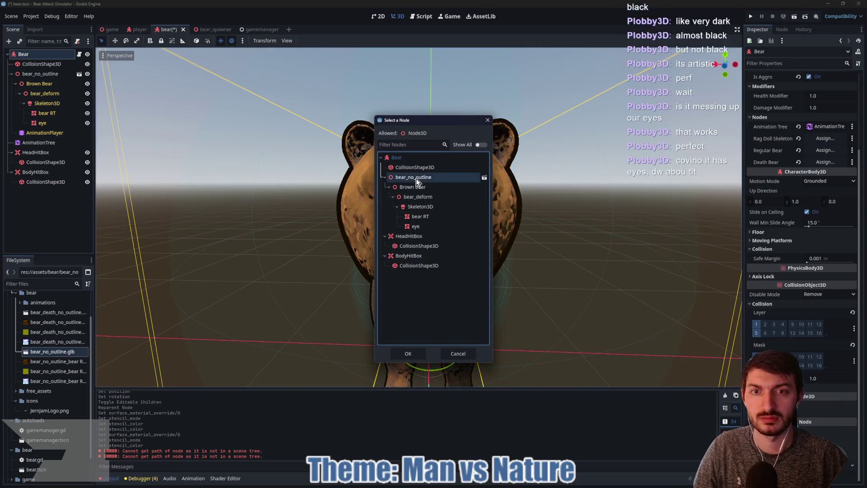
left_click(408, 354)
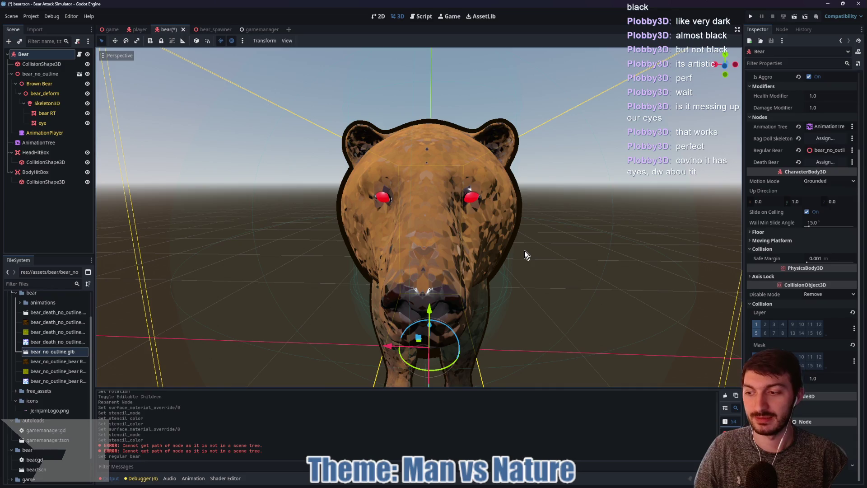
Step: Orbit to a three-quarter view and preview the last bear texture on the model
mouse_move(570, 264)
left_mouse_down()
mouse_move(519, 265)
mouse_move(386, 118)
left_mouse_up()
scroll(386, 119, "down", 3)
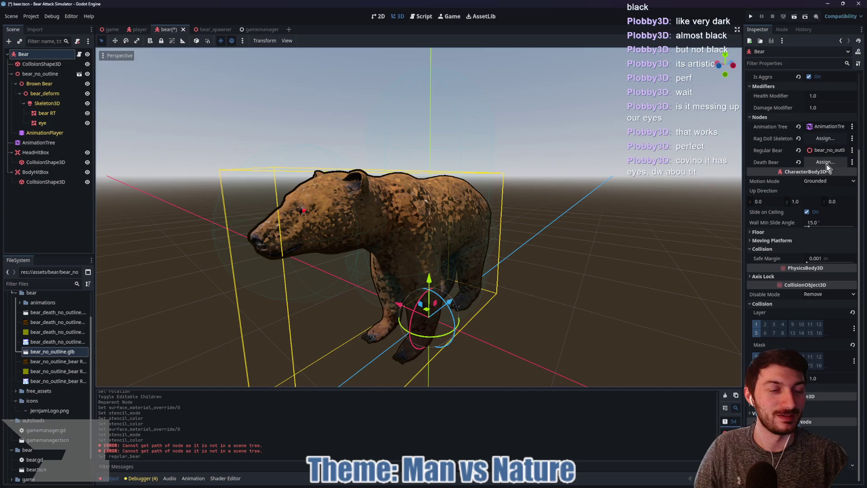
left_click(42, 381)
mouse_move(43, 383)
left_mouse_down()
mouse_move(208, 391)
mouse_move(438, 315)
mouse_move(555, 331)
mouse_move(568, 272)
mouse_move(450, 261)
mouse_move(40, 383)
left_mouse_up()
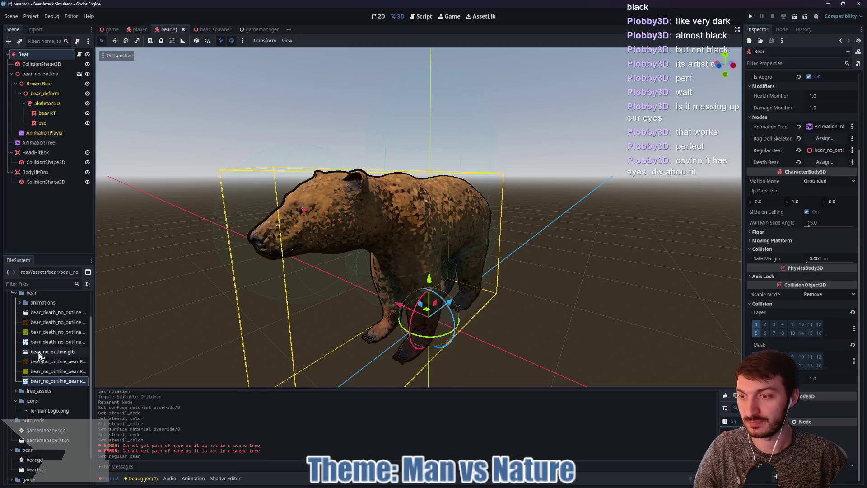
Step: Add bear_death_no_outline.glb at position 0, 0, 0, rotated 180° on Y
left_click_drag(29, 313, 513, 336)
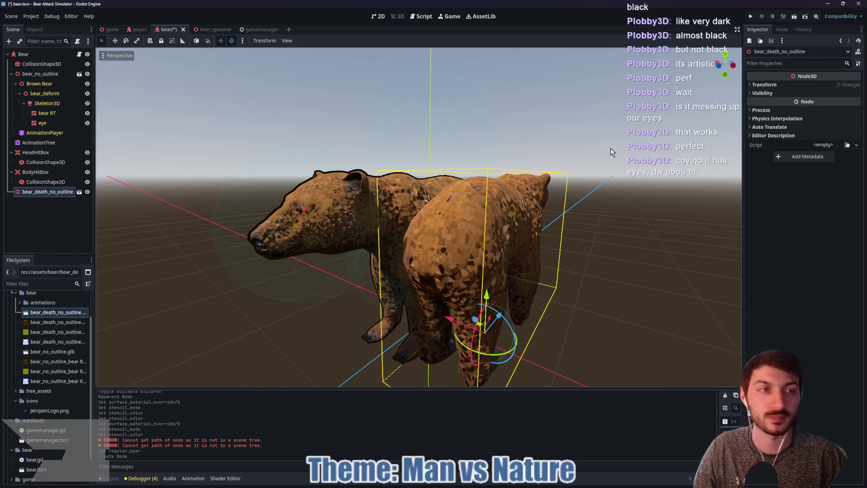
left_click(764, 84)
left_click(770, 105)
type("0")
key("Tab")
key("Tab")
type("0")
key("Return")
left_click(804, 125)
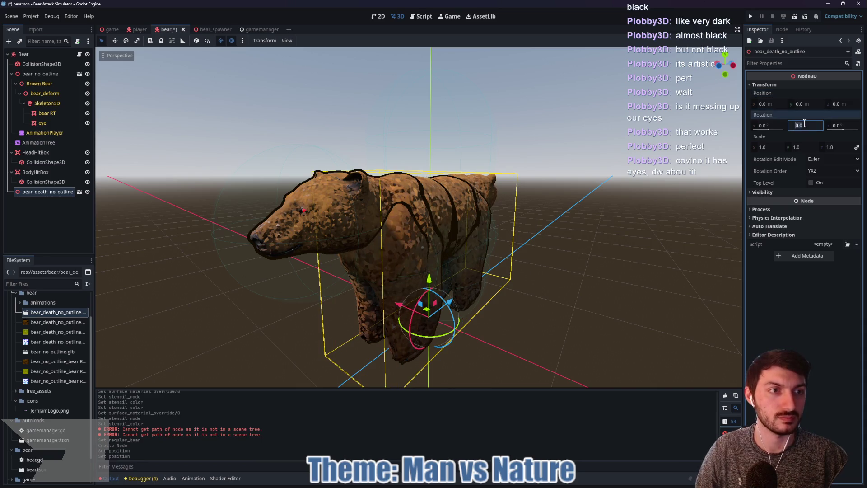
type("80")
key("Return")
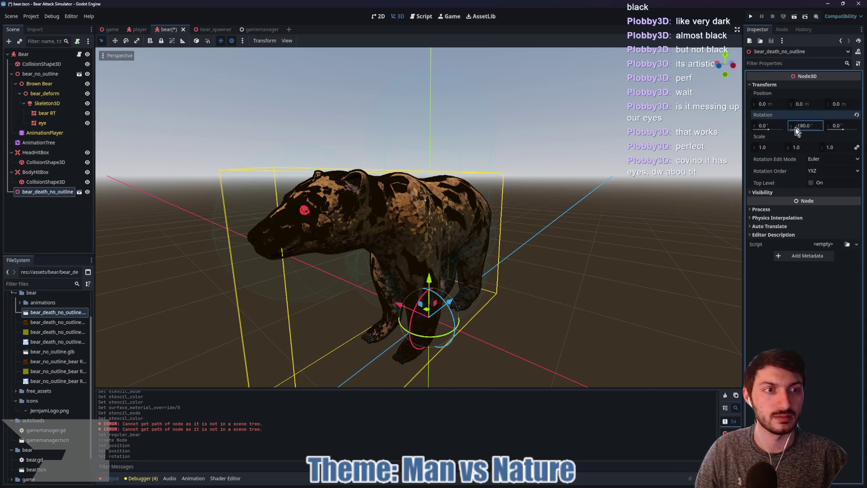
left_click_drag(610, 252, 549, 251)
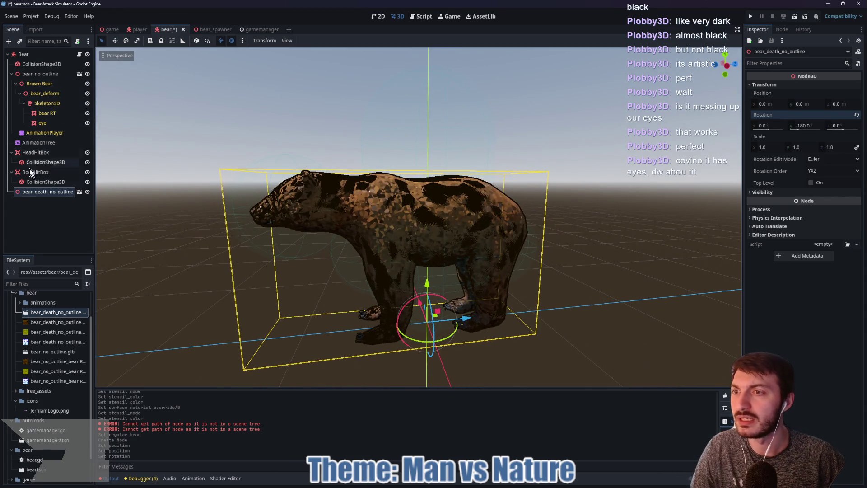
Step: Move bear_death_no_outline directly under Bear, hide bear_no_outline, and make its children editable
left_click(12, 74)
left_click_drag(25, 133, 31, 69)
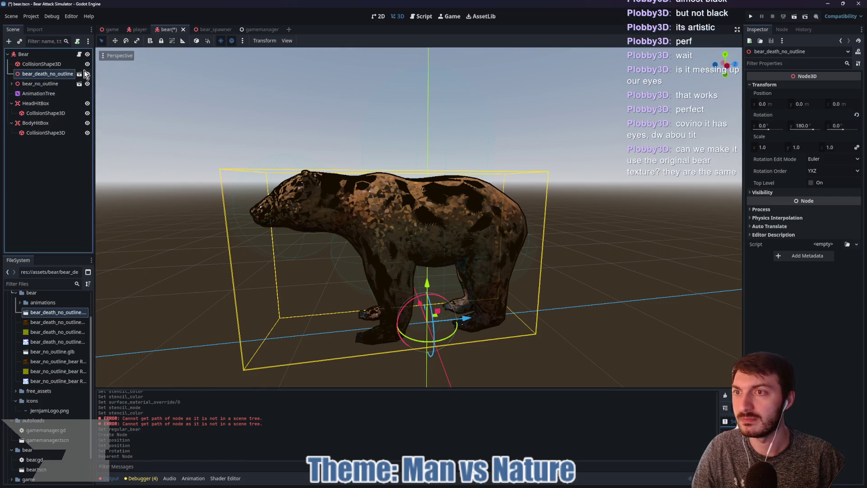
left_click(87, 84)
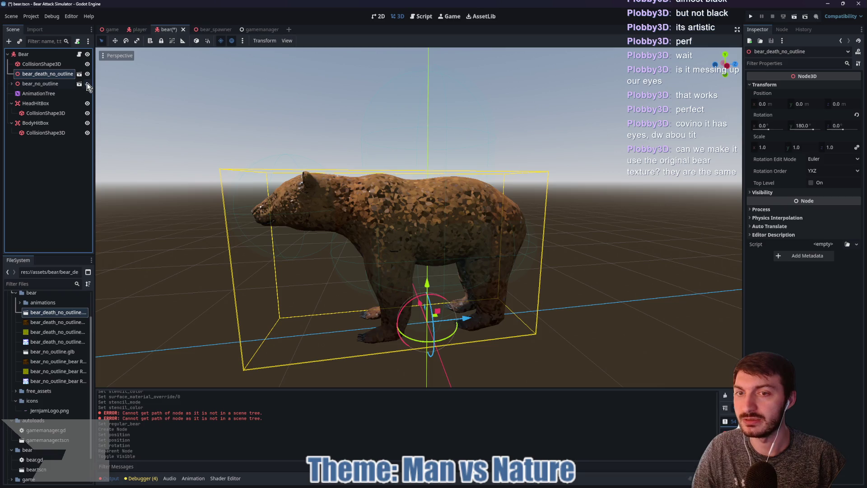
right_click(29, 74)
left_click(65, 252)
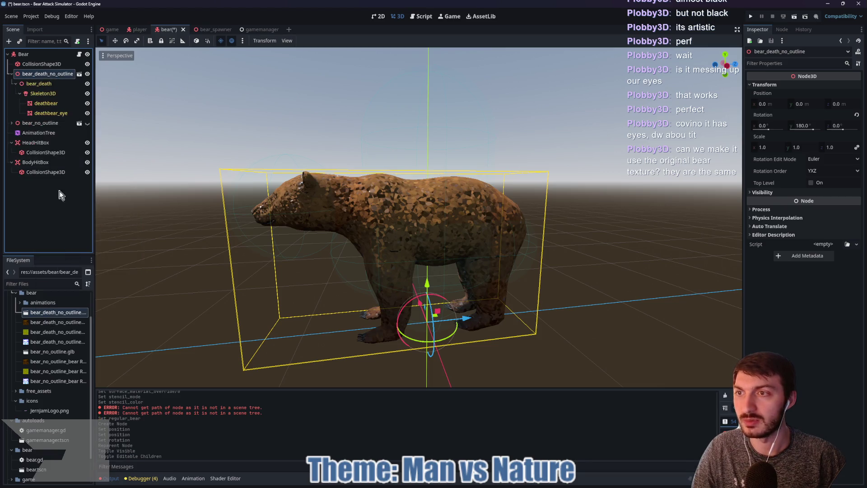
left_click(46, 103)
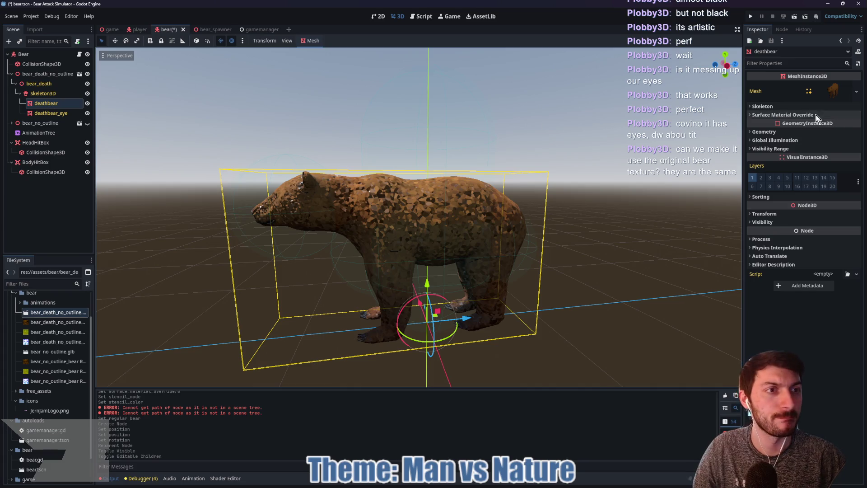